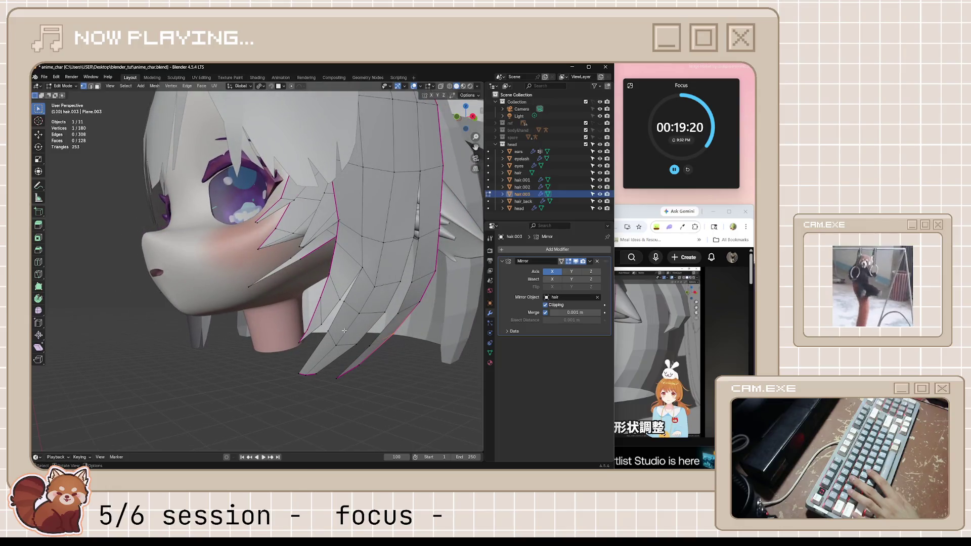
Step: Softly reshape the hair.003 strand from front view with a proportional-editing move, then inspect it
{"action": "middle_click_drag", "start_coordinate": [401, 343], "coordinate": [391, 364]}
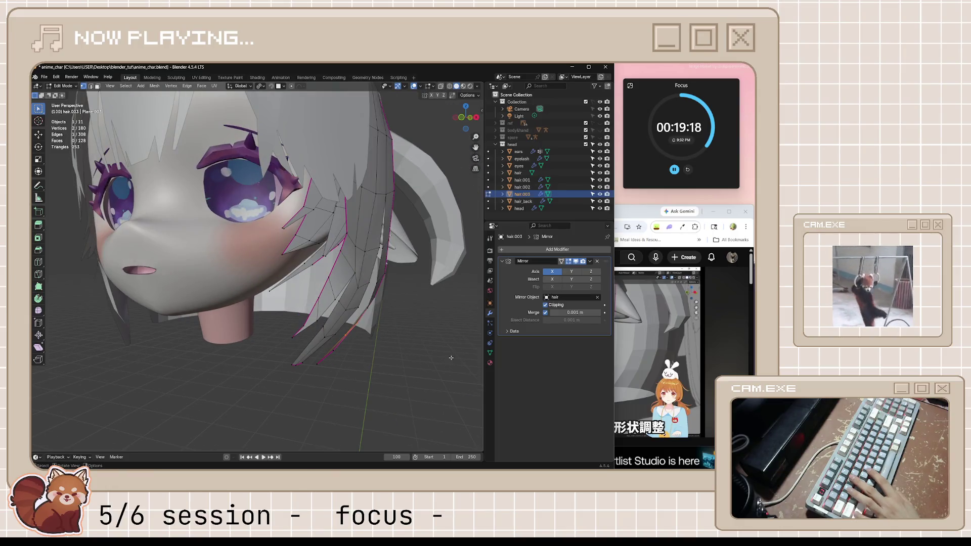
{"action": "key", "text": "KP_1"}
{"action": "key", "text": "g"}
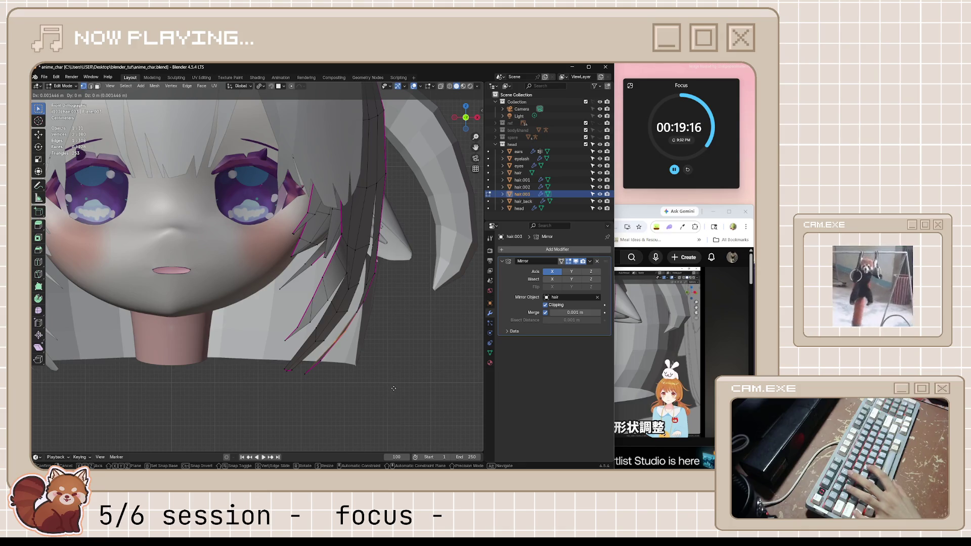
{"action": "key", "text": "o"}
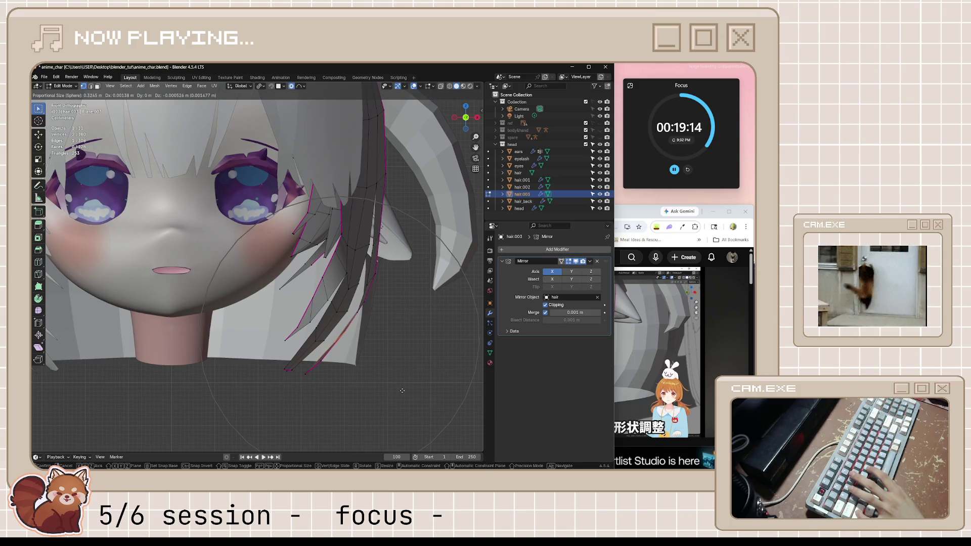
{"action": "scroll", "coordinate": [403, 390], "scroll_direction": "up", "scroll_amount": 10}
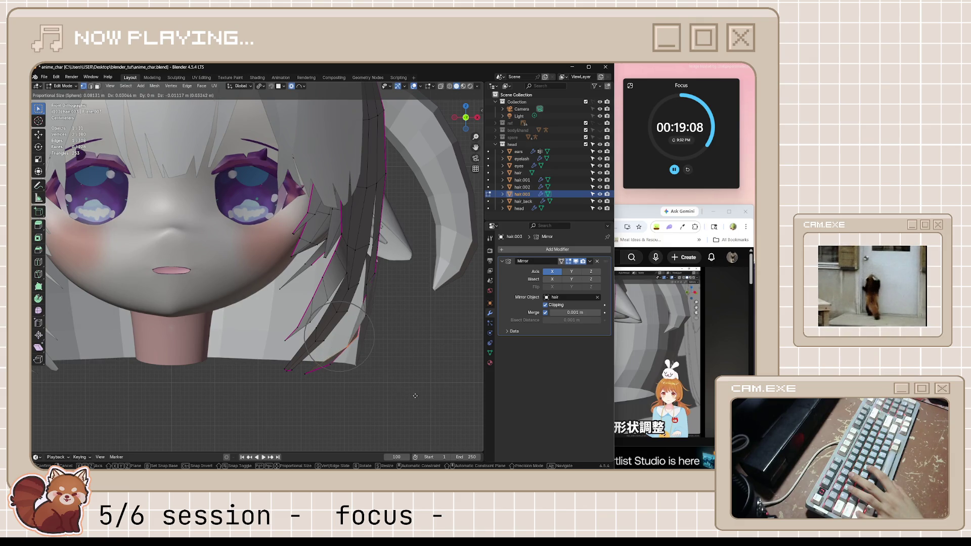
{"action": "left_click", "coordinate": [414, 394]}
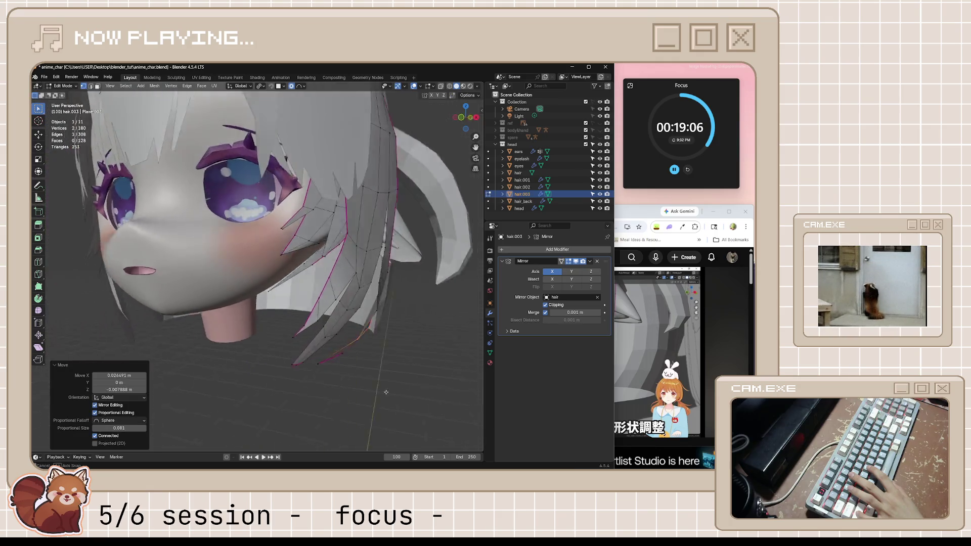
{"action": "mouse_move", "coordinate": [413, 393]}
{"action": "middle_mouse_down"}
{"action": "mouse_move", "coordinate": [292, 415]}
{"action": "mouse_move", "coordinate": [336, 418]}
{"action": "middle_mouse_up"}
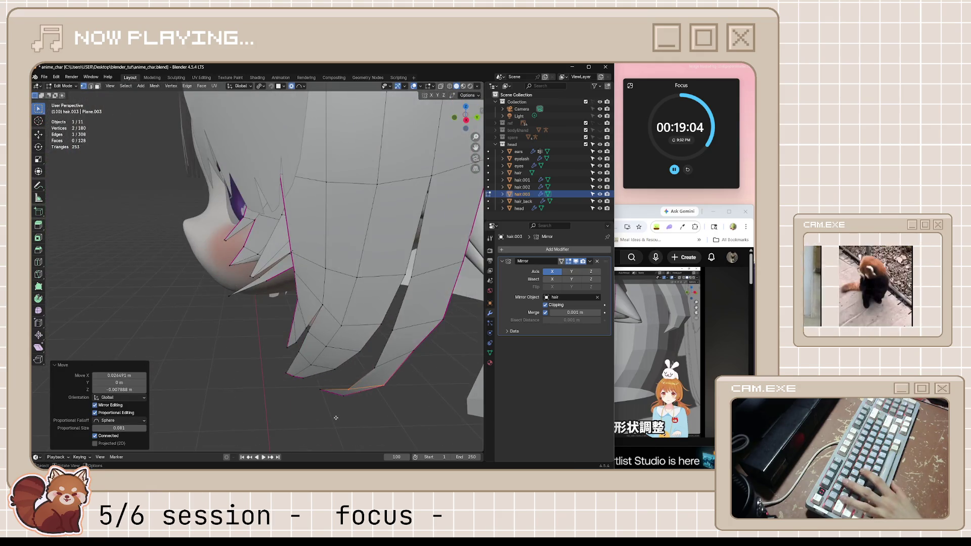
{"action": "key", "text": "KP_1"}
{"action": "key", "text": "KP_3"}
Step: Check the head from below in Object Mode, then select the side hair strand for mesh editing
{"action": "key", "text": "Tab"}
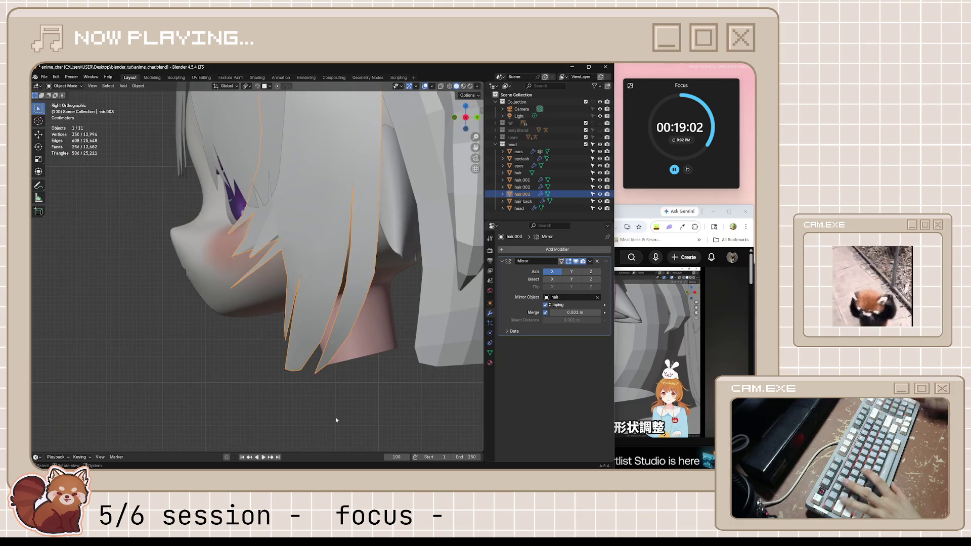
{"action": "key", "text": "alt+a"}
{"action": "key", "text": "KP_1"}
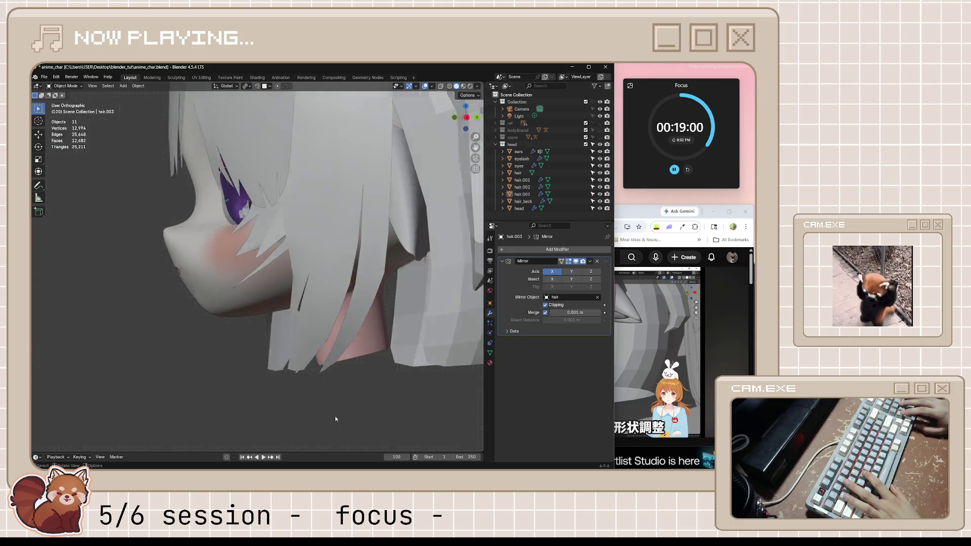
{"action": "mouse_move", "coordinate": [335, 416]}
{"action": "middle_mouse_down"}
{"action": "mouse_move", "coordinate": [315, 322]}
{"action": "mouse_move", "coordinate": [374, 369]}
{"action": "mouse_move", "coordinate": [237, 374]}
{"action": "mouse_move", "coordinate": [252, 322]}
{"action": "middle_mouse_up"}
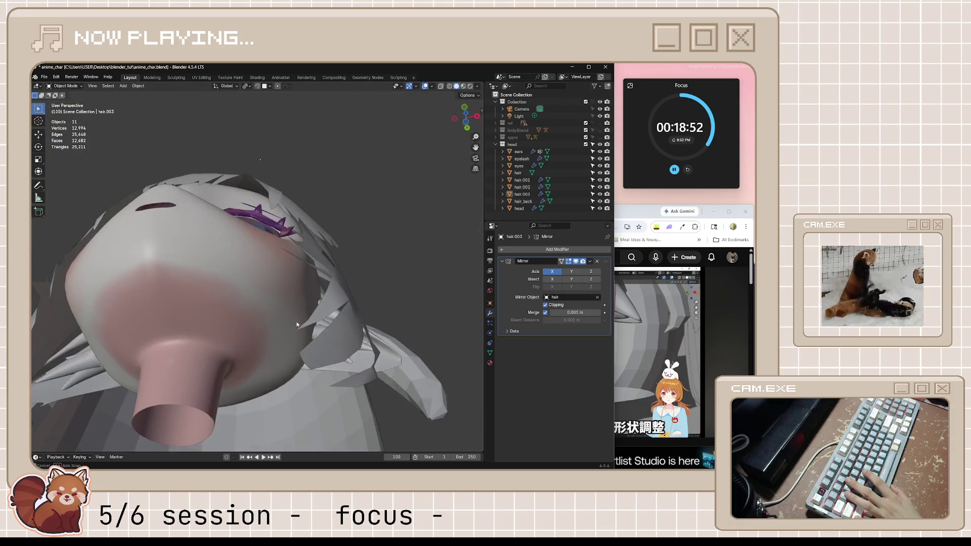
{"action": "left_click", "coordinate": [424, 252]}
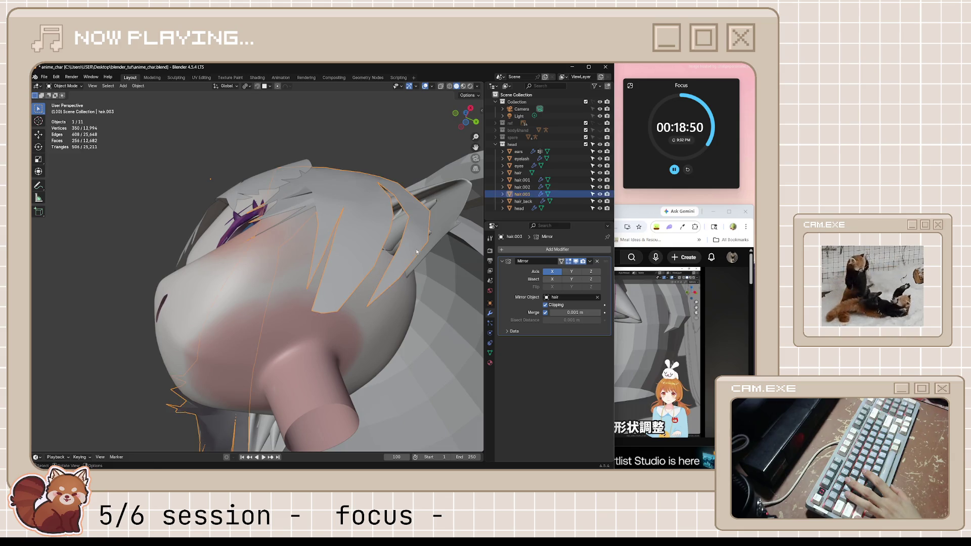
{"action": "key", "text": "Tab"}
{"action": "middle_click_drag", "start_coordinate": [423, 250], "coordinate": [424, 278]}
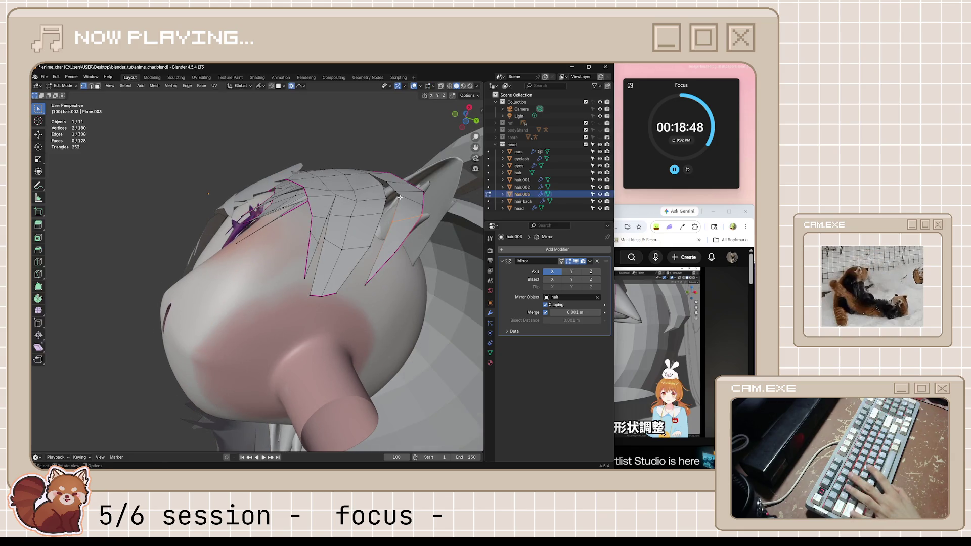
{"action": "middle_click_drag", "start_coordinate": [400, 198], "coordinate": [444, 345]}
Step: Nudge the strand's vertices sideways with several small X-axis moves, checking from front and side
{"action": "key", "text": "g"}
{"action": "key", "text": "x"}
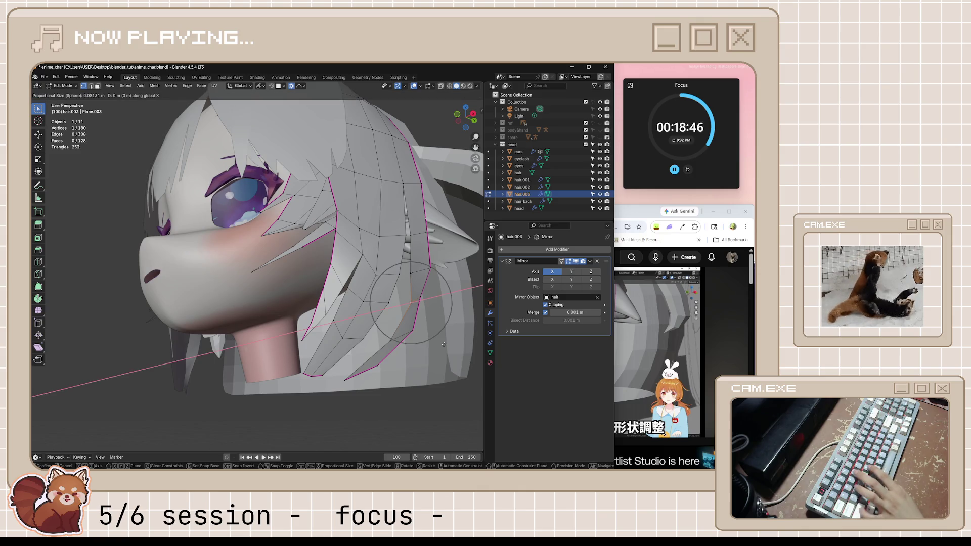
{"action": "key", "text": "Escape"}
{"action": "middle_click_drag", "start_coordinate": [445, 346], "coordinate": [464, 358]}
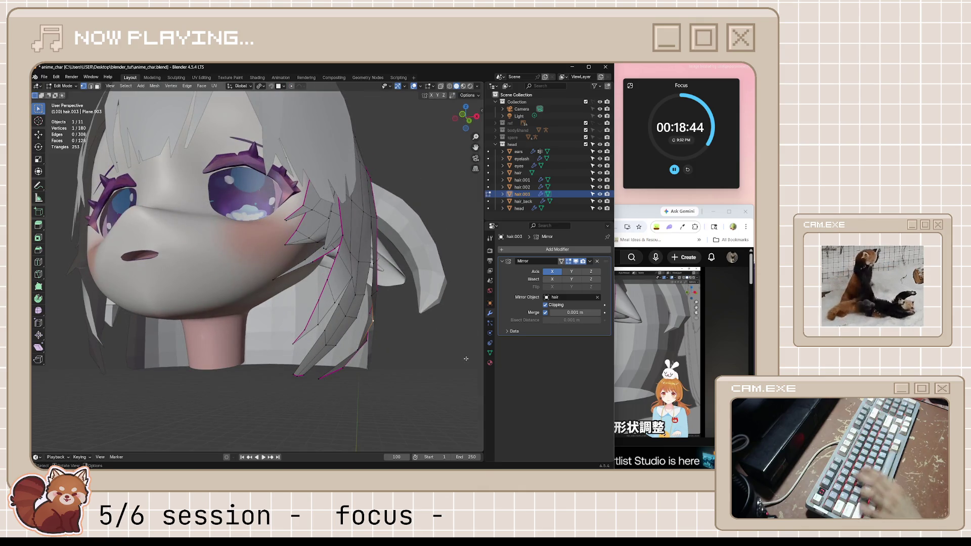
{"action": "key", "text": "g"}
{"action": "key", "text": "x"}
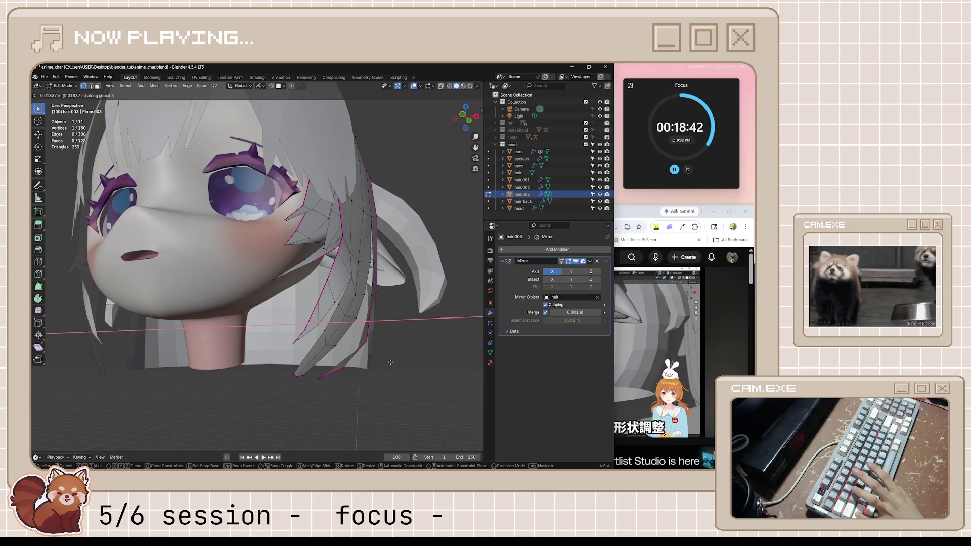
{"action": "left_click", "coordinate": [377, 350]}
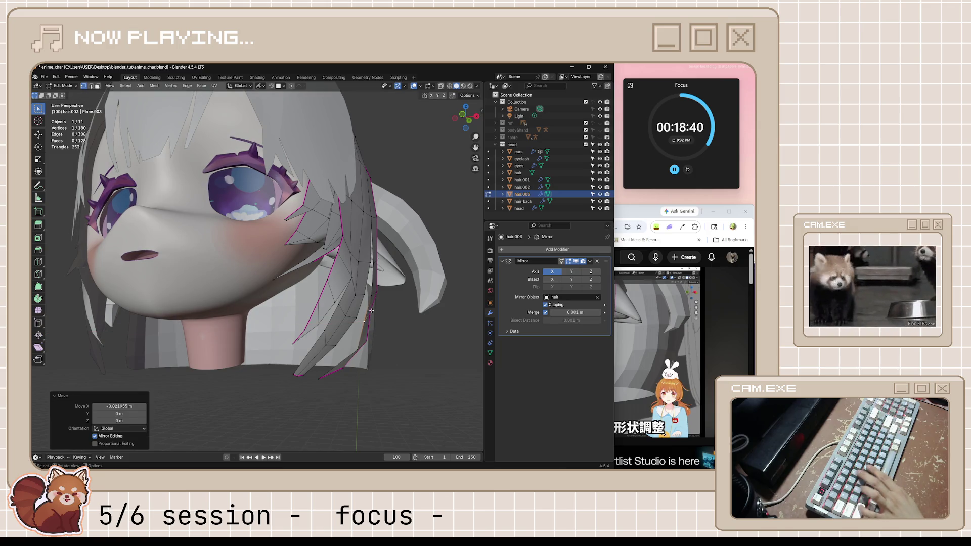
{"action": "key", "text": "g"}
{"action": "key", "text": "x"}
{"action": "left_click", "coordinate": [391, 315]}
{"action": "middle_click_drag", "start_coordinate": [390, 316], "coordinate": [381, 372]}
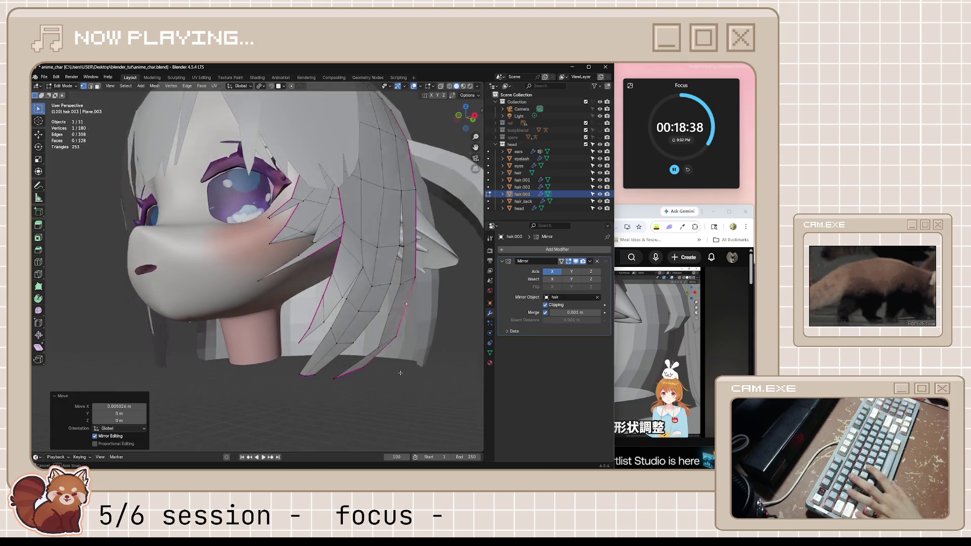
{"action": "key", "text": "g"}
{"action": "key", "text": "x"}
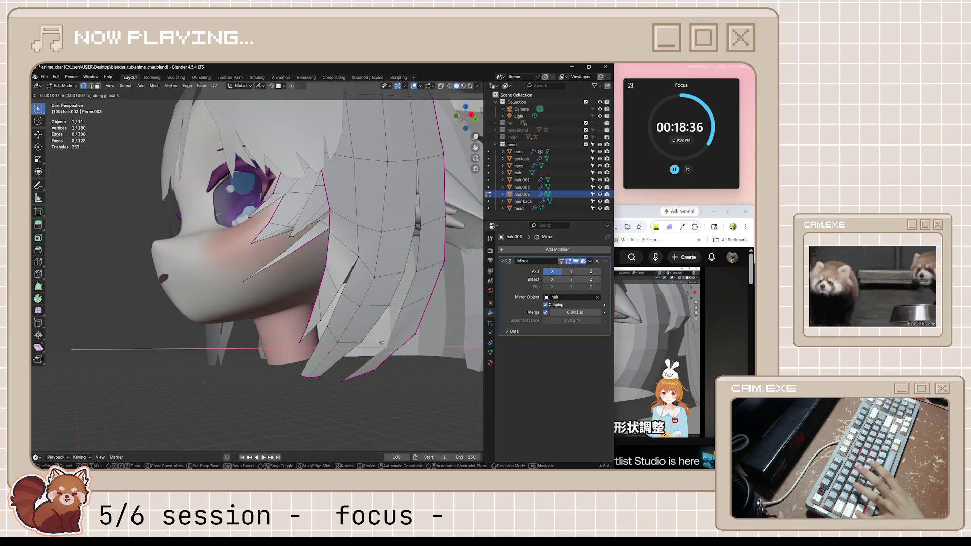
{"action": "left_click", "coordinate": [380, 372]}
Step: Review the head from front and side in Object Mode, clear the selection and save the character file
{"action": "middle_click_drag", "start_coordinate": [380, 372], "coordinate": [408, 385]}
{"action": "key", "text": "KP_1"}
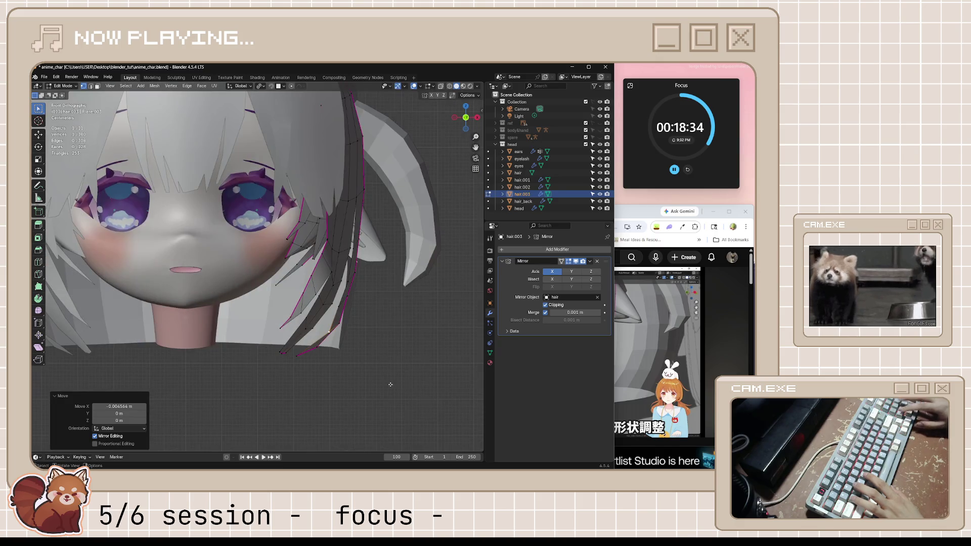
{"action": "key", "text": "Tab"}
{"action": "key", "text": "KP_3"}
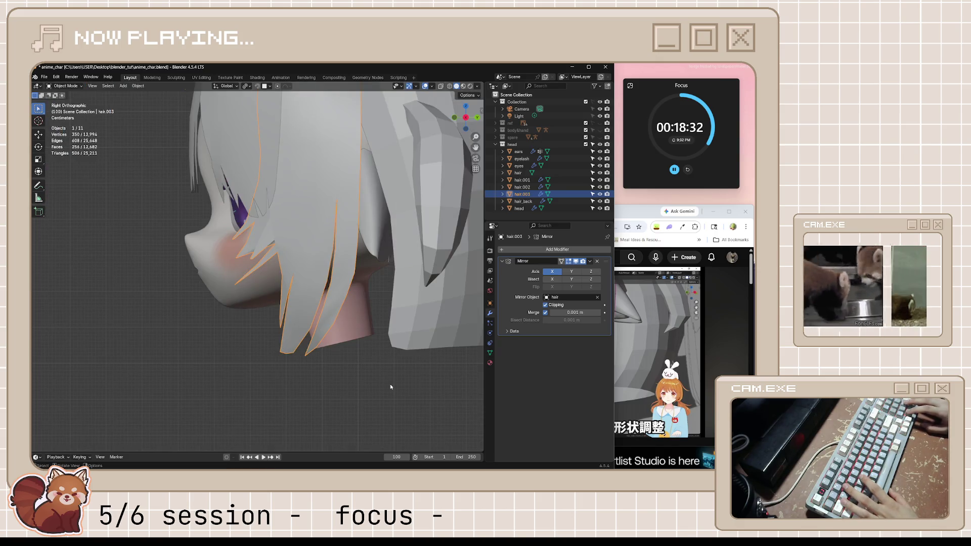
{"action": "key", "text": "KP_1"}
{"action": "scroll", "coordinate": [391, 385], "scroll_direction": "down", "scroll_amount": 2}
{"action": "scroll", "coordinate": [390, 384], "scroll_direction": "down", "scroll_amount": 2}
{"action": "left_click", "coordinate": [389, 384]}
{"action": "scroll", "coordinate": [323, 322], "scroll_direction": "down", "scroll_amount": 2}
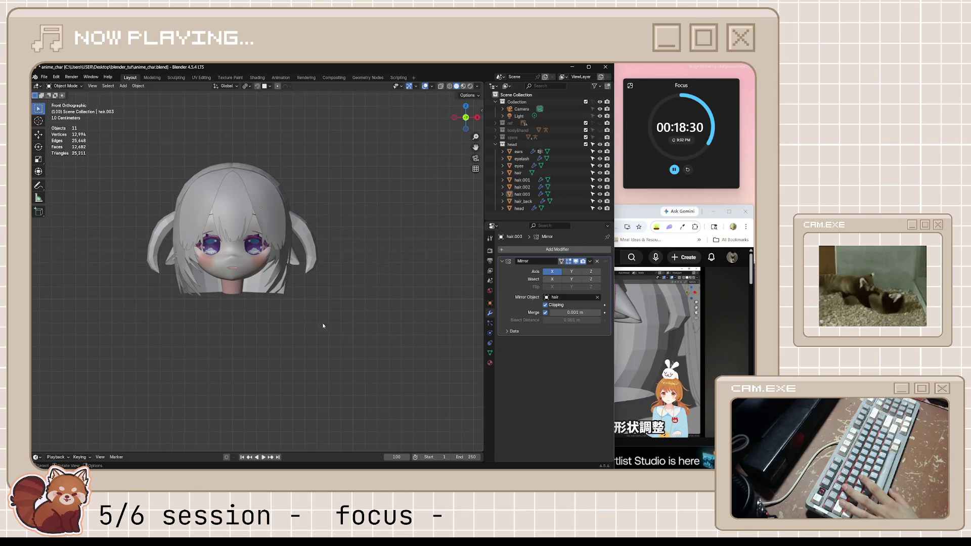
{"action": "scroll", "coordinate": [294, 312], "scroll_direction": "down", "scroll_amount": 1}
{"action": "key", "text": "ctrl+s"}
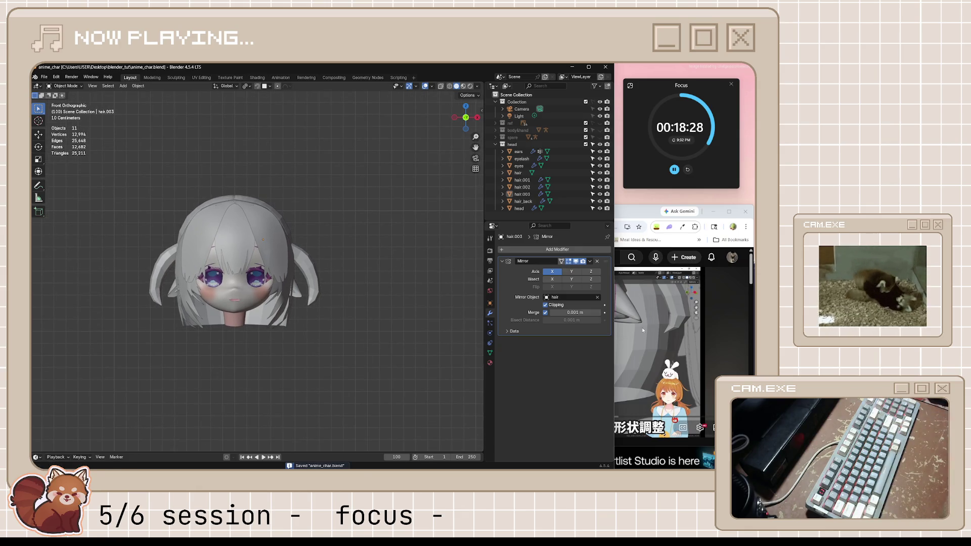
{"action": "key", "text": "alt+Tab"}
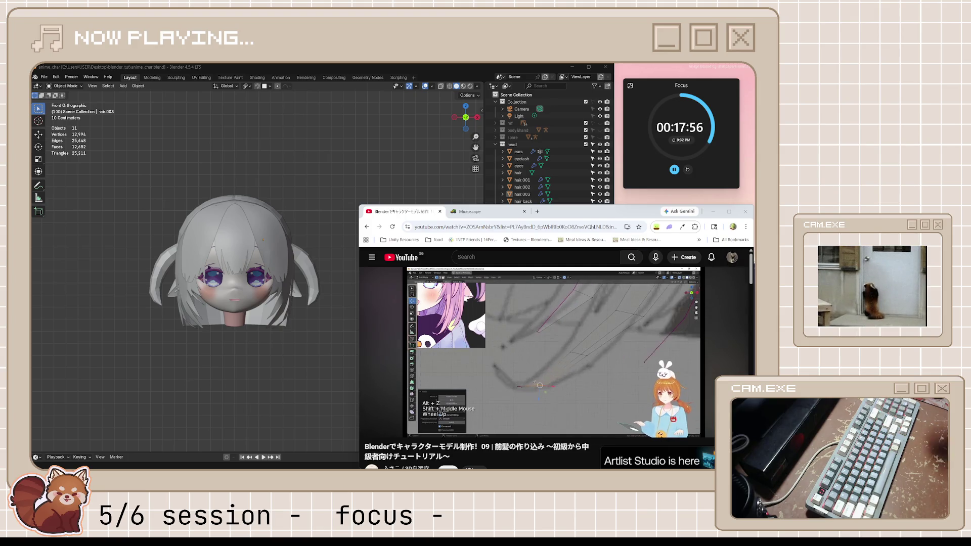
{"action": "scroll", "coordinate": [290, 393], "scroll_direction": "up", "scroll_amount": 5}
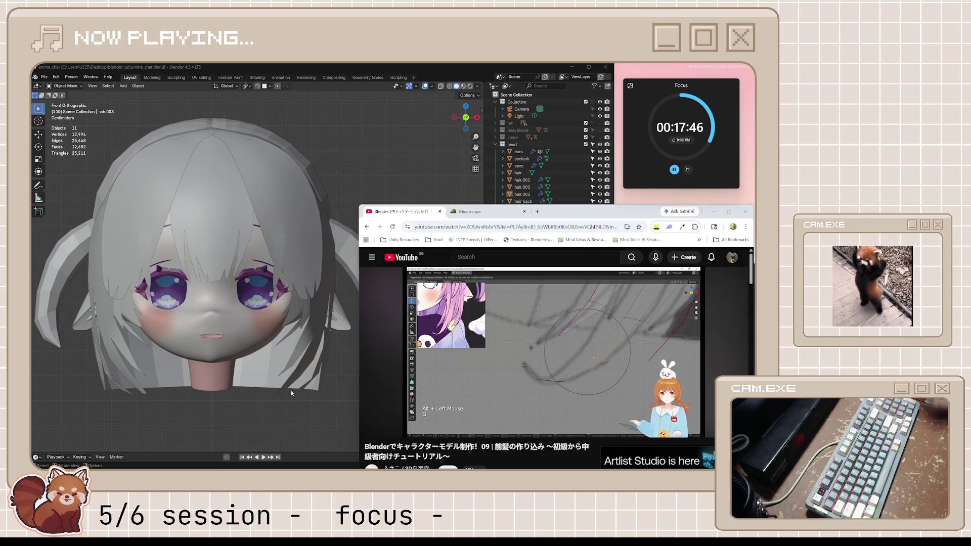
{"action": "type", "text": "j"}
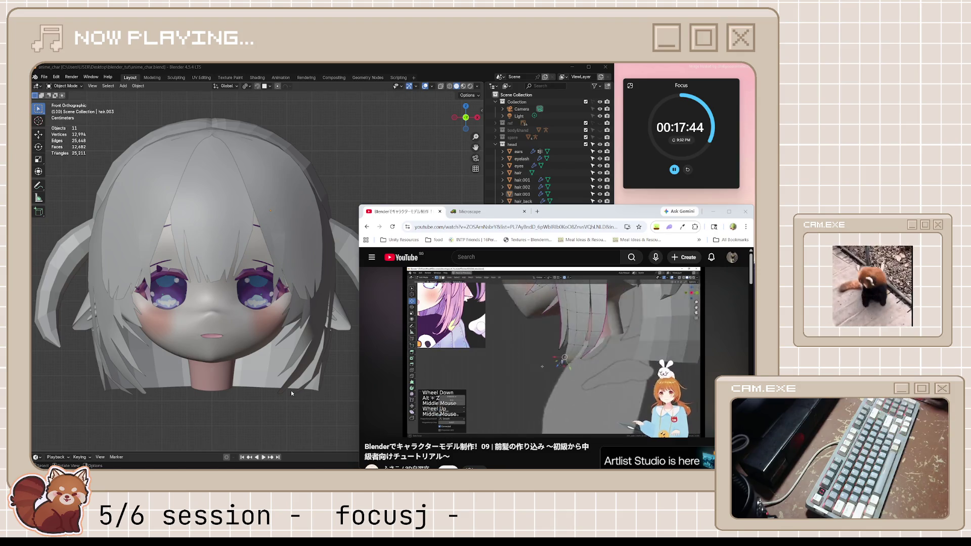
Step: Rewind the front-hair tutorial ten seconds, replay it, pause, and return to the Blender scene
{"action": "left_click", "coordinate": [518, 358]}
{"action": "key", "text": "j"}
{"action": "key", "text": "j"}
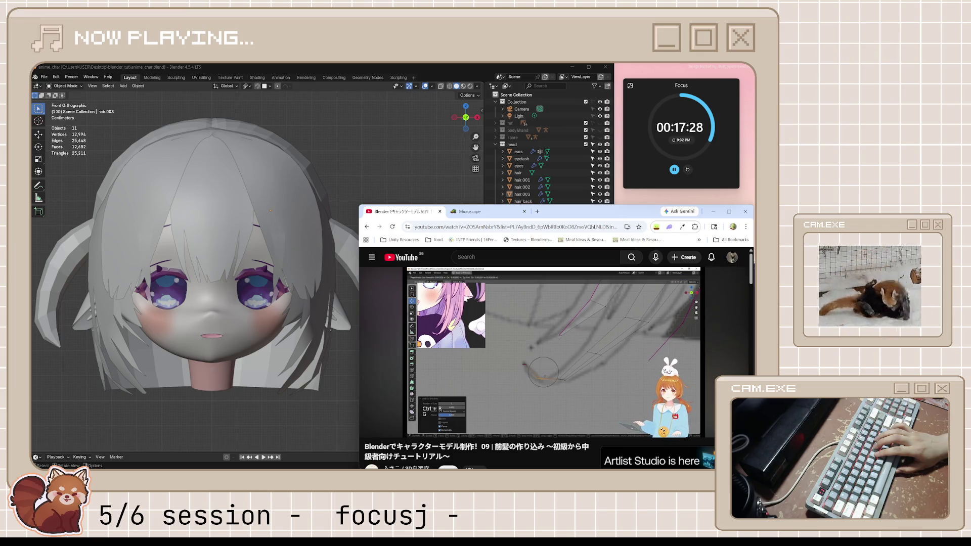
{"action": "left_click", "coordinate": [518, 357]}
{"action": "left_click", "coordinate": [386, 65]}
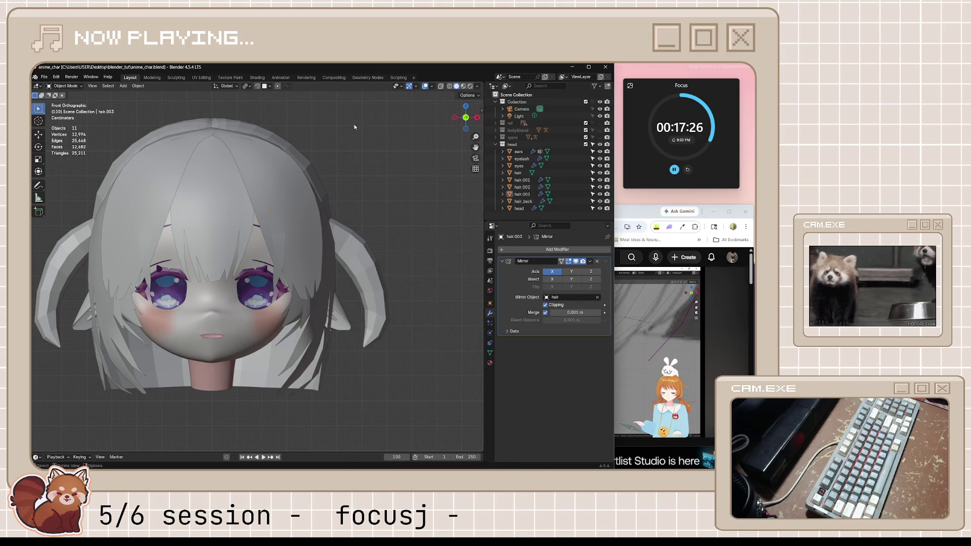
Step: Unhide the ref collection's reference images, including the front view of the pink-haired character
{"action": "left_click", "coordinate": [600, 122]}
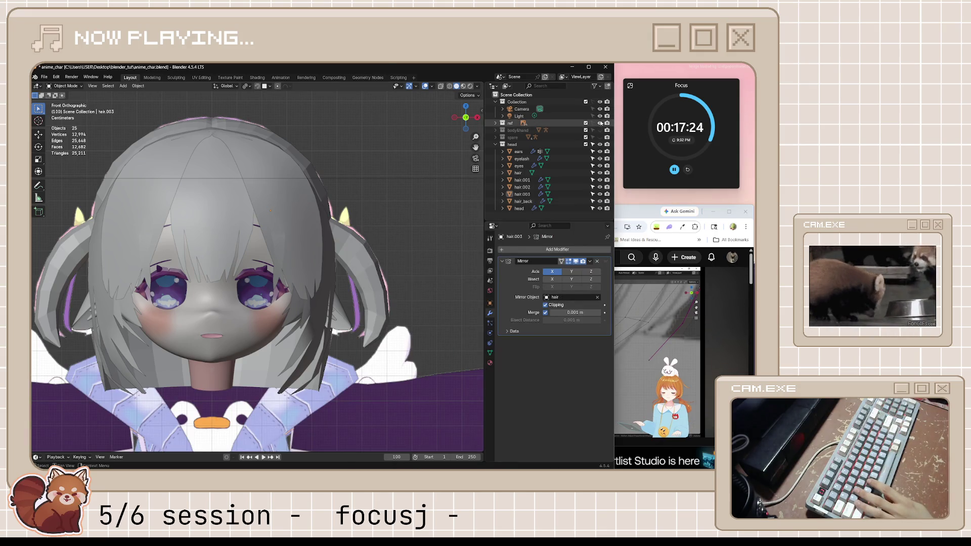
{"action": "left_click", "coordinate": [496, 123]}
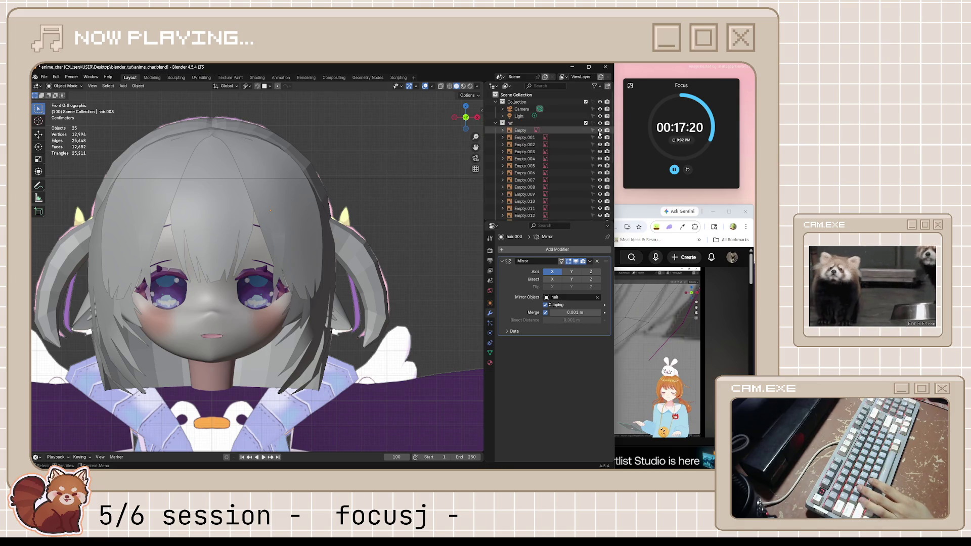
{"action": "left_click_drag", "start_coordinate": [600, 132], "coordinate": [594, 208]}
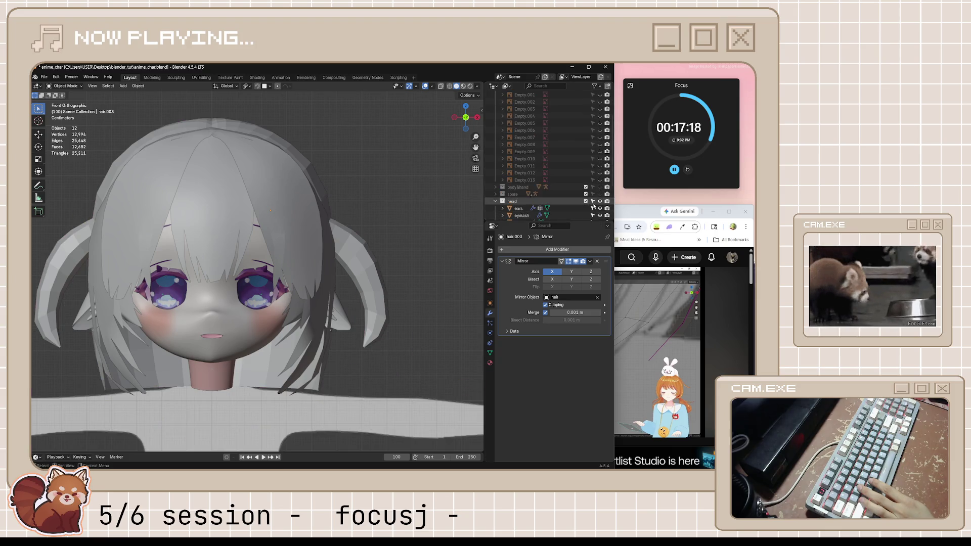
{"action": "scroll", "coordinate": [601, 184], "scroll_direction": "up", "scroll_amount": 2}
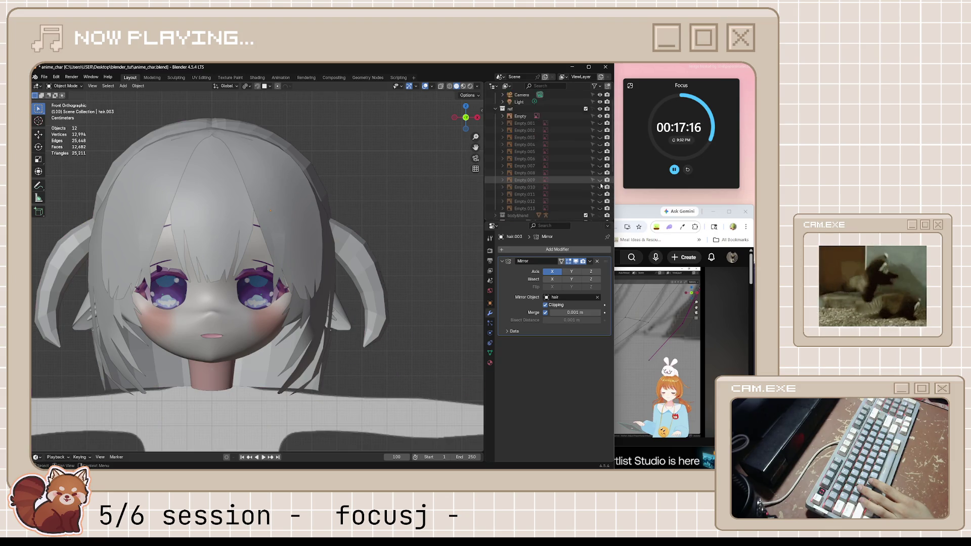
{"action": "scroll", "coordinate": [601, 184], "scroll_direction": "up", "scroll_amount": 1}
{"action": "left_click", "coordinate": [601, 138]}
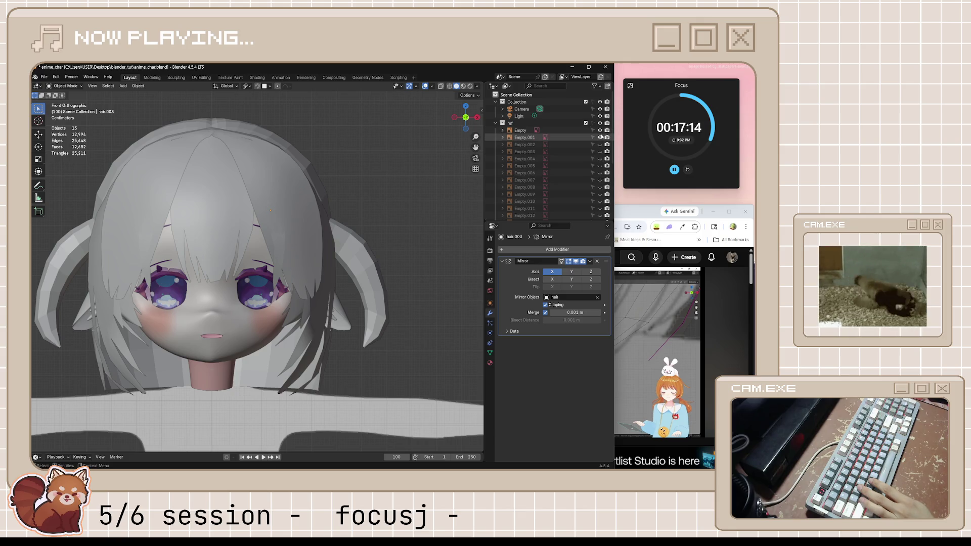
{"action": "middle_click_drag", "start_coordinate": [424, 258], "coordinate": [345, 283]}
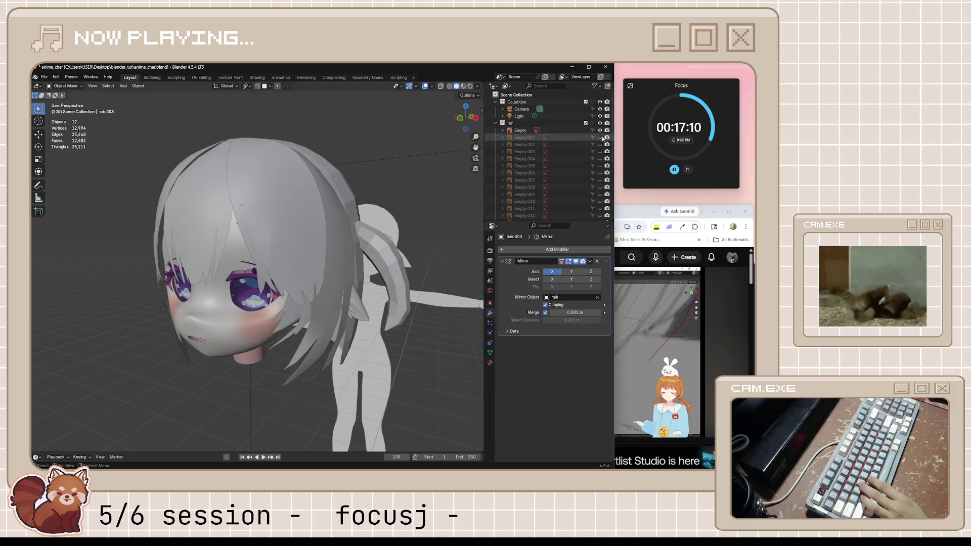
{"action": "left_click", "coordinate": [599, 151]}
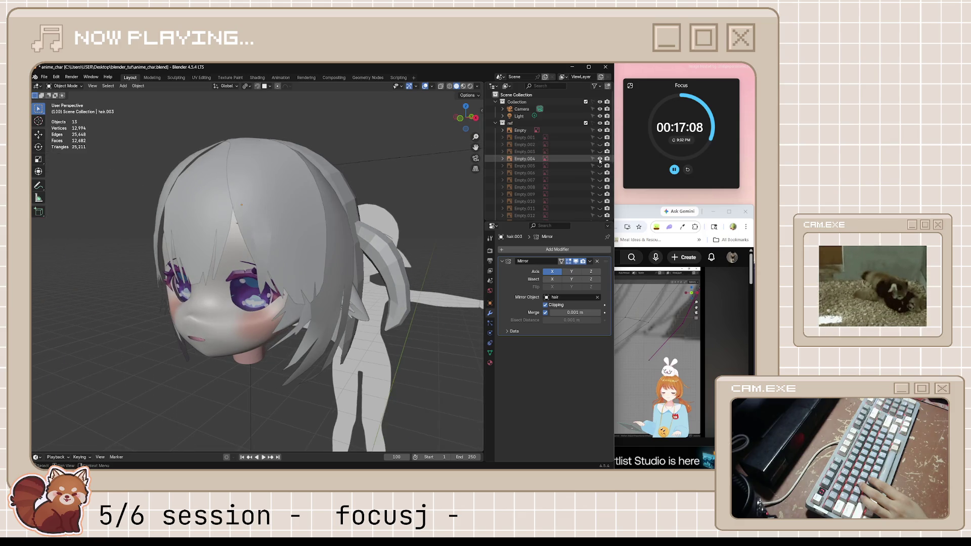
{"action": "left_click", "coordinate": [600, 145]}
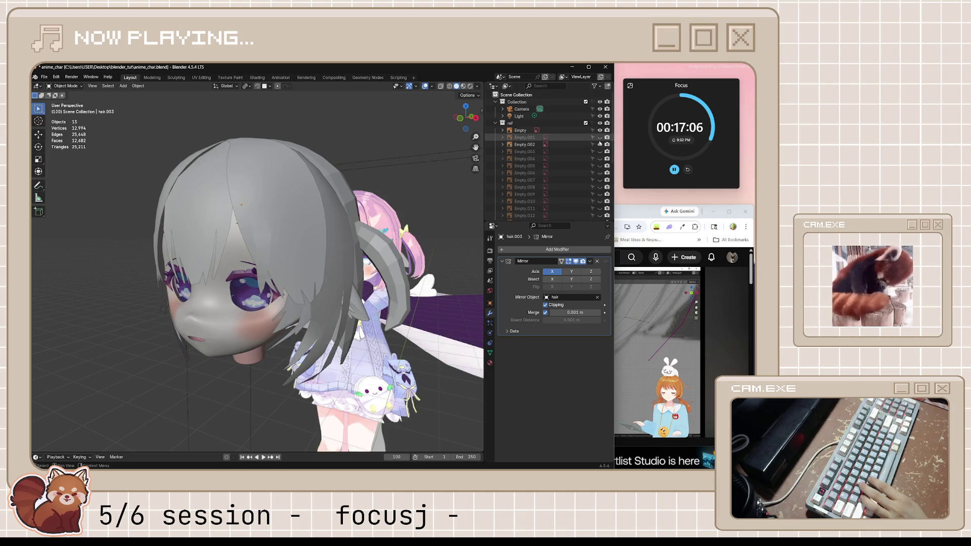
Step: Make the meshes see-through in front view and start editing the hair_back mesh
{"action": "middle_click_drag", "start_coordinate": [425, 304], "coordinate": [382, 326]}
{"action": "key", "text": "alt+z"}
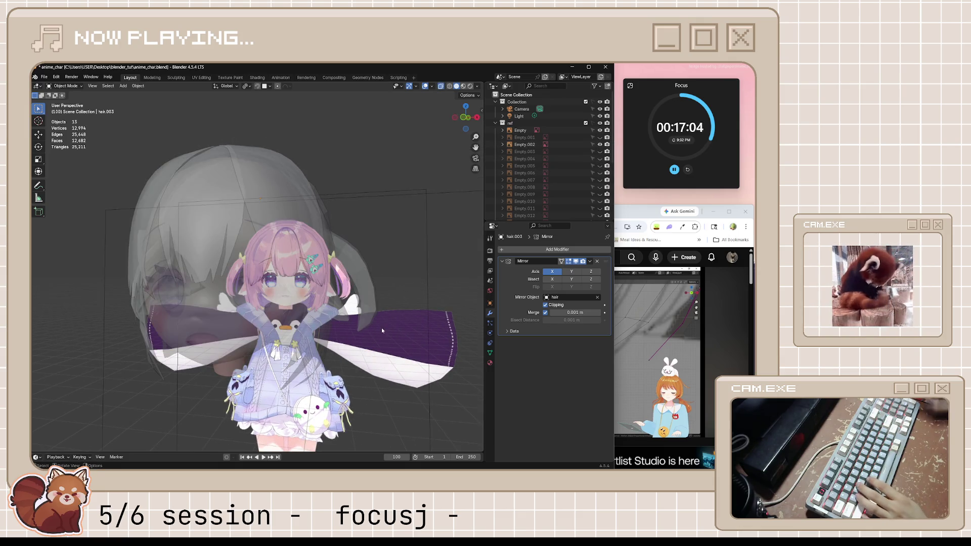
{"action": "key", "text": "Up"}
{"action": "key", "text": "KP_1"}
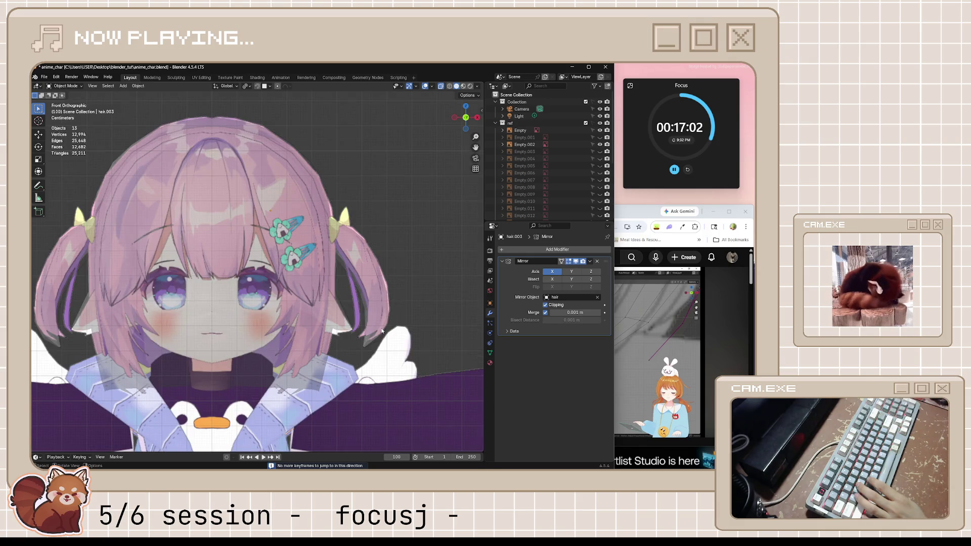
{"action": "scroll", "coordinate": [371, 362], "scroll_direction": "up", "scroll_amount": 2}
{"action": "left_click", "coordinate": [343, 369]}
{"action": "key", "text": "Tab"}
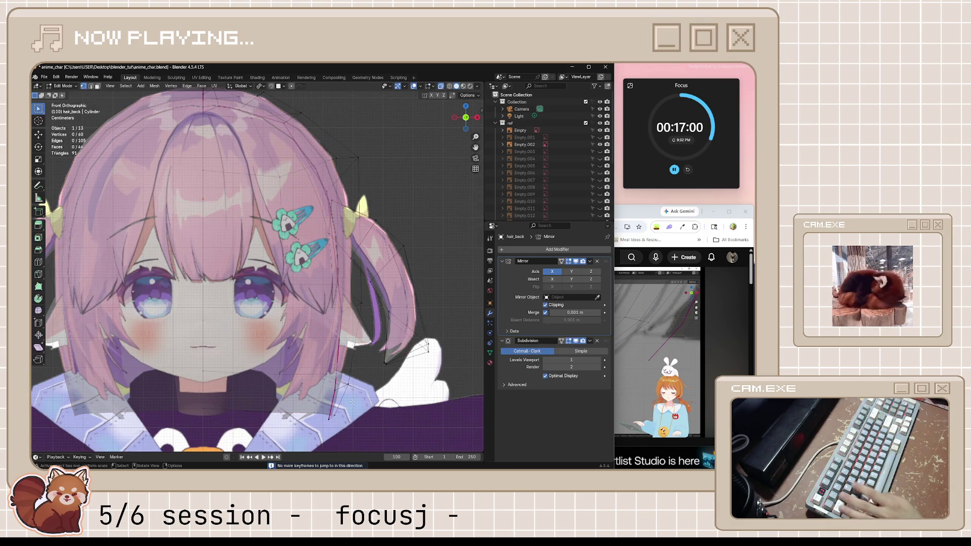
Step: Switch from editing the back hair to editing the hair.003 side strand's mesh
{"action": "key", "text": "Tab"}
{"action": "mouse_move", "coordinate": [342, 379]}
{"action": "middle_mouse_down"}
{"action": "mouse_move", "coordinate": [325, 388]}
{"action": "mouse_move", "coordinate": [311, 336]}
{"action": "middle_mouse_up"}
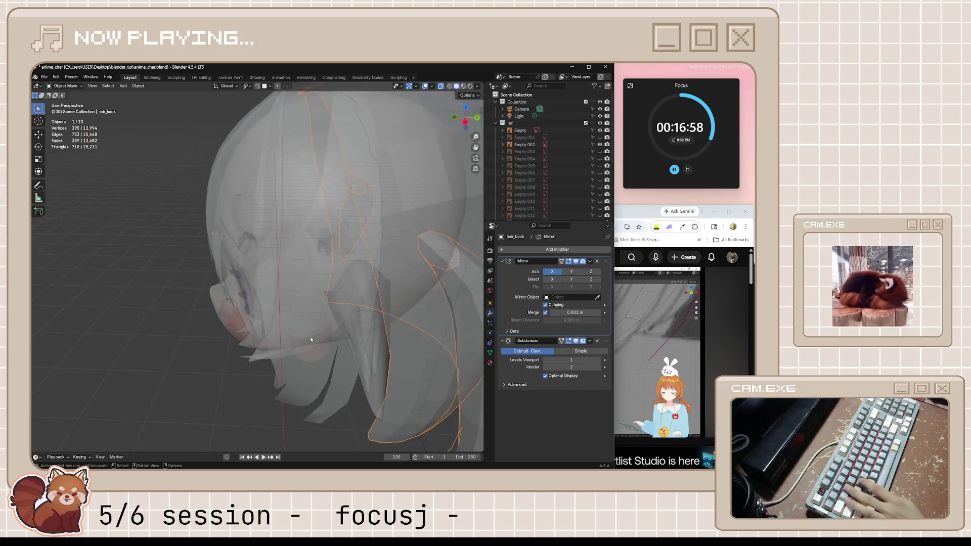
{"action": "left_click", "coordinate": [351, 383]}
{"action": "key", "text": "KP_1"}
{"action": "scroll", "coordinate": [423, 361], "scroll_direction": "up", "scroll_amount": 2}
{"action": "scroll", "coordinate": [424, 361], "scroll_direction": "up", "scroll_amount": 2}
{"action": "key", "text": "Tab"}
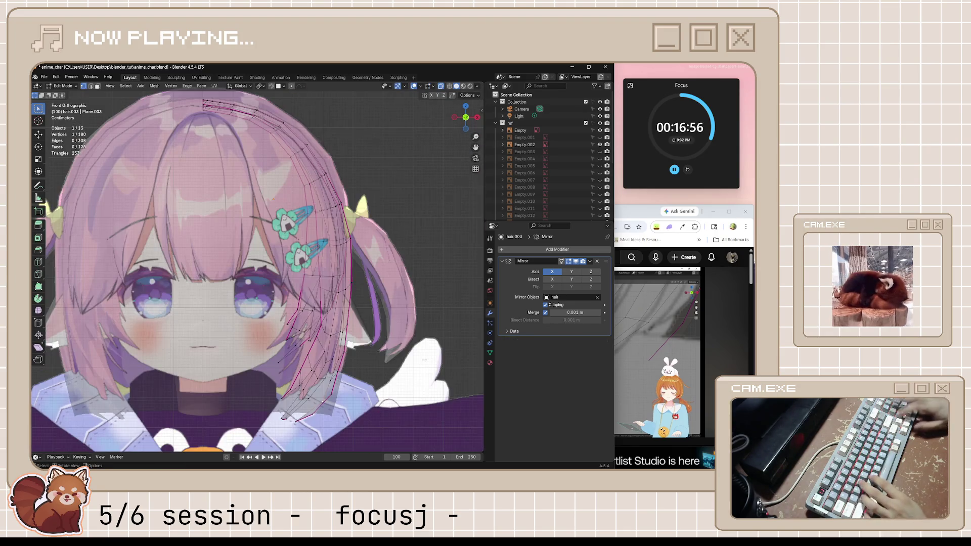
Step: Show the side-view reference image, line up the right view, and bring the tutorial window forward
{"action": "middle_click_drag", "start_coordinate": [423, 360], "coordinate": [405, 213], "text": "shift"}
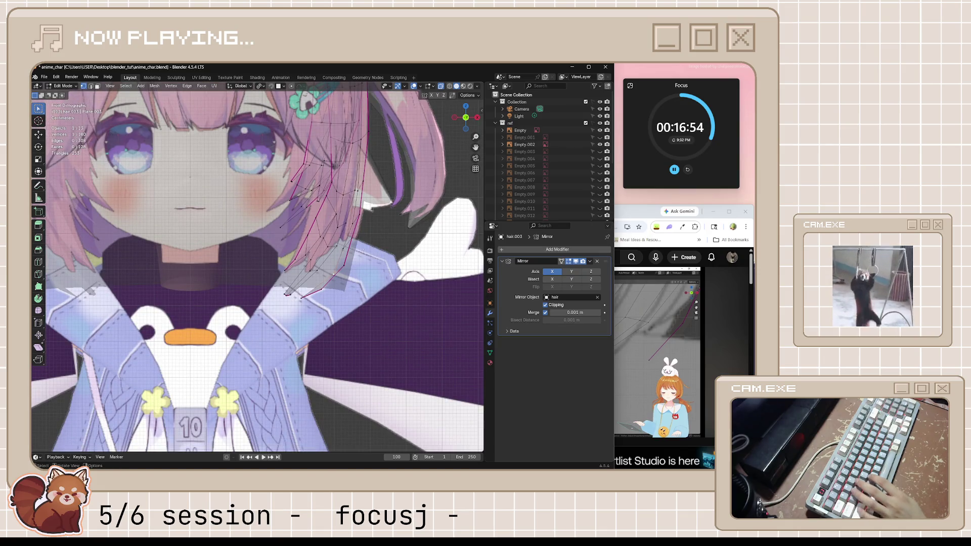
{"action": "scroll", "coordinate": [362, 250], "scroll_direction": "down", "scroll_amount": 4}
{"action": "mouse_move", "coordinate": [362, 250]}
{"action": "middle_mouse_down"}
{"action": "mouse_move", "coordinate": [329, 253]}
{"action": "mouse_move", "coordinate": [357, 251]}
{"action": "middle_mouse_up"}
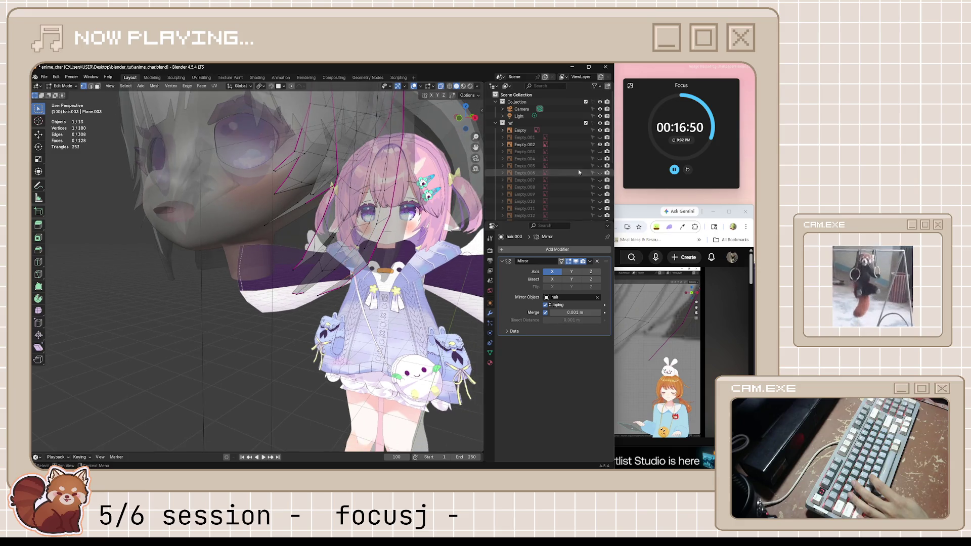
{"action": "scroll", "coordinate": [433, 247], "scroll_direction": "down", "scroll_amount": 2}
{"action": "scroll", "coordinate": [432, 248], "scroll_direction": "down", "scroll_amount": 4}
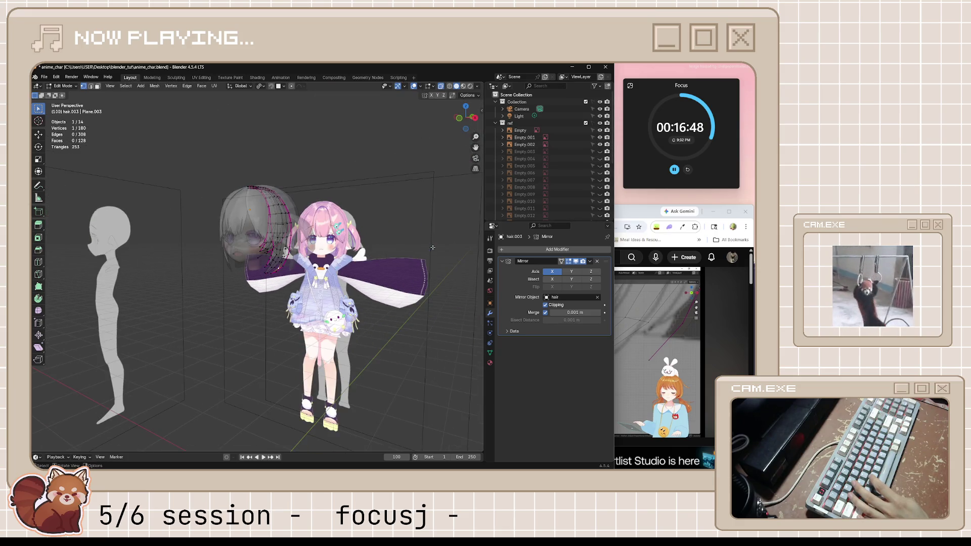
{"action": "left_click", "coordinate": [600, 152]}
{"action": "middle_click_drag", "start_coordinate": [425, 266], "coordinate": [471, 272]}
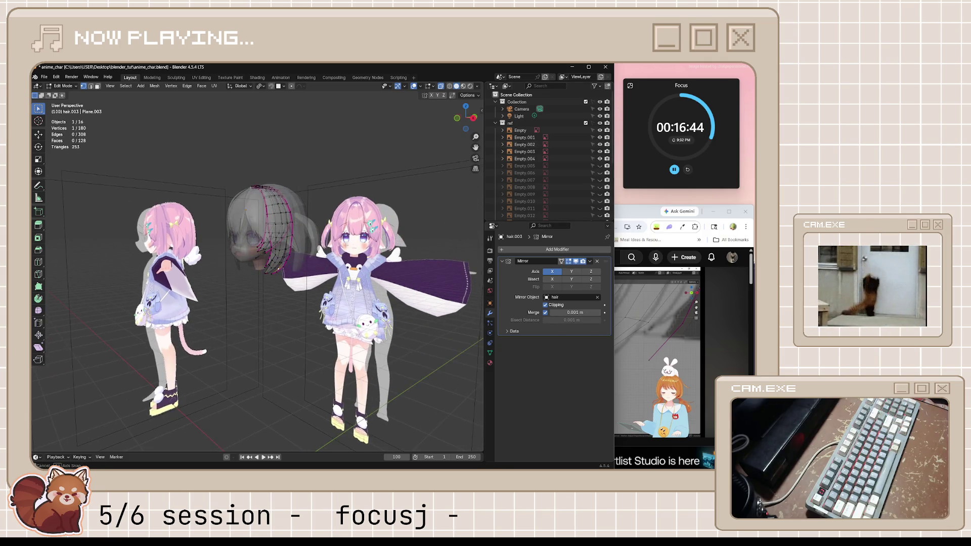
{"action": "key", "text": "KP_3"}
{"action": "scroll", "coordinate": [337, 249], "scroll_direction": "up", "scroll_amount": 3}
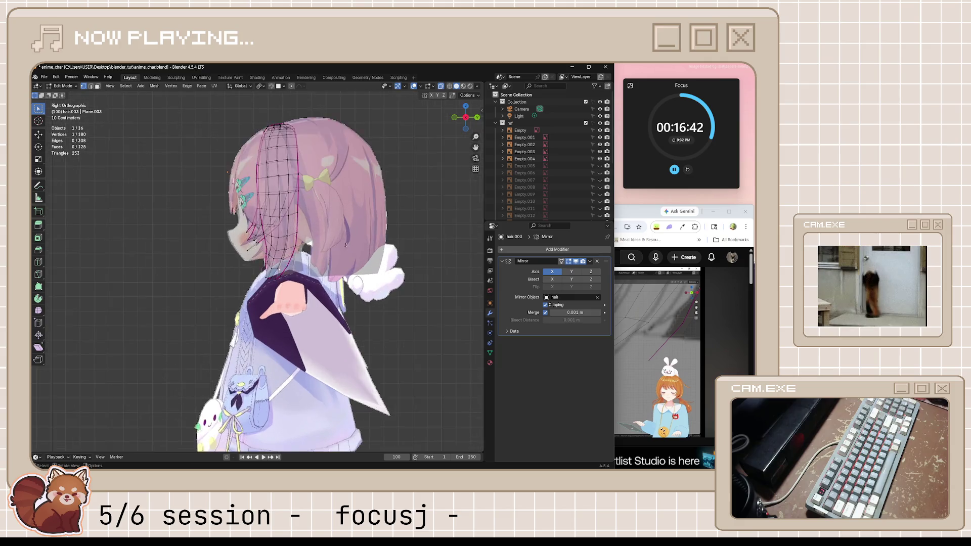
{"action": "scroll", "coordinate": [336, 249], "scroll_direction": "up", "scroll_amount": 4}
{"action": "left_click", "coordinate": [637, 214]}
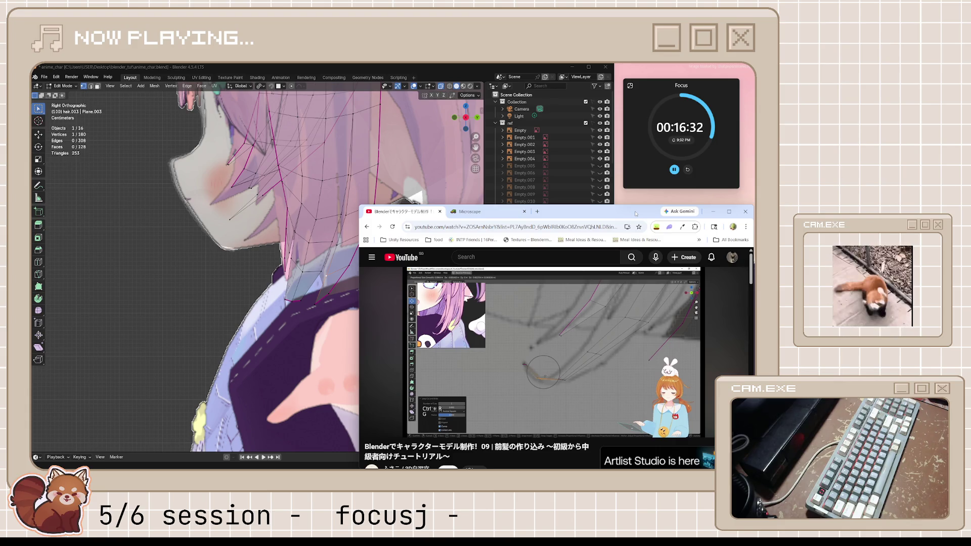
{"action": "scroll", "coordinate": [303, 249], "scroll_direction": "down", "scroll_amount": 2}
{"action": "scroll", "coordinate": [303, 249], "scroll_direction": "down", "scroll_amount": 2}
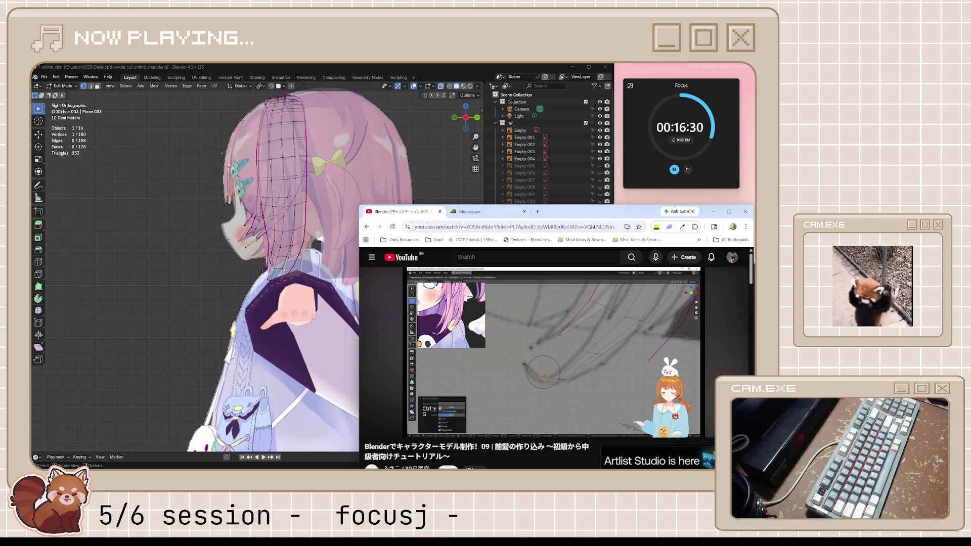
{"action": "scroll", "coordinate": [303, 249], "scroll_direction": "up", "scroll_amount": 3}
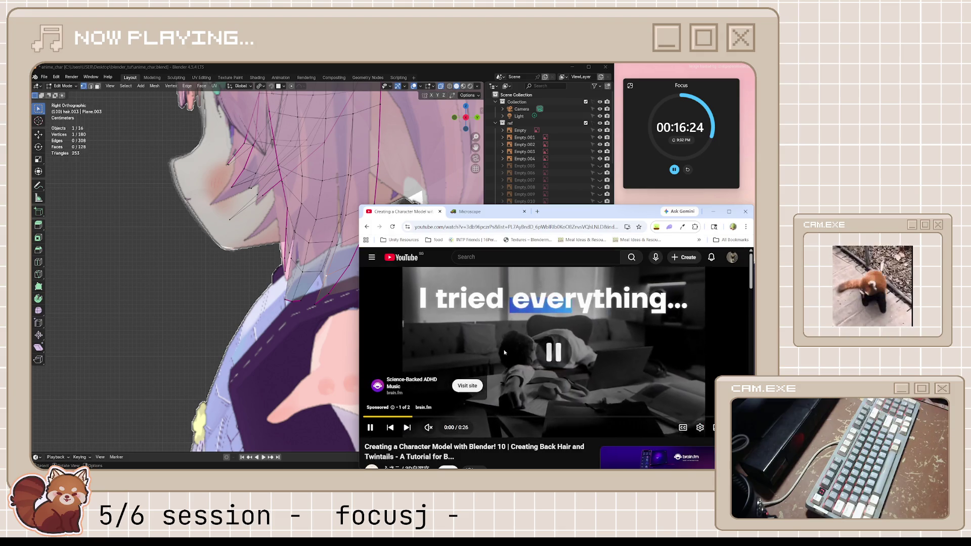
Step: Close the ad's tab, skip the ad, and switch to the part 09 front-hair tutorial
{"action": "left_click", "coordinate": [453, 332]}
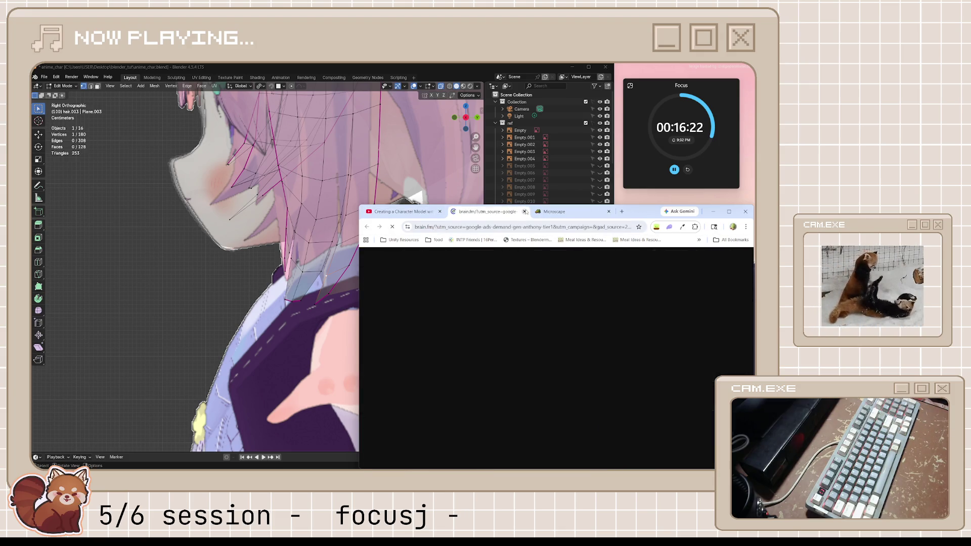
{"action": "left_click", "coordinate": [525, 212]}
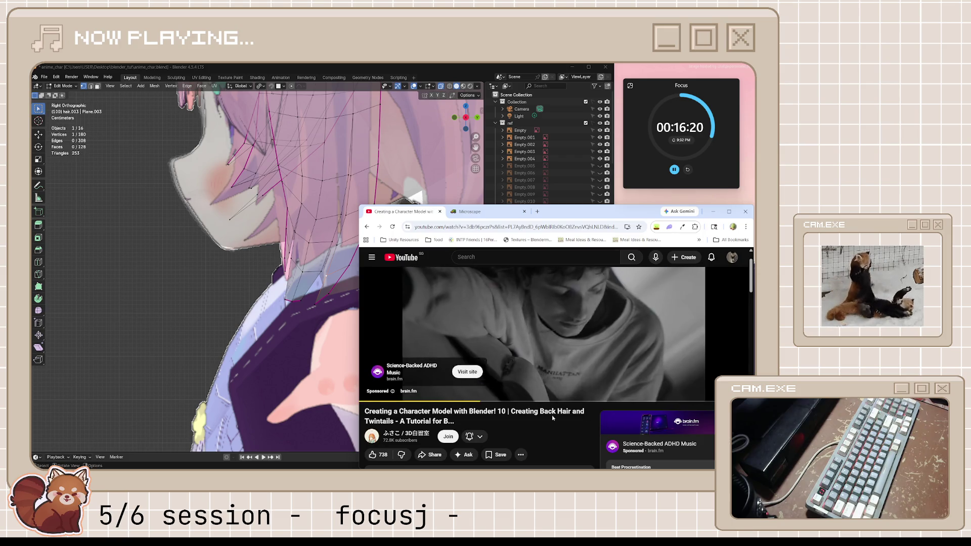
{"action": "left_click", "coordinate": [731, 370]}
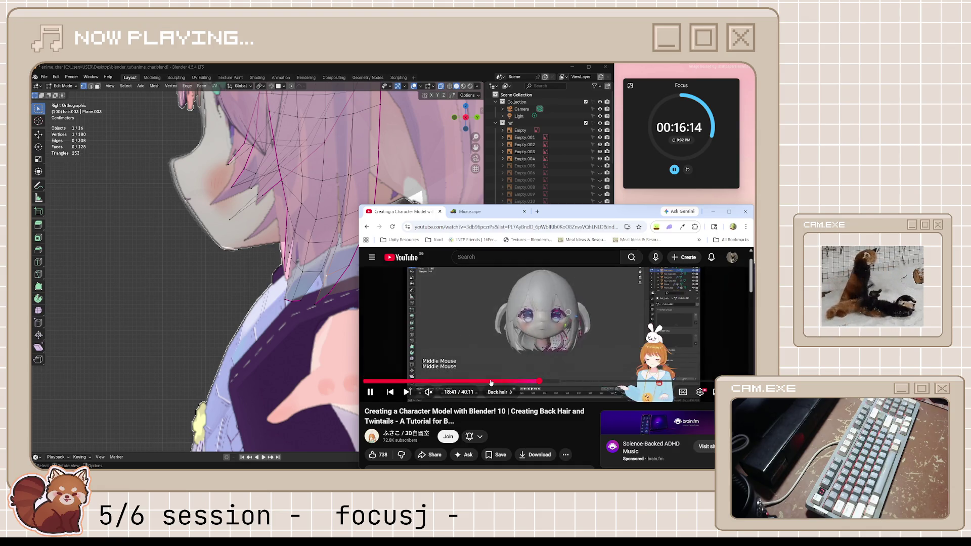
{"action": "scroll", "coordinate": [563, 407], "scroll_direction": "down", "scroll_amount": 3}
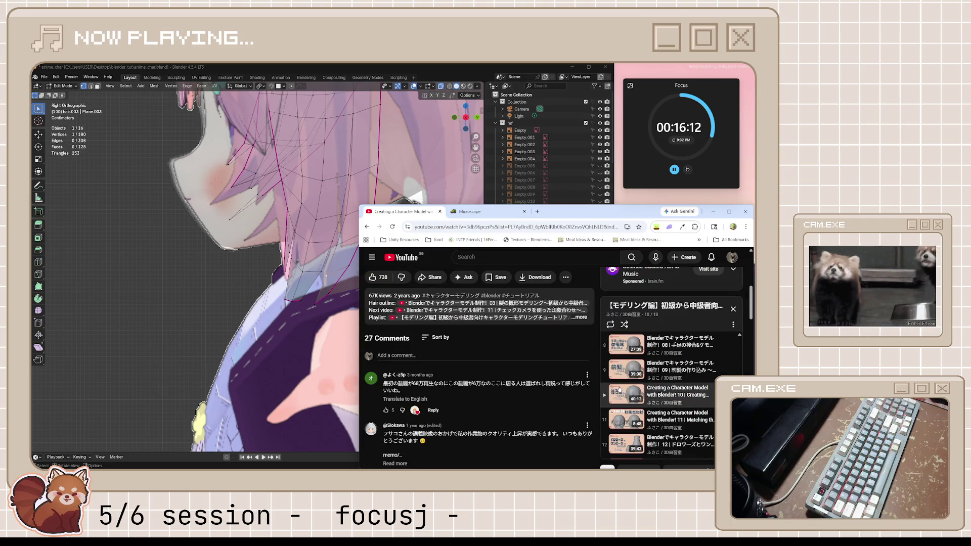
{"action": "left_click", "coordinate": [679, 394]}
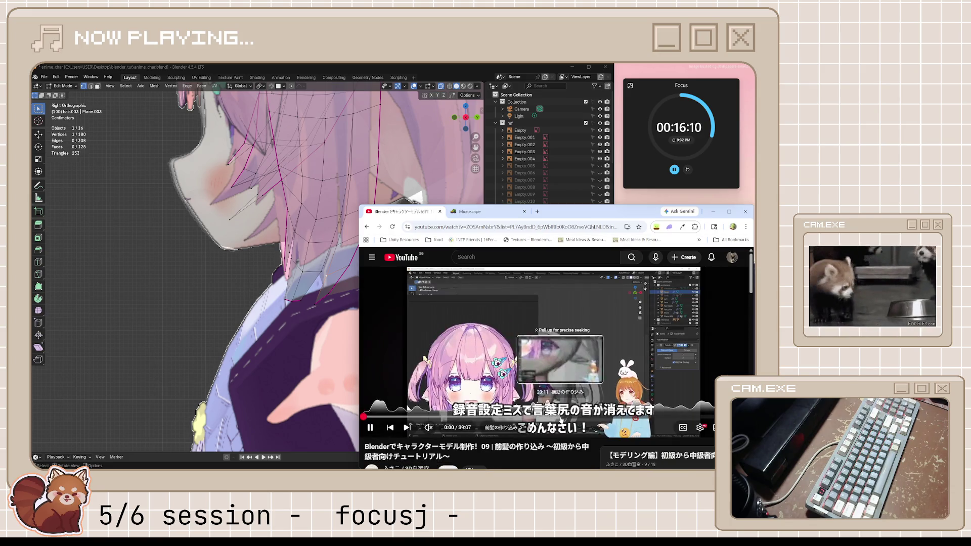
{"action": "left_click", "coordinate": [562, 417]}
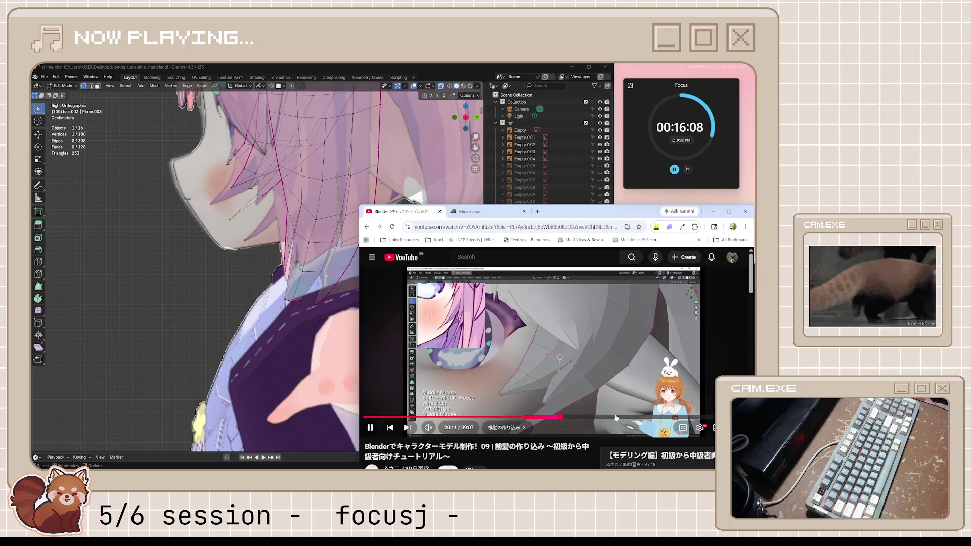
Step: Scrub the tutorial forward and settle at about 28:24
{"action": "mouse_move", "coordinate": [619, 417]}
{"action": "left_mouse_down"}
{"action": "mouse_move", "coordinate": [578, 417]}
{"action": "mouse_move", "coordinate": [645, 419]}
{"action": "left_mouse_up"}
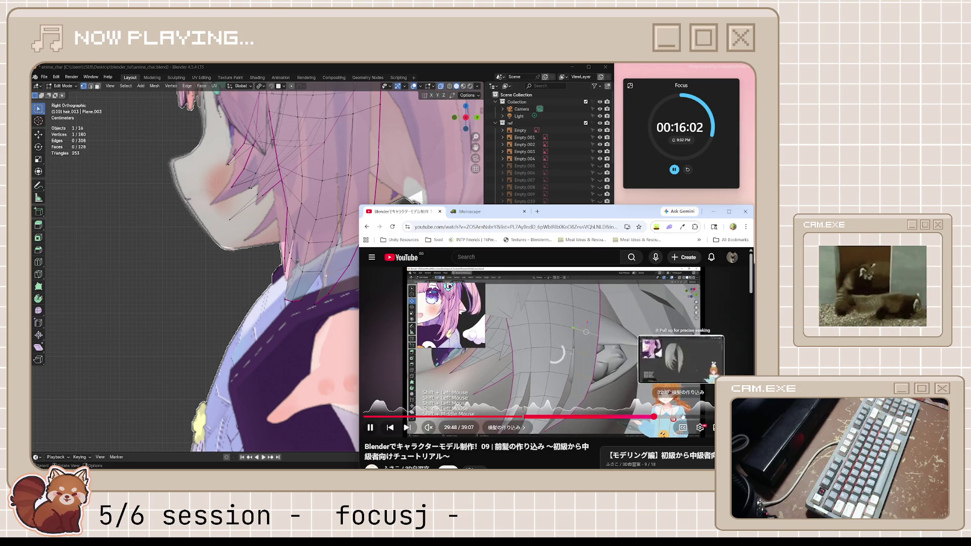
{"action": "left_click", "coordinate": [653, 416]}
{"action": "left_click_drag", "start_coordinate": [641, 416], "coordinate": [641, 417]}
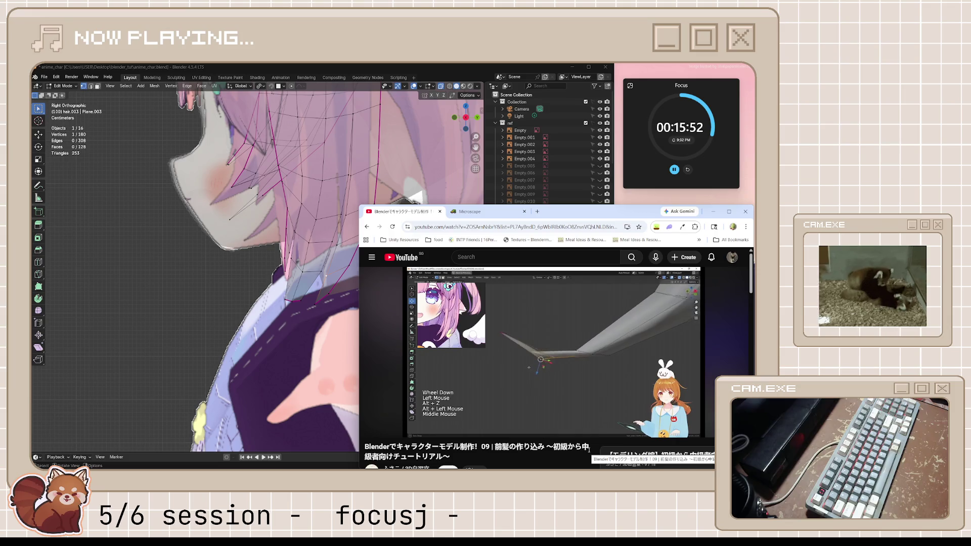
Step: Hide the reference images, return to opaque shading and compare the hair against the tutorial
{"action": "middle_click_drag", "start_coordinate": [425, 319], "coordinate": [355, 302]}
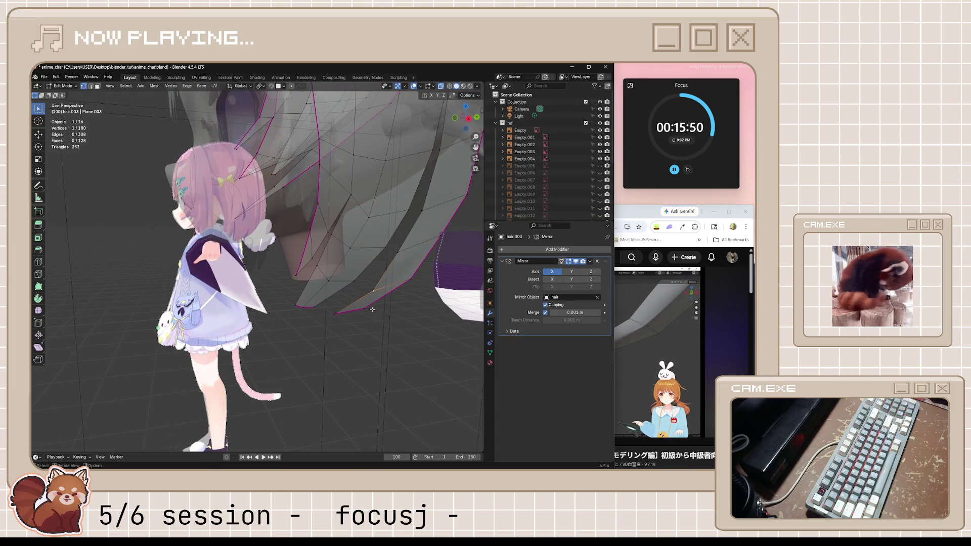
{"action": "left_click", "coordinate": [600, 123]}
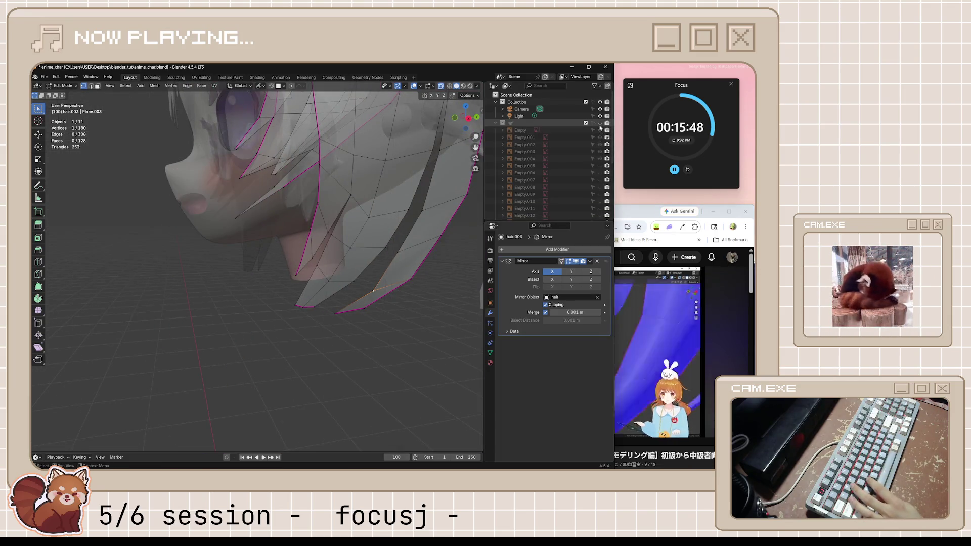
{"action": "key", "text": "alt+z"}
{"action": "middle_click_drag", "start_coordinate": [456, 250], "coordinate": [410, 263]}
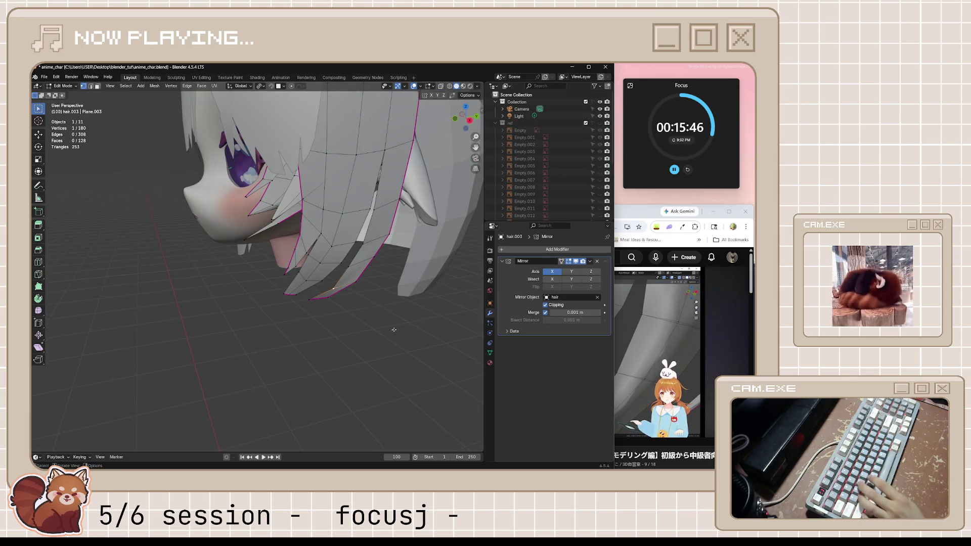
{"action": "middle_click_drag", "start_coordinate": [394, 330], "coordinate": [362, 318]}
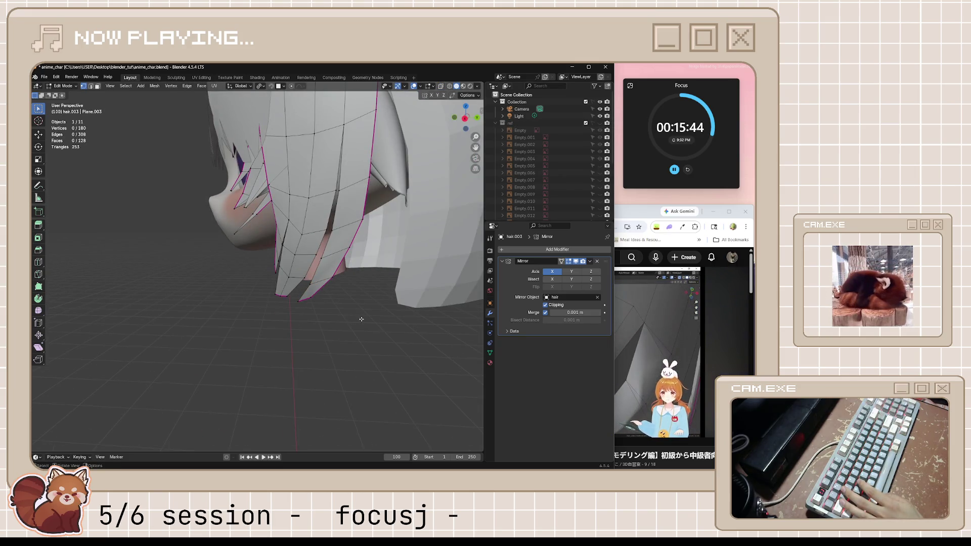
{"action": "left_click", "coordinate": [638, 222]}
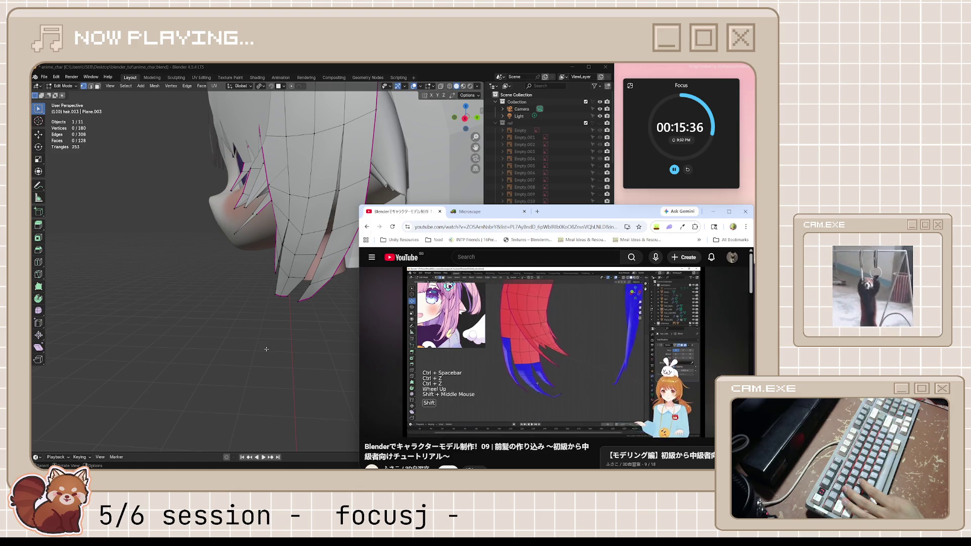
{"action": "middle_click_drag", "start_coordinate": [266, 349], "coordinate": [306, 352]}
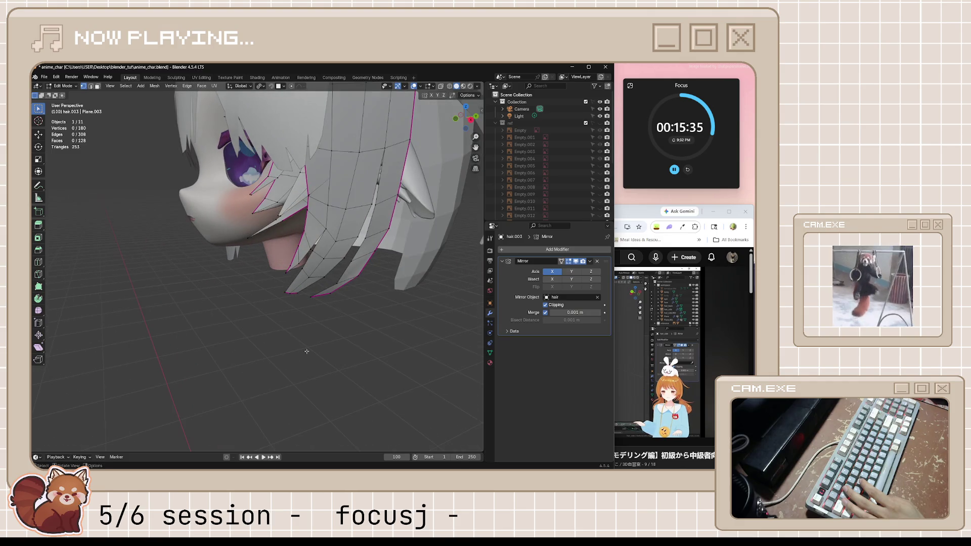
Step: Turn Face Orientation on in Viewport Overlays to check the hair's normals, then turn it off
{"action": "left_click", "coordinate": [422, 86]}
{"action": "left_click", "coordinate": [377, 220]}
{"action": "mouse_move", "coordinate": [378, 223]}
{"action": "middle_mouse_down"}
{"action": "mouse_move", "coordinate": [348, 265]}
{"action": "mouse_move", "coordinate": [363, 275]}
{"action": "middle_mouse_up"}
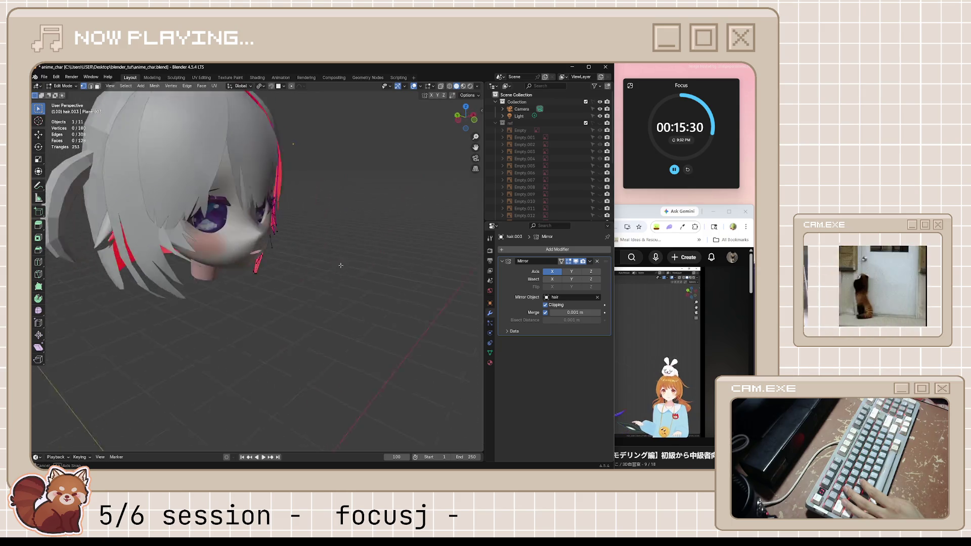
{"action": "scroll", "coordinate": [364, 274], "scroll_direction": "down", "scroll_amount": 5}
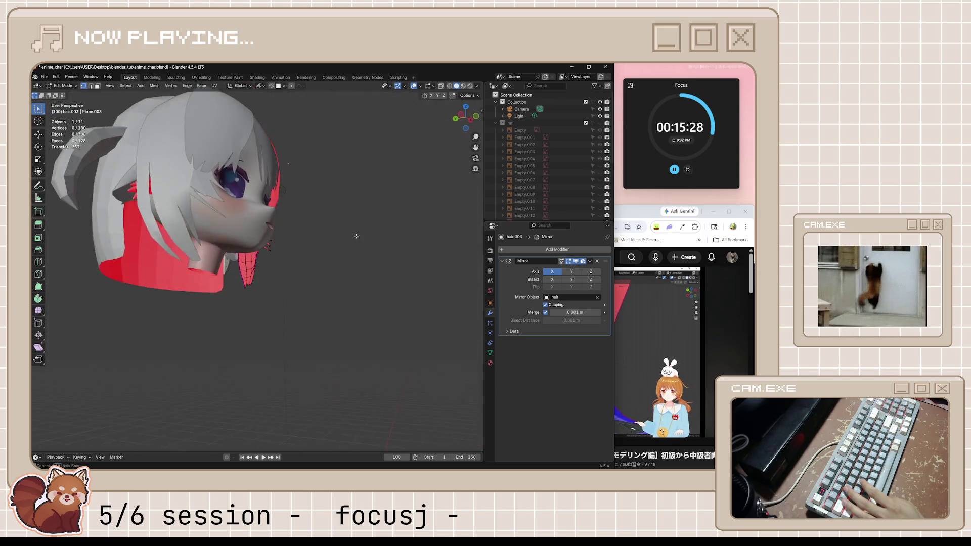
{"action": "mouse_move", "coordinate": [353, 235]}
{"action": "middle_mouse_down"}
{"action": "mouse_move", "coordinate": [358, 213]}
{"action": "mouse_move", "coordinate": [330, 191]}
{"action": "mouse_move", "coordinate": [286, 247]}
{"action": "mouse_move", "coordinate": [398, 137]}
{"action": "middle_mouse_up"}
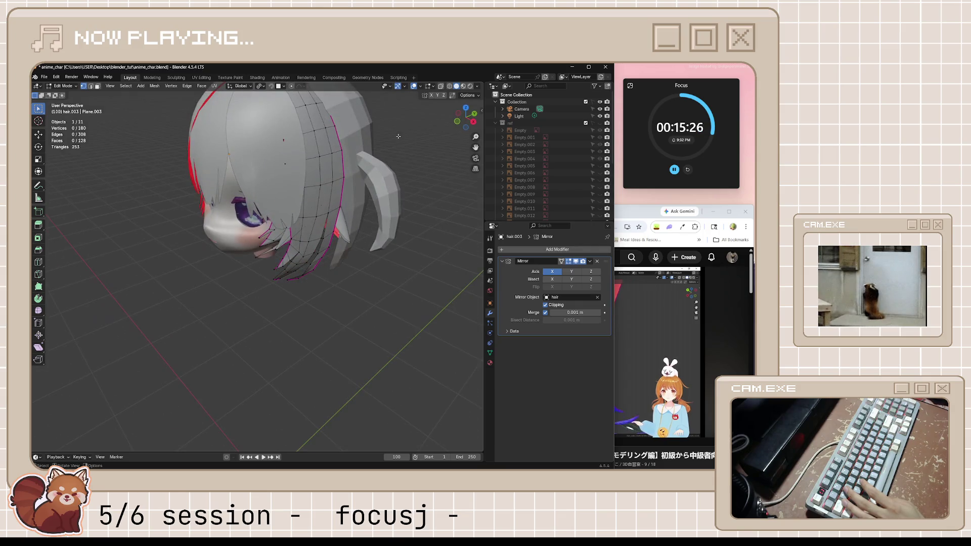
{"action": "left_click", "coordinate": [422, 86]}
{"action": "left_click", "coordinate": [378, 221]}
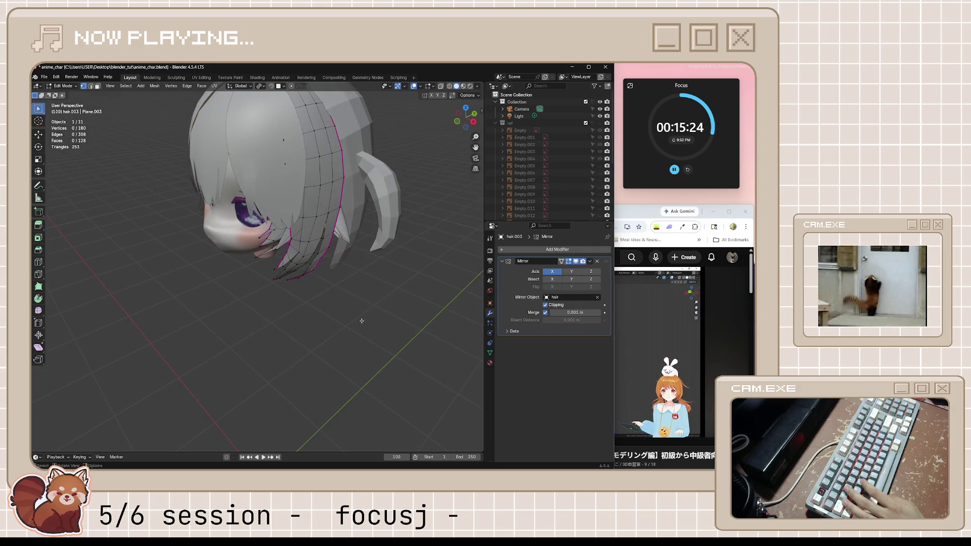
Step: Return to Object Mode, save anime_char.blend and bring the tutorial window forward
{"action": "middle_click_drag", "start_coordinate": [378, 250], "coordinate": [364, 304]}
{"action": "key", "text": "Tab"}
{"action": "key", "text": "ctrl+s"}
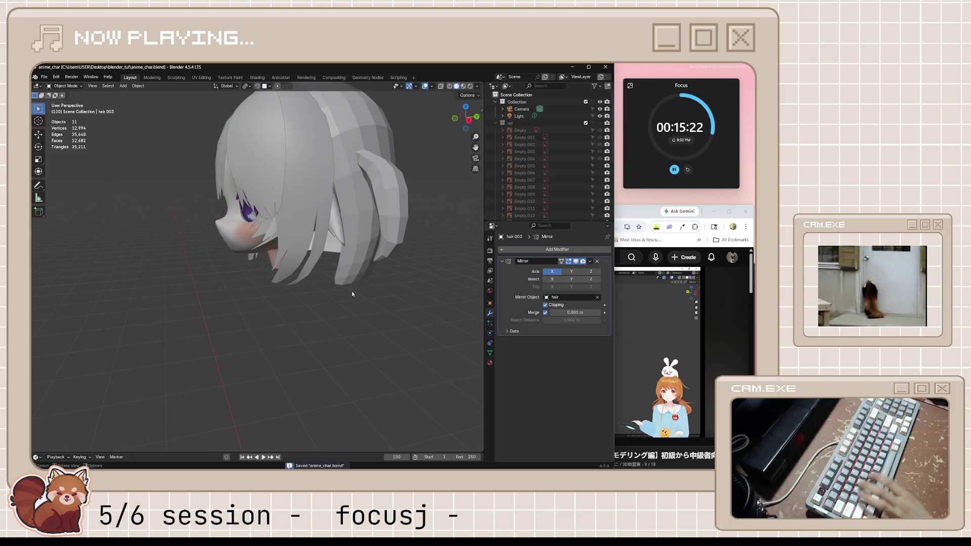
{"action": "scroll", "coordinate": [351, 290], "scroll_direction": "up", "scroll_amount": 2}
{"action": "left_click", "coordinate": [622, 306]}
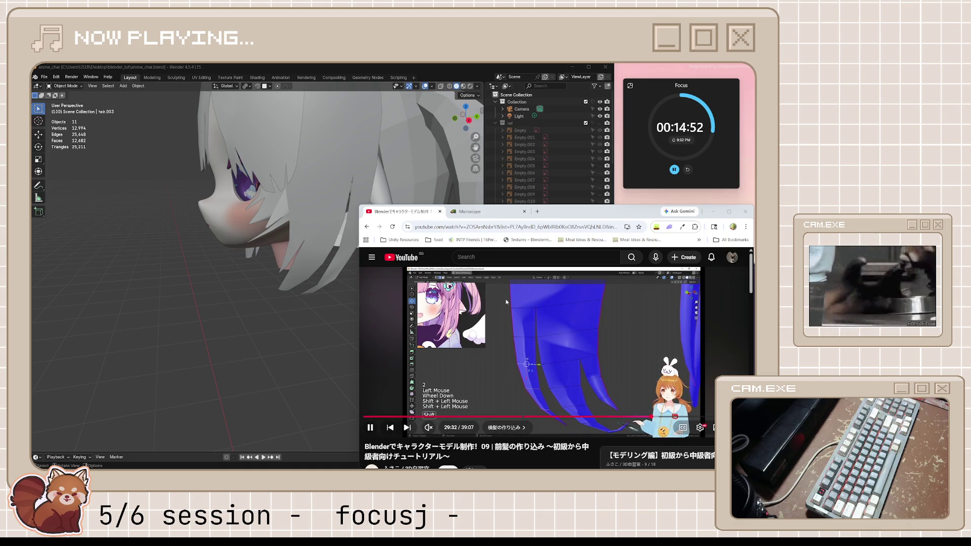
Step: Pause the tutorial, then select hair.003 in Blender and enter Edit Mode on it
{"action": "left_click", "coordinate": [506, 301]}
{"action": "mouse_move", "coordinate": [346, 262]}
{"action": "middle_mouse_down"}
{"action": "mouse_move", "coordinate": [305, 278]}
{"action": "mouse_move", "coordinate": [306, 302]}
{"action": "mouse_move", "coordinate": [394, 320]}
{"action": "middle_mouse_up"}
{"action": "left_click", "coordinate": [304, 278]}
{"action": "key", "text": "Tab"}
{"action": "scroll", "coordinate": [287, 279], "scroll_direction": "up", "scroll_amount": 3}
{"action": "scroll", "coordinate": [306, 302], "scroll_direction": "up", "scroll_amount": 2}
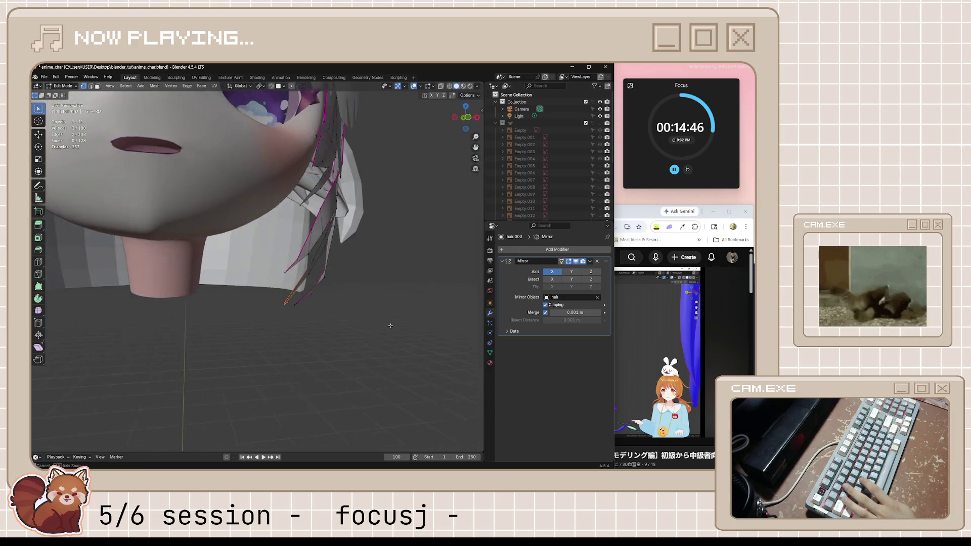
Step: Add an edge loop across the strand tip in front view
{"action": "key", "text": "KP_1"}
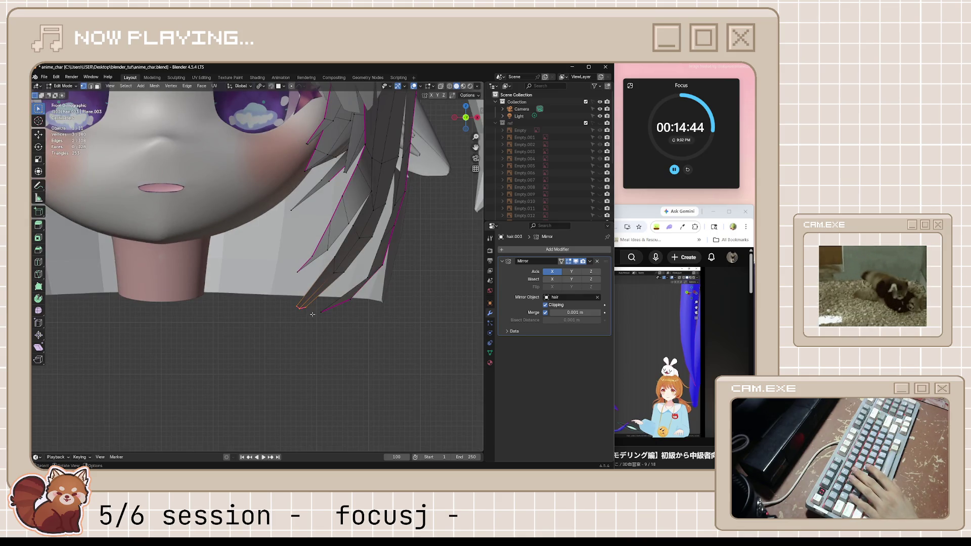
{"action": "key", "text": "ctrl+r"}
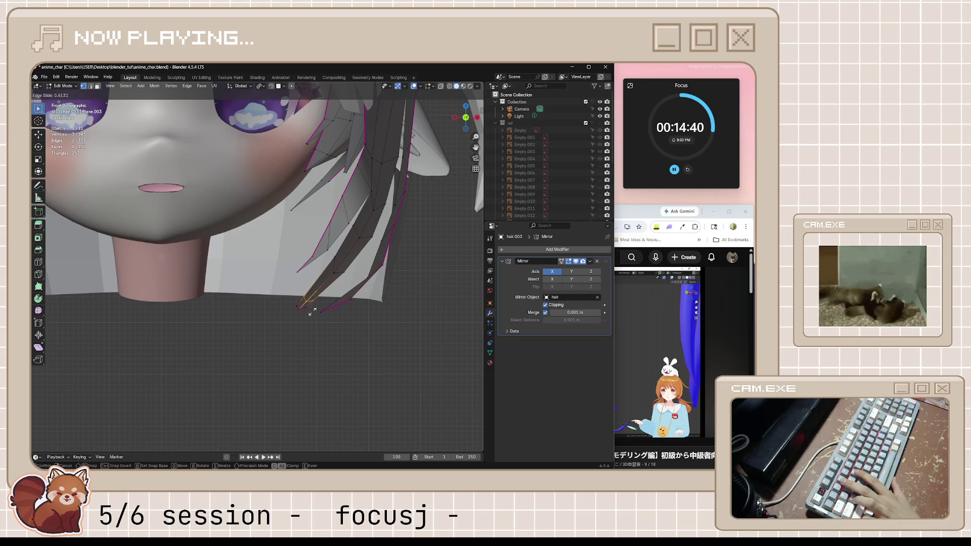
{"action": "left_click", "coordinate": [313, 310]}
{"action": "left_click", "coordinate": [298, 308]}
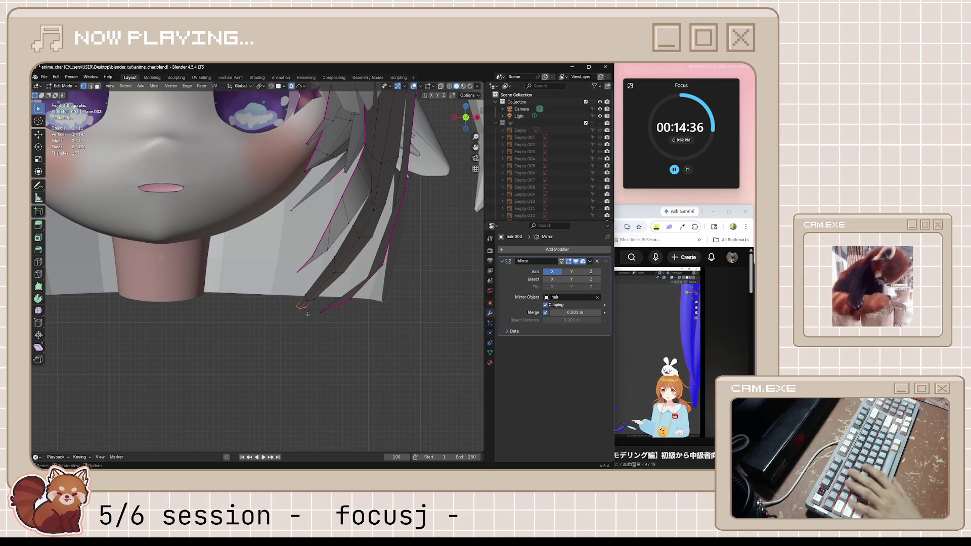
Step: Reposition the strand's tip vertices with a couple of moves, checking from below
{"action": "key", "text": "g"}
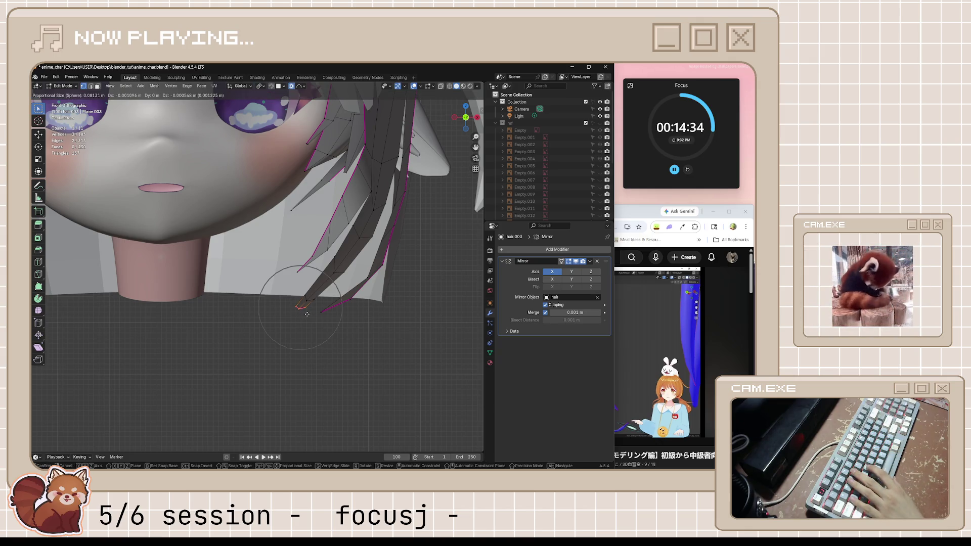
{"action": "key", "text": "Escape"}
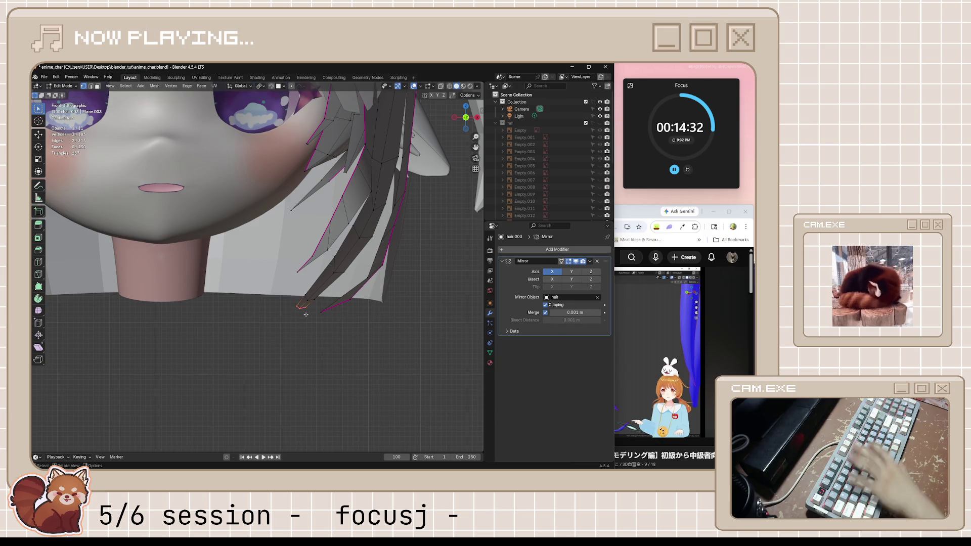
{"action": "key", "text": "g"}
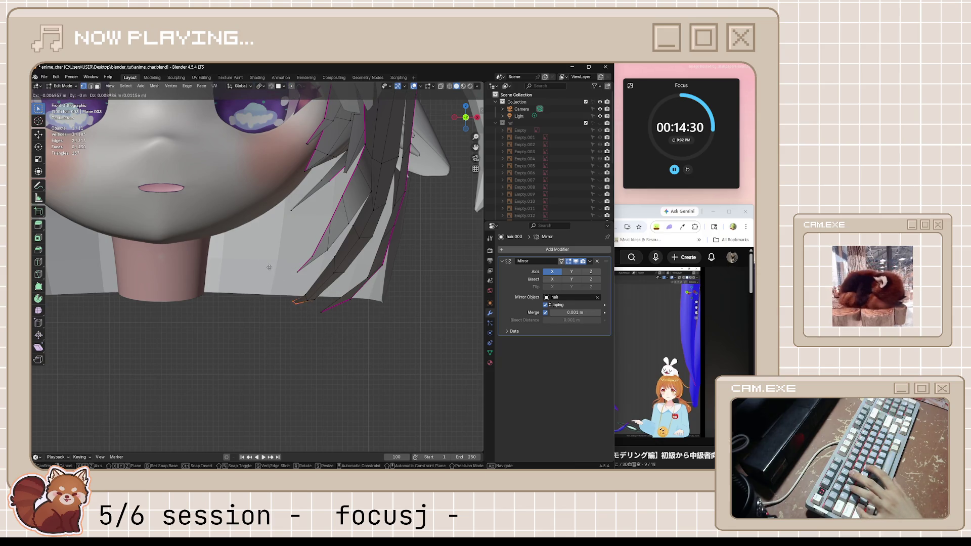
{"action": "left_click", "coordinate": [239, 261]}
{"action": "mouse_move", "coordinate": [239, 262]}
{"action": "middle_mouse_down"}
{"action": "mouse_move", "coordinate": [329, 329]}
{"action": "mouse_move", "coordinate": [305, 311]}
{"action": "middle_mouse_up"}
{"action": "key", "text": "KP_1"}
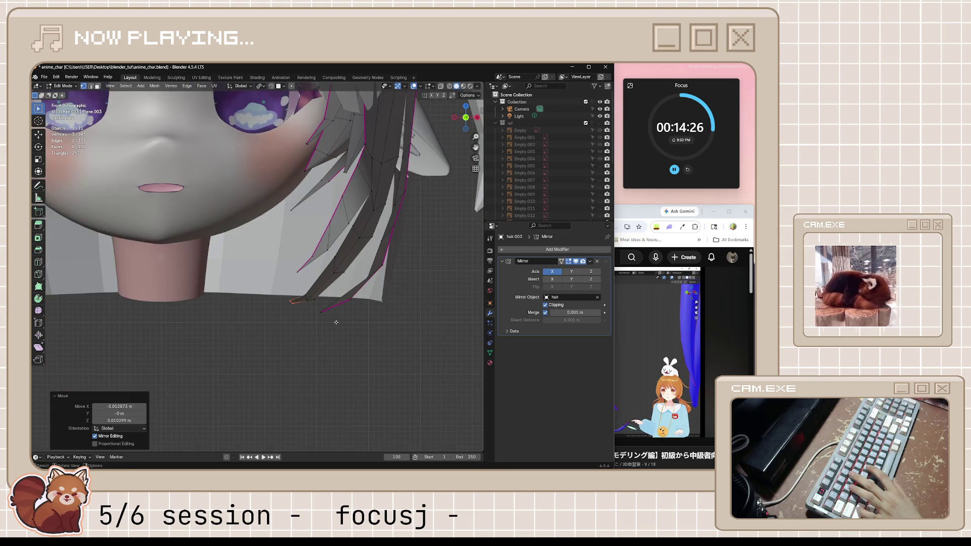
{"action": "key", "text": "g"}
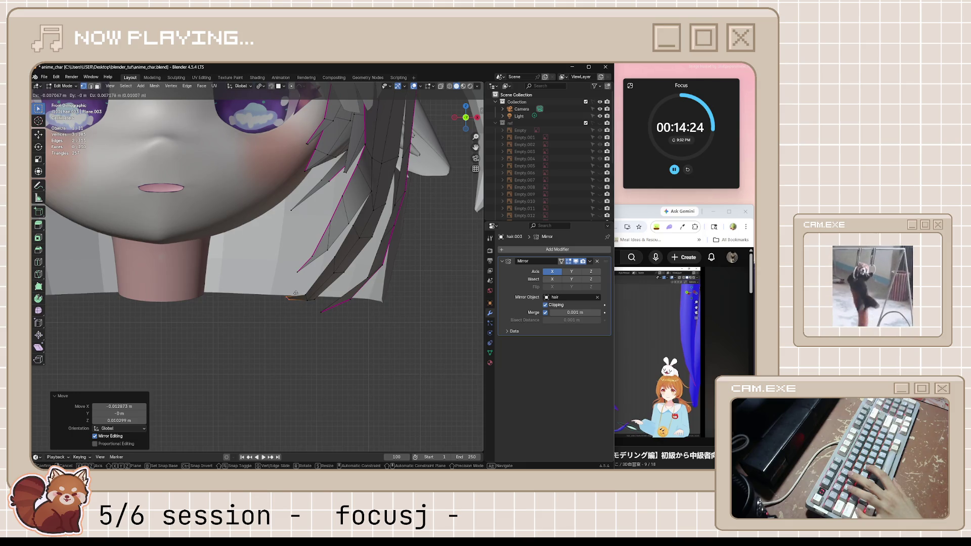
{"action": "left_click", "coordinate": [295, 297]}
Step: Add a second centred edge loop, select the tip vertices and make the mesh see-through
{"action": "key", "text": "ctrl+r"}
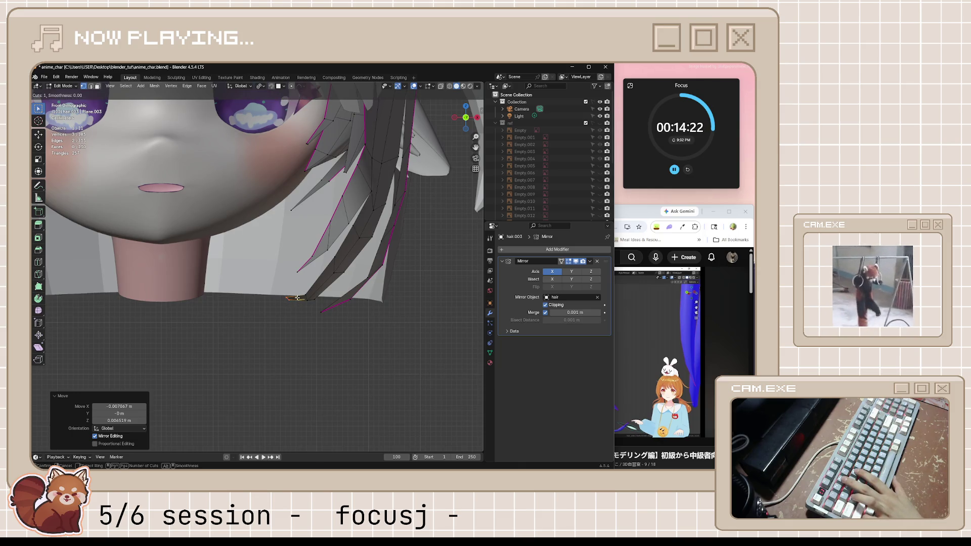
{"action": "left_click", "coordinate": [297, 298]}
{"action": "right_click", "coordinate": [281, 312]}
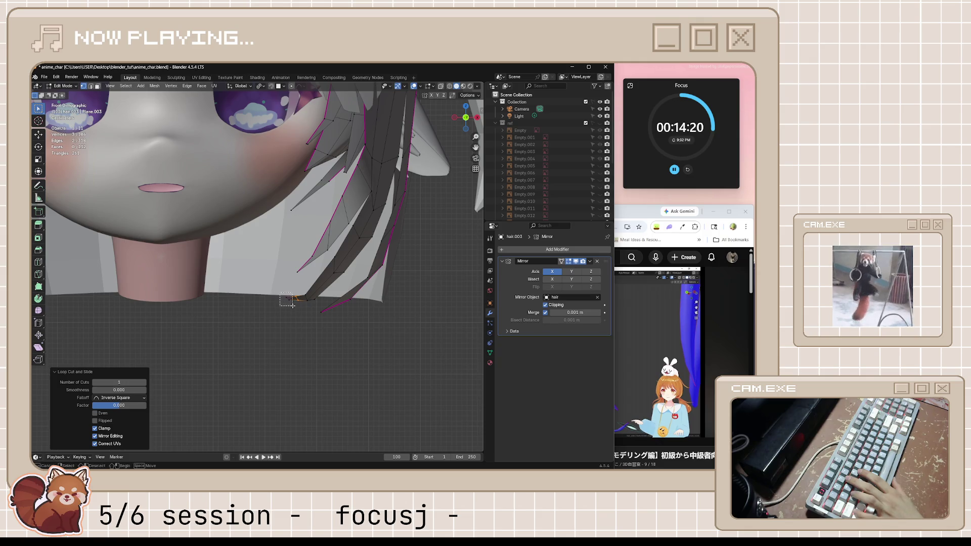
{"action": "left_click", "coordinate": [293, 304]}
{"action": "key", "text": "alt+z"}
{"action": "middle_click_drag", "start_coordinate": [289, 307], "coordinate": [287, 305]}
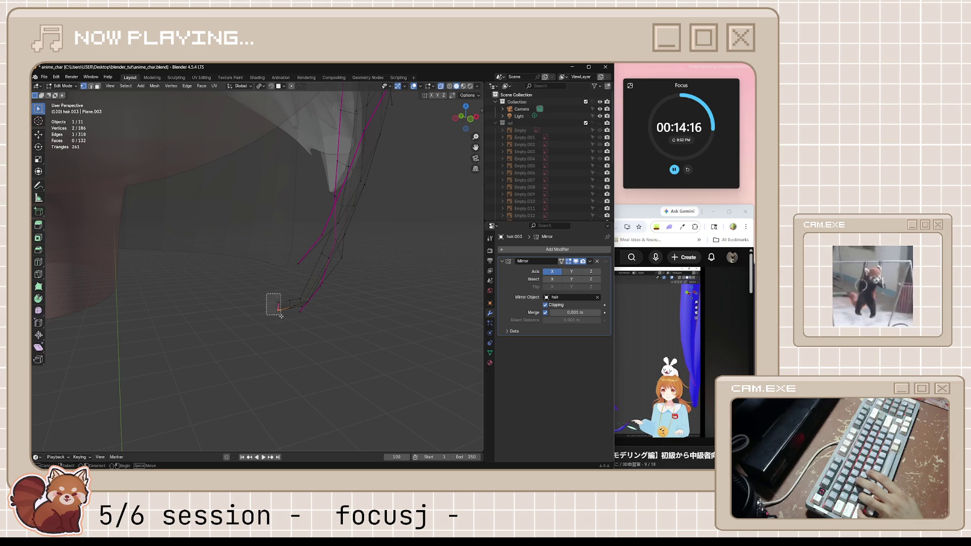
Step: Pull the tip vertices into place in front X-ray view with a smooth-falloff move
{"action": "key", "text": "KP_1"}
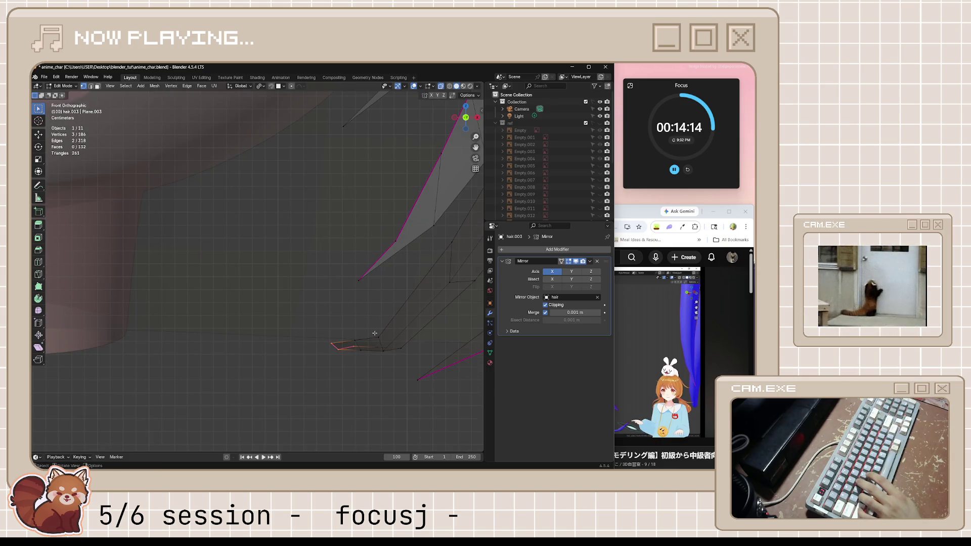
{"action": "key", "text": "alt+z"}
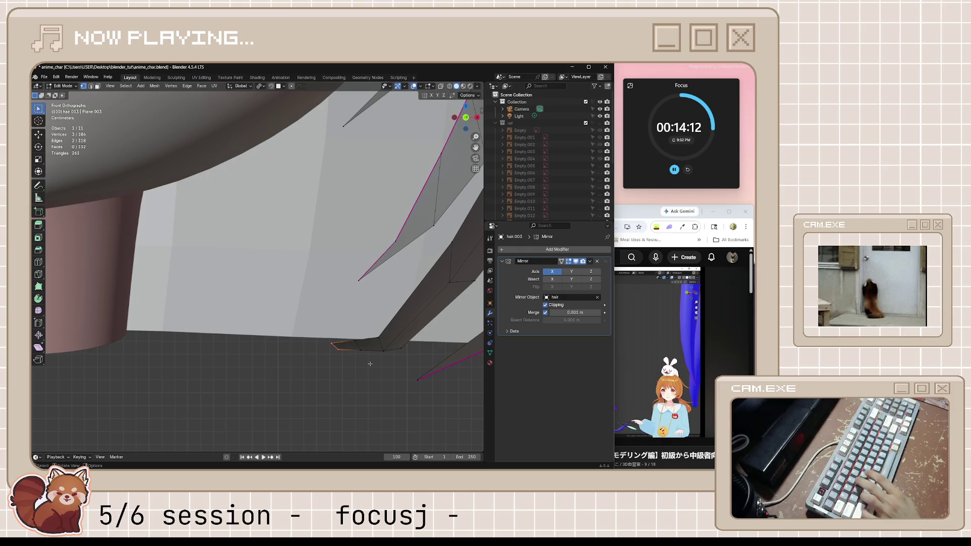
{"action": "key", "text": "alt+z"}
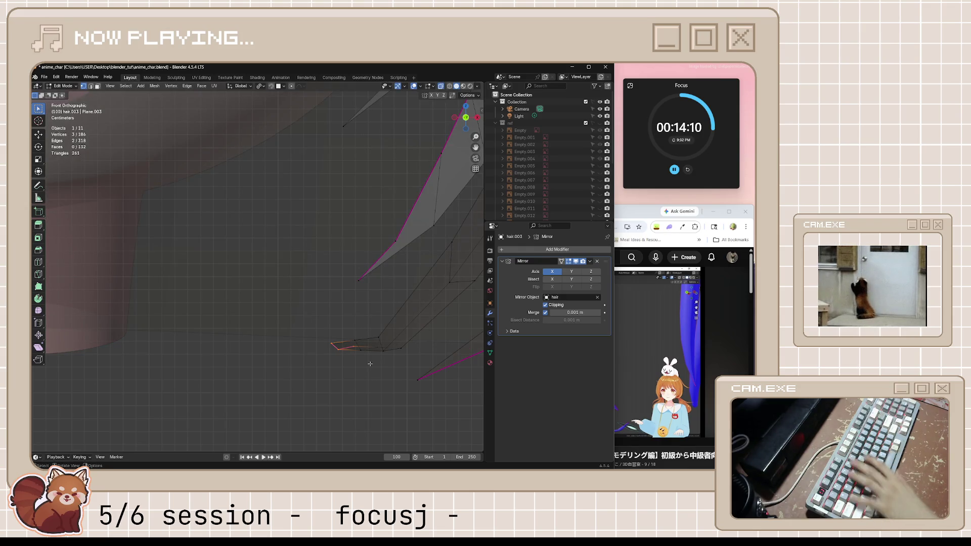
{"action": "key", "text": "g"}
{"action": "key", "text": "Escape"}
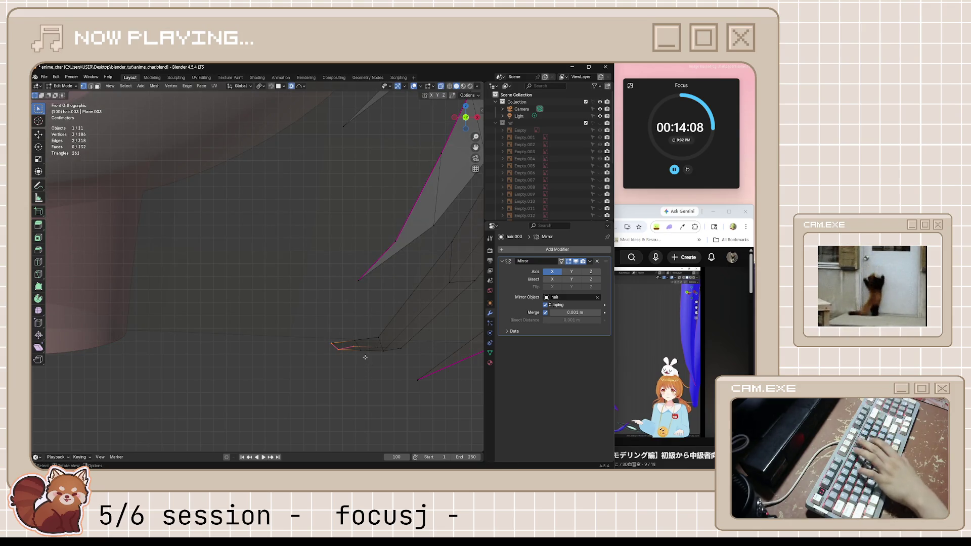
{"action": "key", "text": "g"}
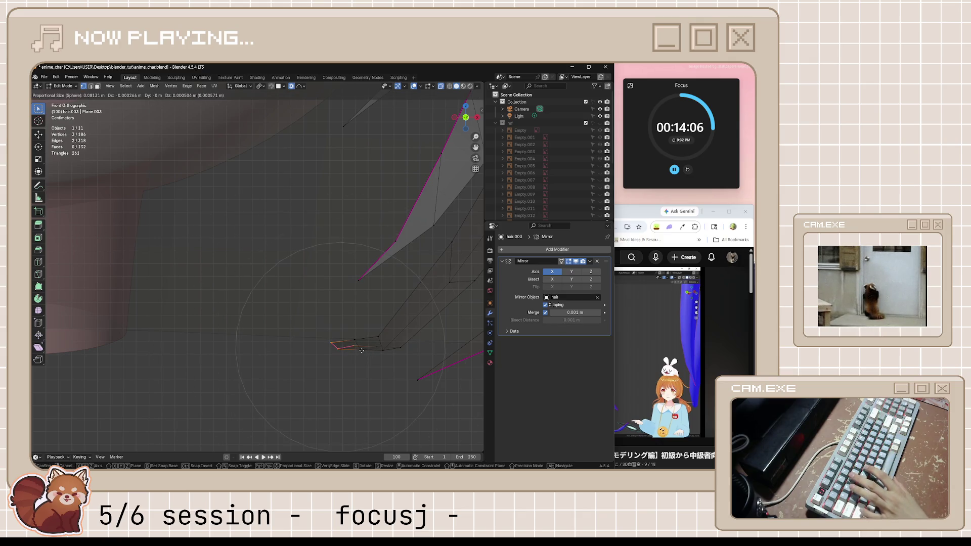
{"action": "scroll", "coordinate": [355, 347], "scroll_direction": "up", "scroll_amount": 1}
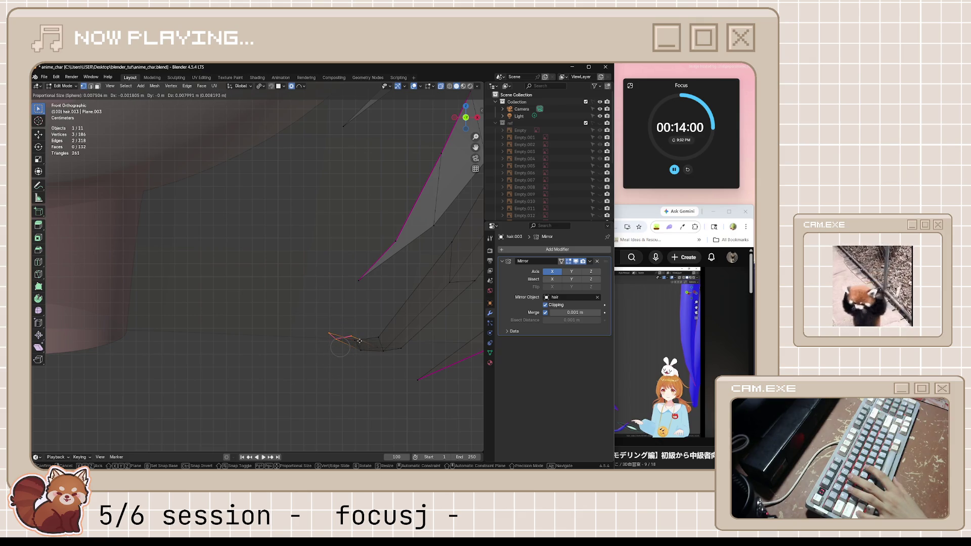
{"action": "left_click", "coordinate": [358, 340]}
Step: Scale the tip vertices down to about 0.463 and deselect them
{"action": "key", "text": "s"}
{"action": "left_click", "coordinate": [349, 350]}
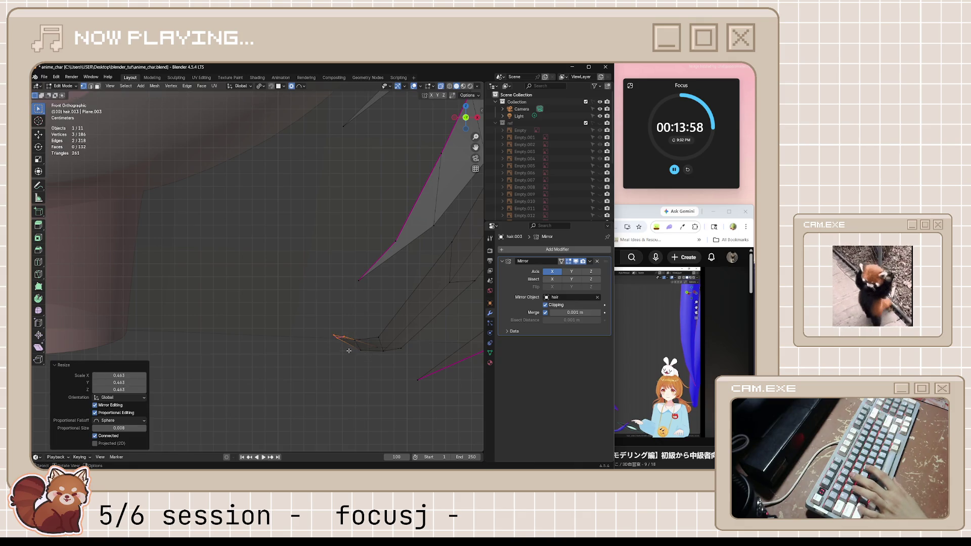
{"action": "left_click", "coordinate": [374, 378]}
{"action": "middle_click_drag", "start_coordinate": [375, 377], "coordinate": [375, 413]}
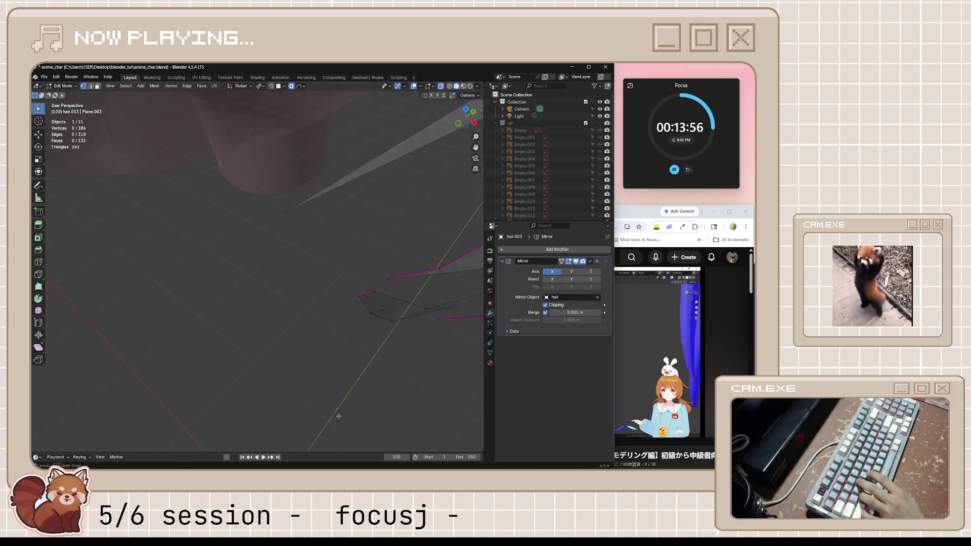
{"action": "scroll", "coordinate": [374, 412], "scroll_direction": "up", "scroll_amount": 5}
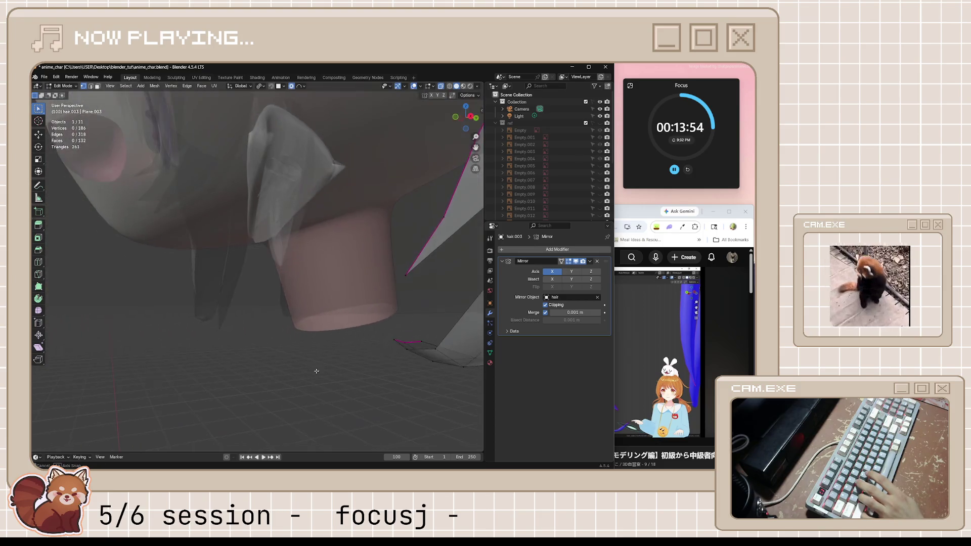
Step: Inspect the side hair from front and right views with see-through shading turned off
{"action": "middle_click_drag", "start_coordinate": [373, 413], "coordinate": [321, 377]}
{"action": "key", "text": "KP_1"}
{"action": "key", "text": "KP_3"}
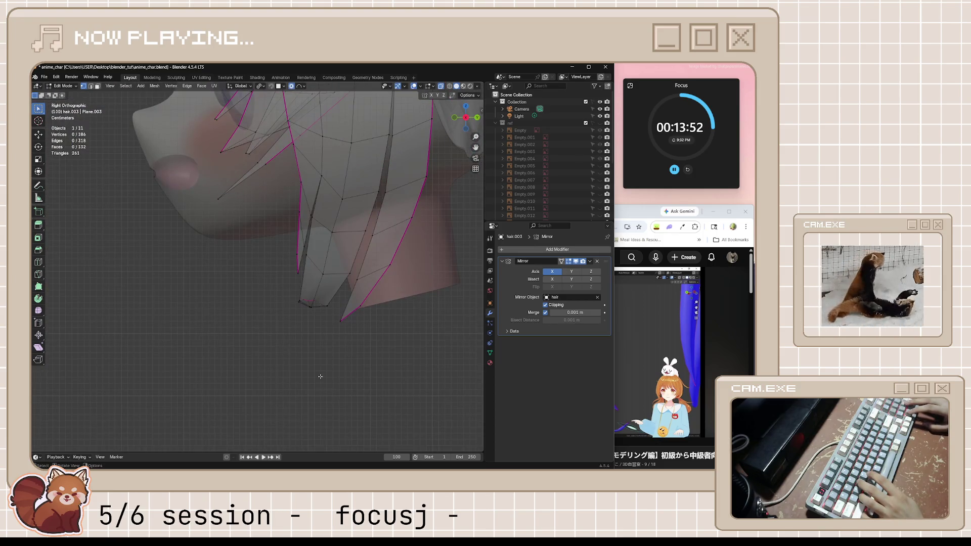
{"action": "key", "text": "KP_1"}
{"action": "key", "text": "alt+z"}
{"action": "key", "text": "KP_3"}
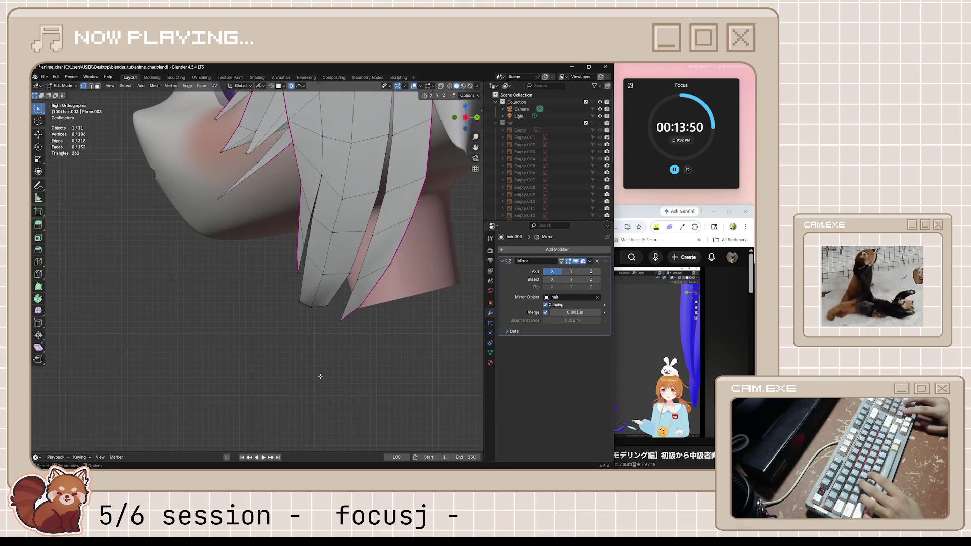
{"action": "key", "text": "KP_1"}
{"action": "scroll", "coordinate": [326, 350], "scroll_direction": "down", "scroll_amount": 5}
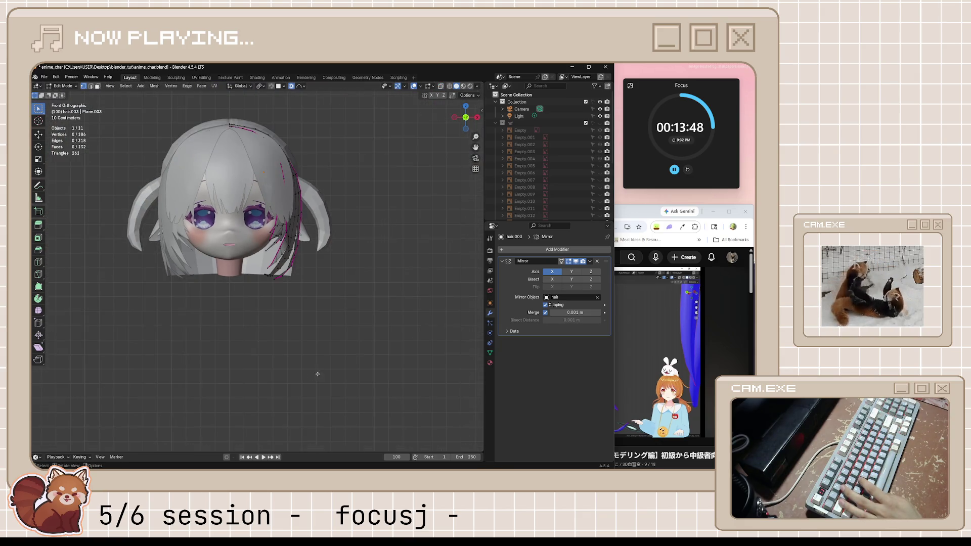
{"action": "scroll", "coordinate": [331, 334], "scroll_direction": "up", "scroll_amount": 4}
{"action": "scroll", "coordinate": [327, 358], "scroll_direction": "up", "scroll_amount": 2}
{"action": "key", "text": "Tab"}
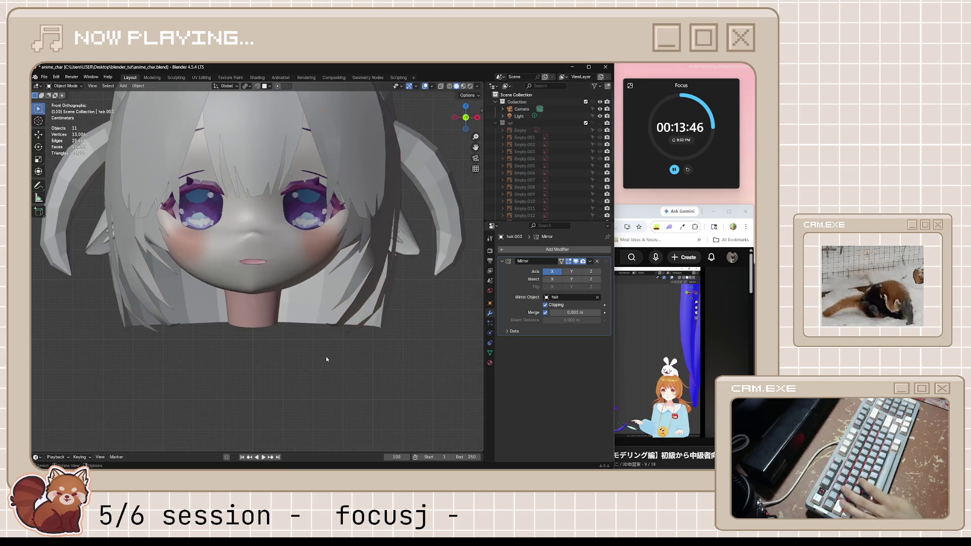
{"action": "scroll", "coordinate": [327, 358], "scroll_direction": "up", "scroll_amount": 2}
{"action": "key", "text": "Tab"}
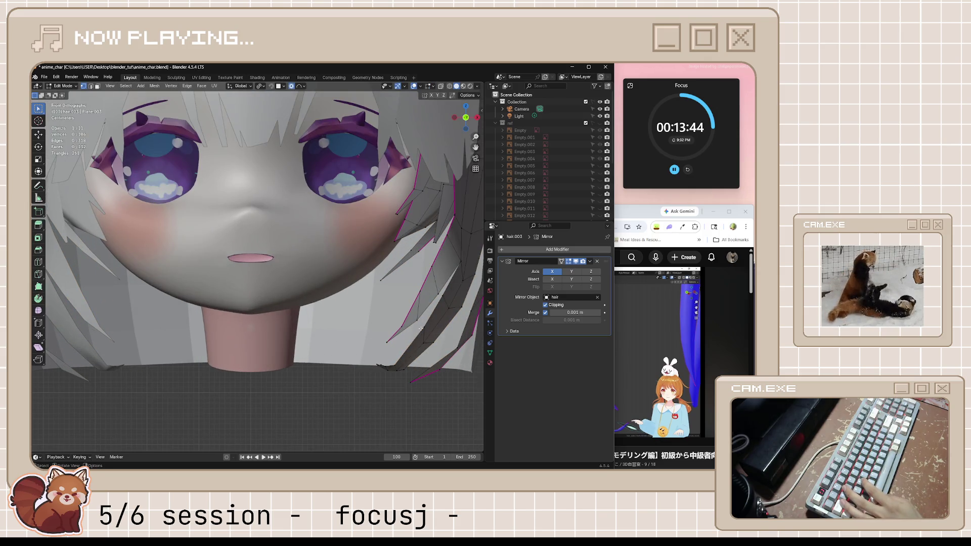
{"action": "scroll", "coordinate": [422, 330], "scroll_direction": "up", "scroll_amount": 1}
{"action": "scroll", "coordinate": [402, 326], "scroll_direction": "down", "scroll_amount": 2}
{"action": "scroll", "coordinate": [382, 325], "scroll_direction": "up", "scroll_amount": 2}
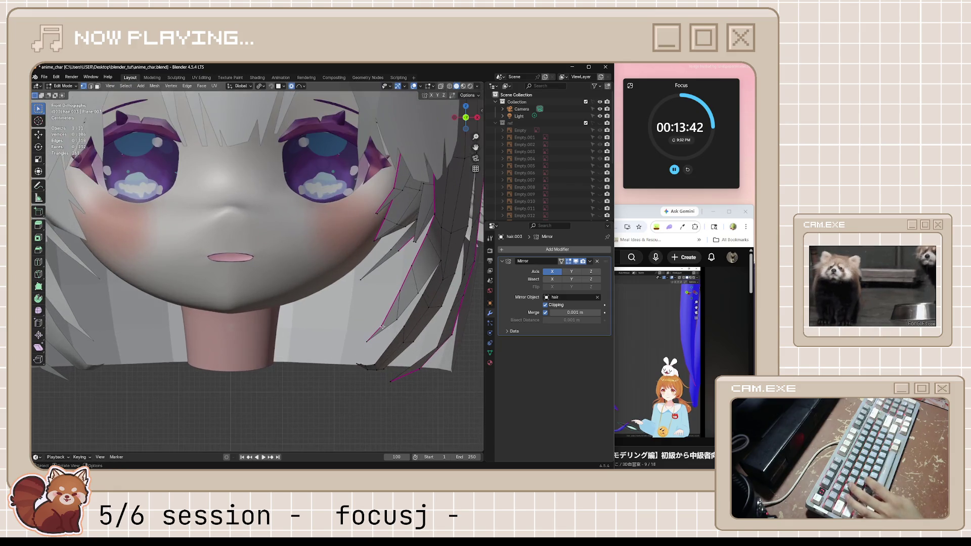
Step: Thicken the selected side hair strand with two Shrink/Fatten passes, checking in Object Mode
{"action": "key", "text": "alt+s"}
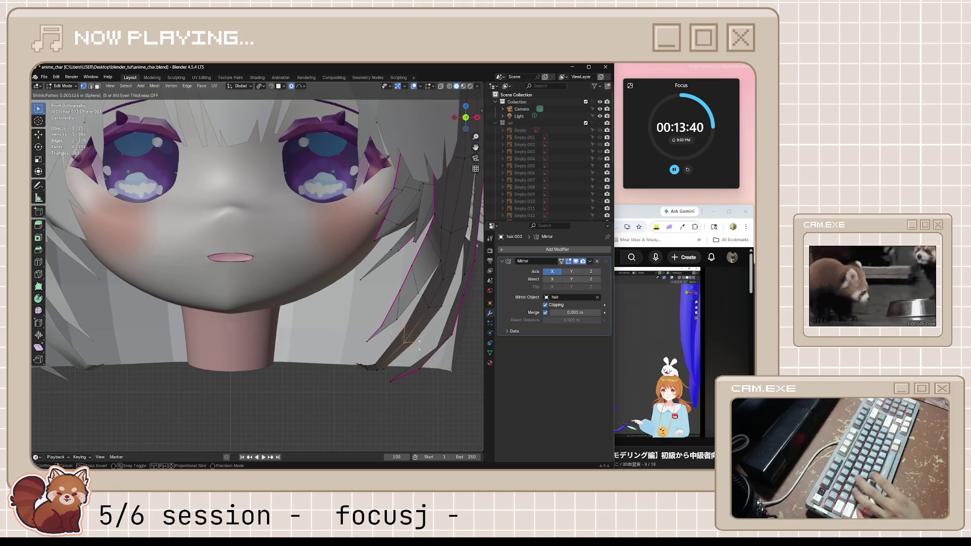
{"action": "left_click", "coordinate": [420, 334]}
{"action": "key", "text": "Tab"}
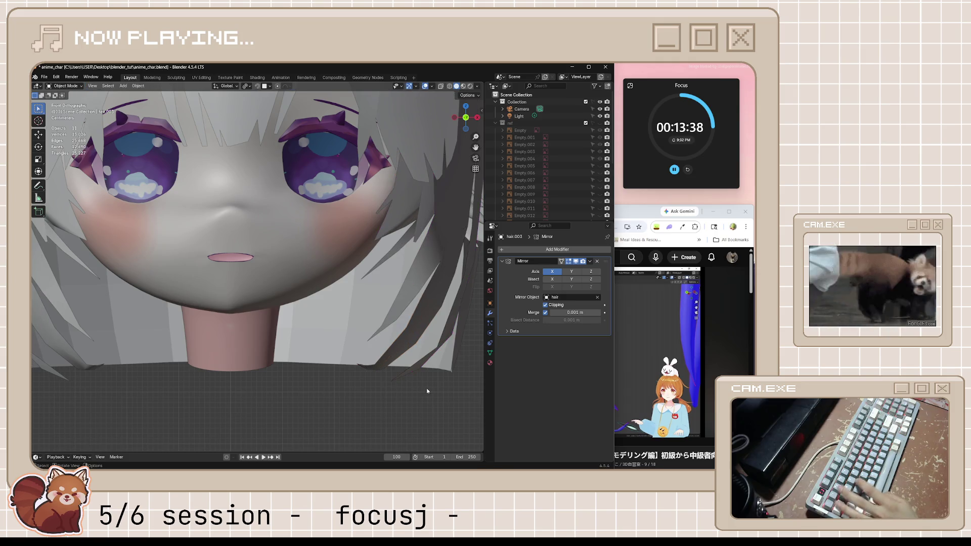
{"action": "key", "text": "Tab"}
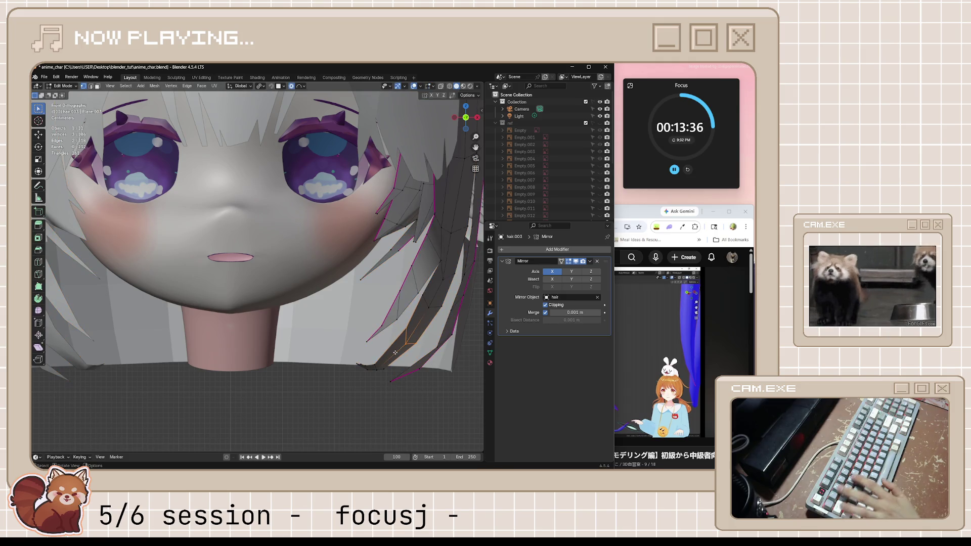
{"action": "key", "text": "g"}
{"action": "key", "text": "g"}
{"action": "right_click", "coordinate": [395, 351]}
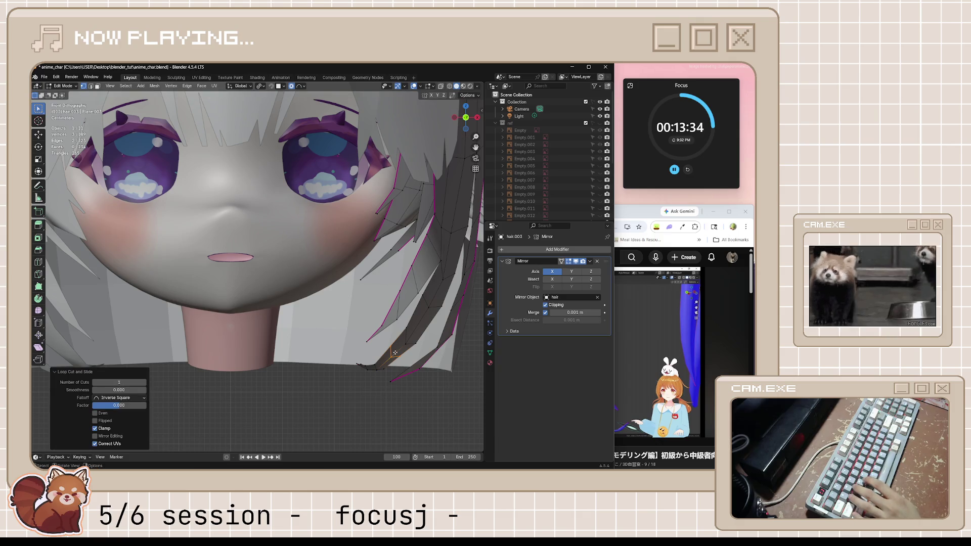
{"action": "key", "text": "alt+s"}
{"action": "left_click", "coordinate": [394, 350]}
{"action": "key", "text": "Tab"}
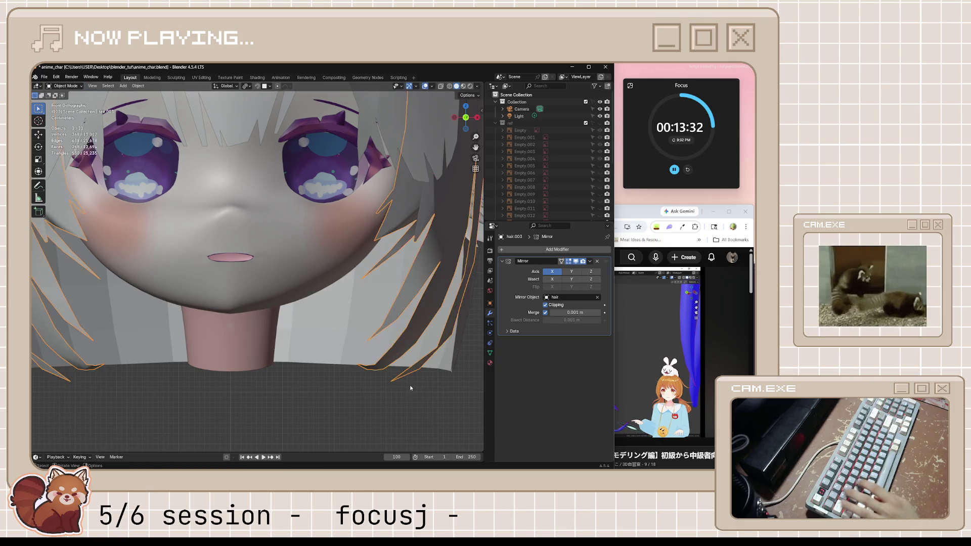
Step: Compare the head with the hair hidden and shown, then select the side strands from below
{"action": "mouse_move", "coordinate": [410, 385]}
{"action": "middle_mouse_down"}
{"action": "mouse_move", "coordinate": [413, 392]}
{"action": "mouse_move", "coordinate": [378, 379]}
{"action": "middle_mouse_up"}
{"action": "scroll", "coordinate": [413, 393], "scroll_direction": "down", "scroll_amount": 3}
{"action": "key", "text": "KP_3"}
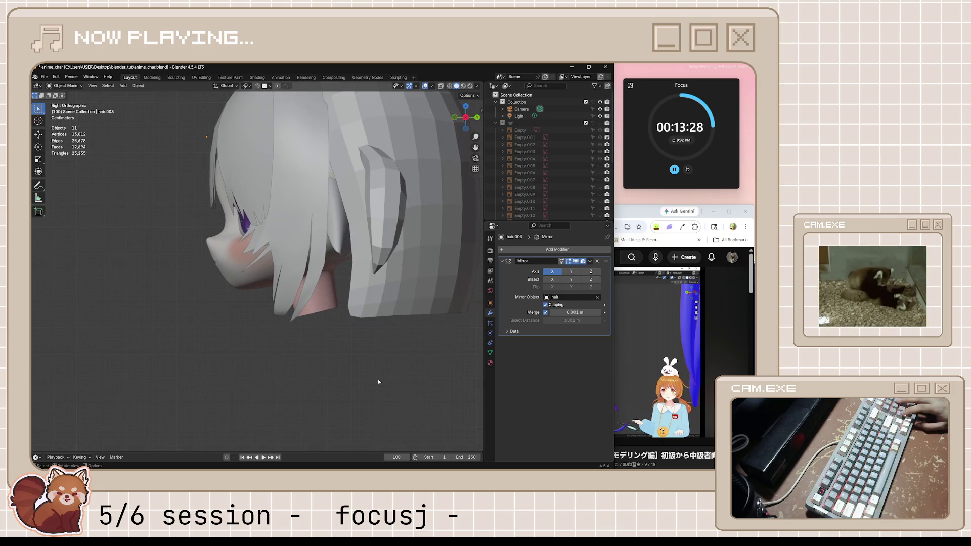
{"action": "key", "text": "KP_1"}
{"action": "key", "text": "h"}
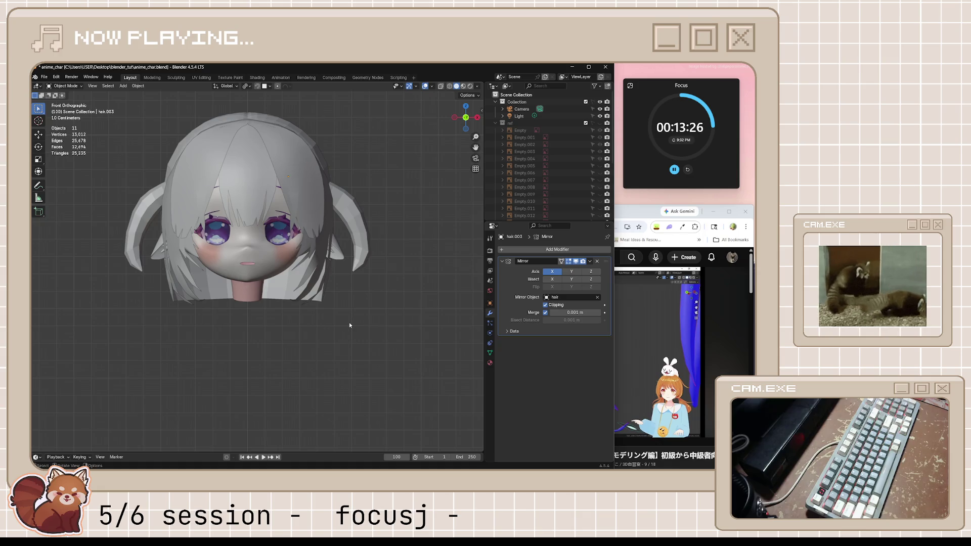
{"action": "key", "text": "alt+h"}
{"action": "scroll", "coordinate": [338, 277], "scroll_direction": "up", "scroll_amount": 2}
{"action": "left_click", "coordinate": [403, 281]}
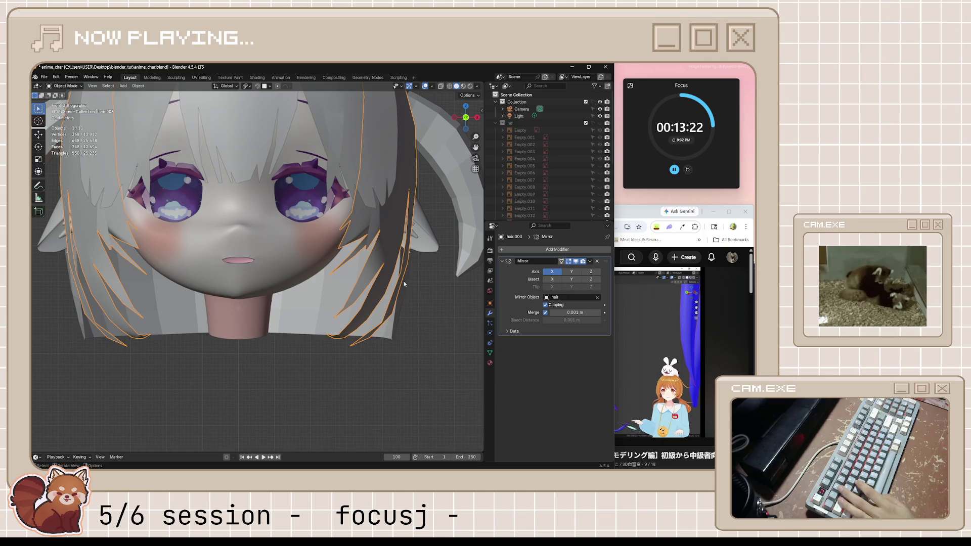
{"action": "mouse_move", "coordinate": [404, 284]}
{"action": "middle_mouse_down"}
{"action": "mouse_move", "coordinate": [339, 292]}
{"action": "mouse_move", "coordinate": [364, 276]}
{"action": "middle_mouse_up"}
Step: Slide a vertex along the side strand to refine its shape
{"action": "key", "text": "Tab"}
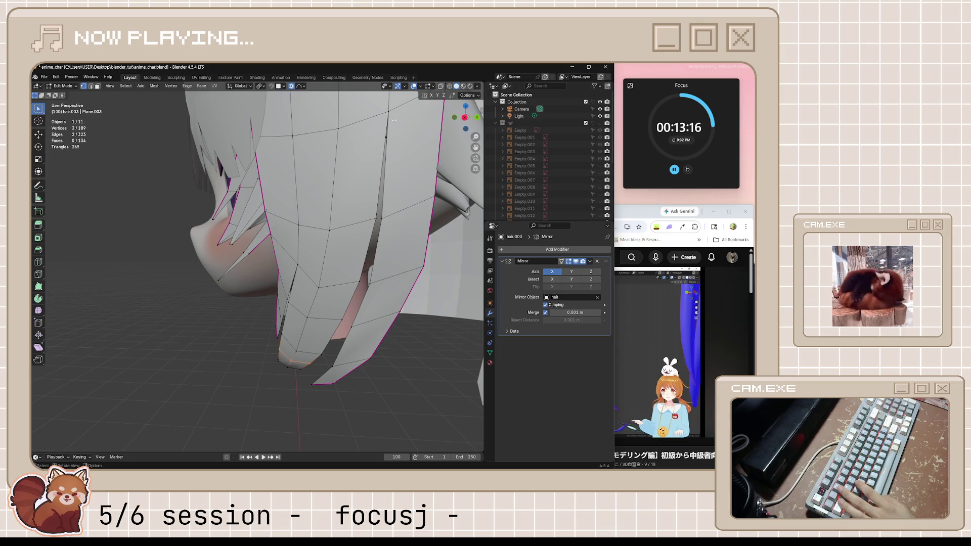
{"action": "key", "text": "Tab"}
{"action": "scroll", "coordinate": [395, 144], "scroll_direction": "down", "scroll_amount": 5}
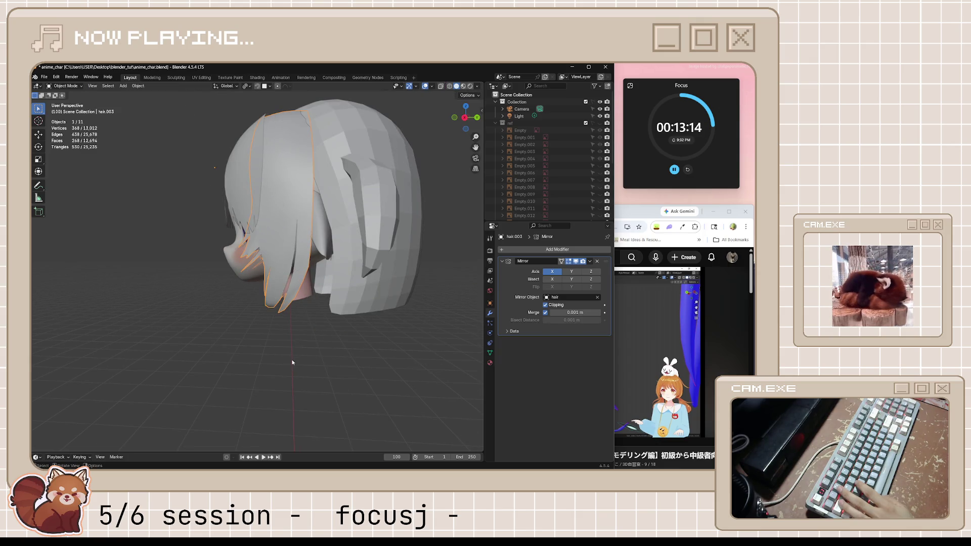
{"action": "scroll", "coordinate": [350, 265], "scroll_direction": "up", "scroll_amount": 5}
{"action": "key", "text": "Tab"}
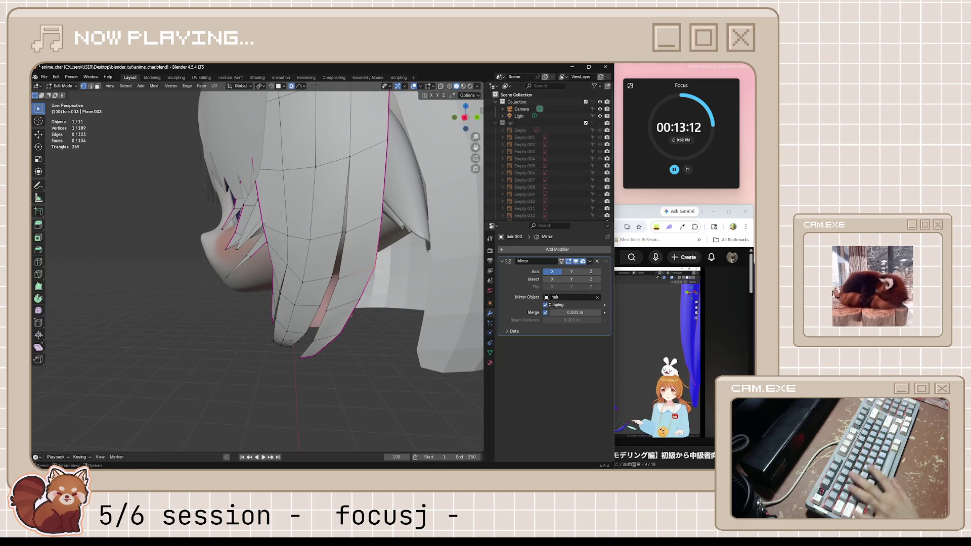
{"action": "key", "text": "shift+v"}
{"action": "key", "text": "Escape"}
{"action": "key", "text": "Tab"}
{"action": "scroll", "coordinate": [391, 397], "scroll_direction": "down", "scroll_amount": 2}
{"action": "scroll", "coordinate": [391, 397], "scroll_direction": "down", "scroll_amount": 2}
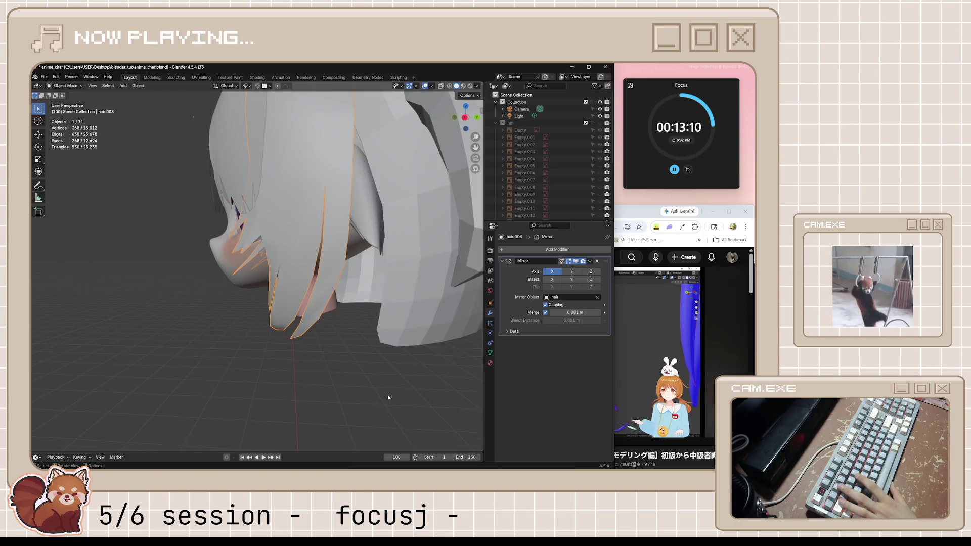
{"action": "scroll", "coordinate": [385, 394], "scroll_direction": "down", "scroll_amount": 2}
{"action": "scroll", "coordinate": [302, 340], "scroll_direction": "down", "scroll_amount": 2}
Step: Check the head from front and side, save the character file, and pause the tutorial
{"action": "middle_click_drag", "start_coordinate": [302, 341], "coordinate": [368, 331]}
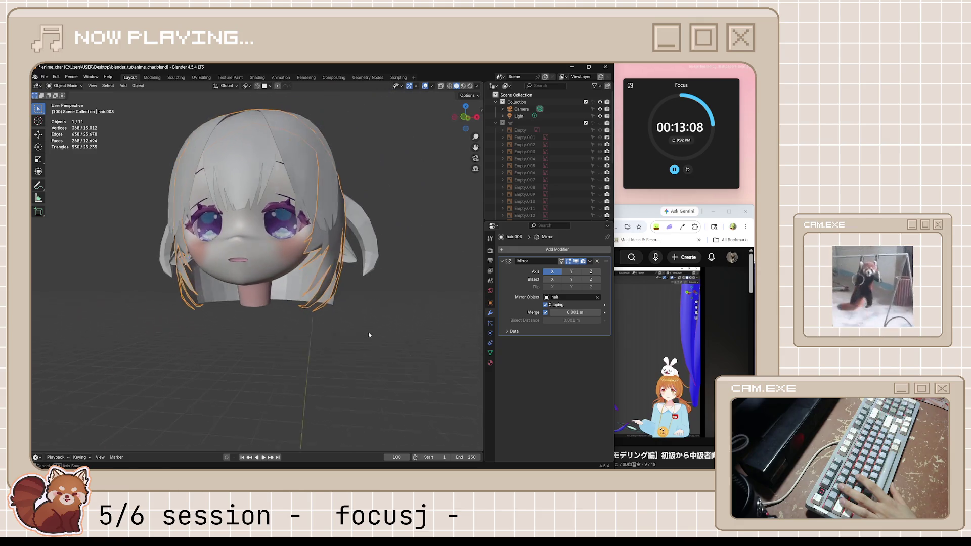
{"action": "key", "text": "KP_1"}
{"action": "key", "text": "Tab"}
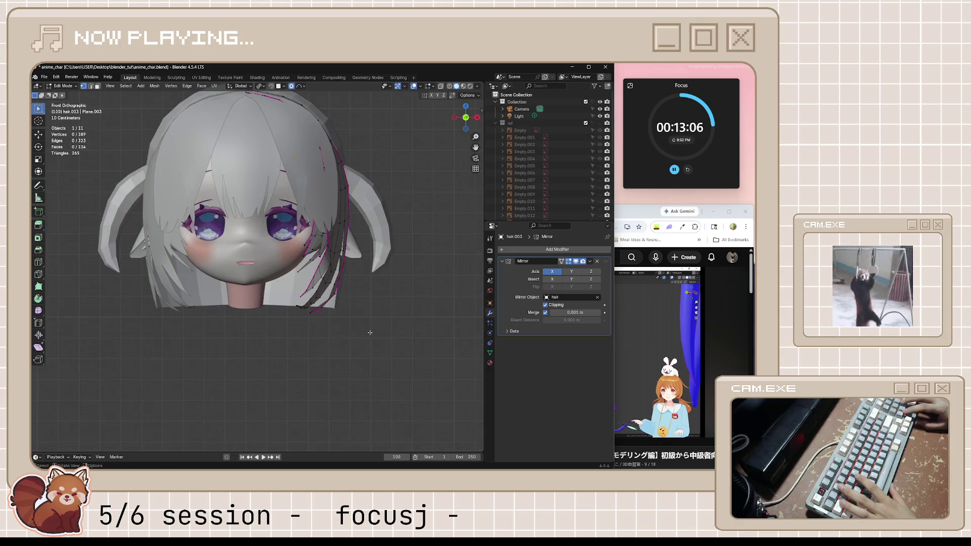
{"action": "key", "text": "KP_3"}
{"action": "key", "text": "Tab"}
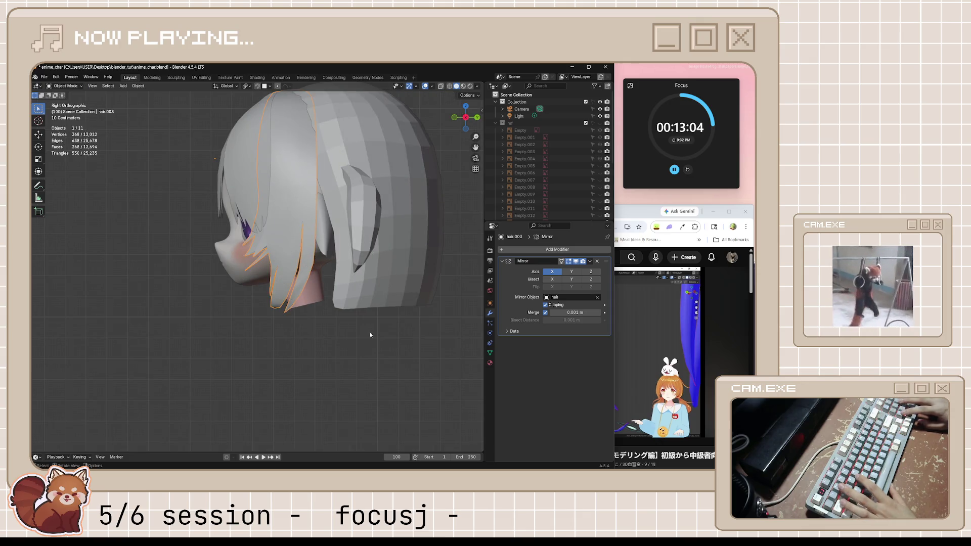
{"action": "key", "text": "KP_1"}
{"action": "key", "text": "ctrl+s"}
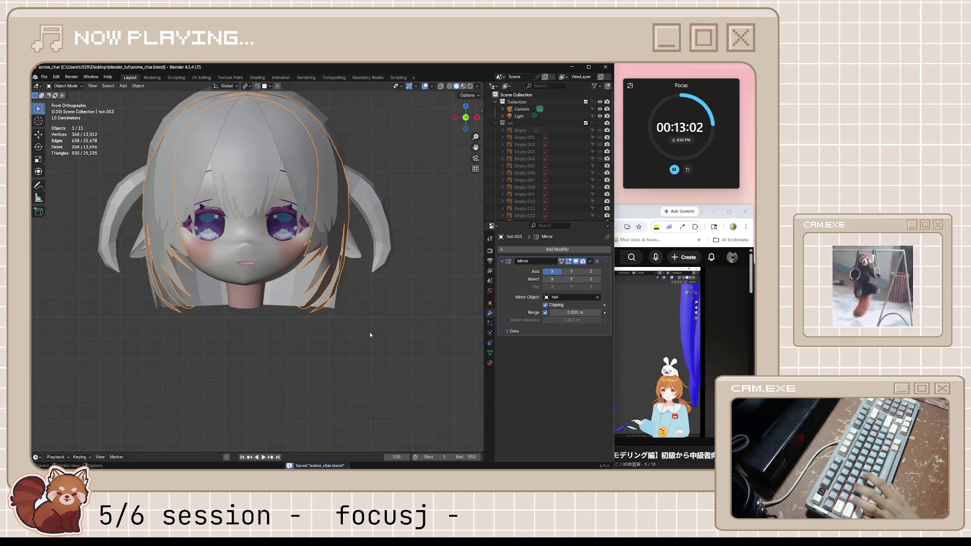
{"action": "middle_click_drag", "start_coordinate": [370, 335], "coordinate": [356, 421], "text": "shift"}
{"action": "key", "text": "alt+Tab"}
{"action": "left_click", "coordinate": [606, 371]}
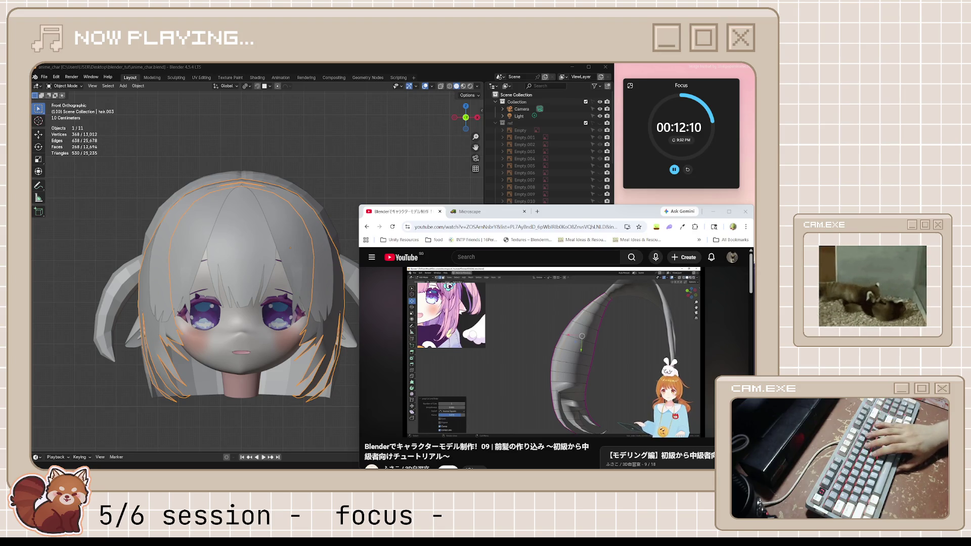
Step: Rewind the tutorial several minutes to the strand-shaping part, then nudge slightly forward
{"action": "left_click", "coordinate": [465, 366]}
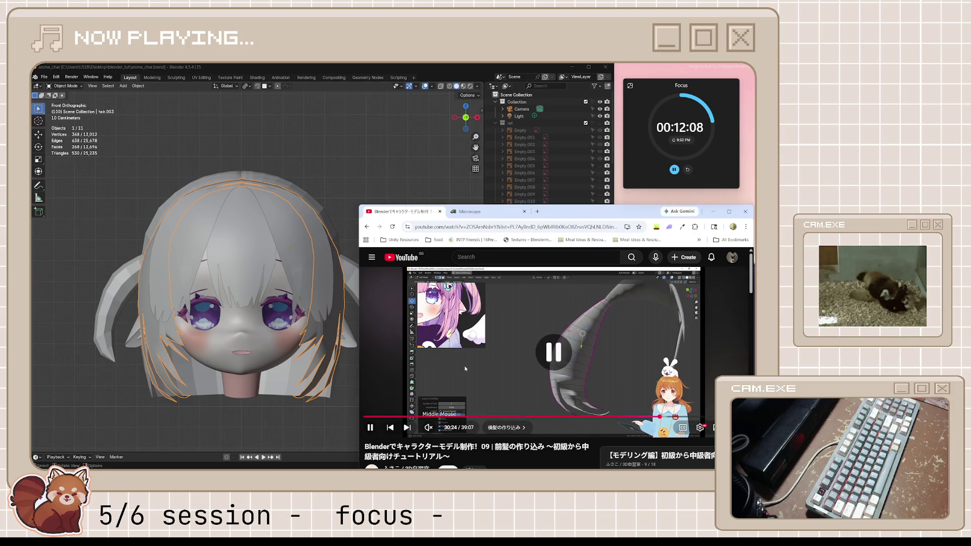
{"action": "key", "text": "j"}
{"action": "key", "text": "k"}
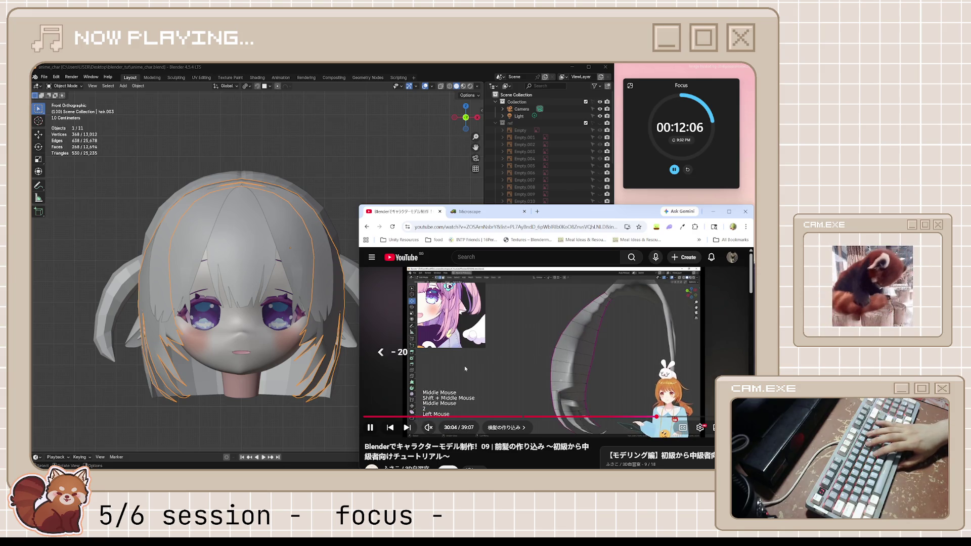
{"action": "key", "text": "j"}
{"action": "key", "text": "j"}
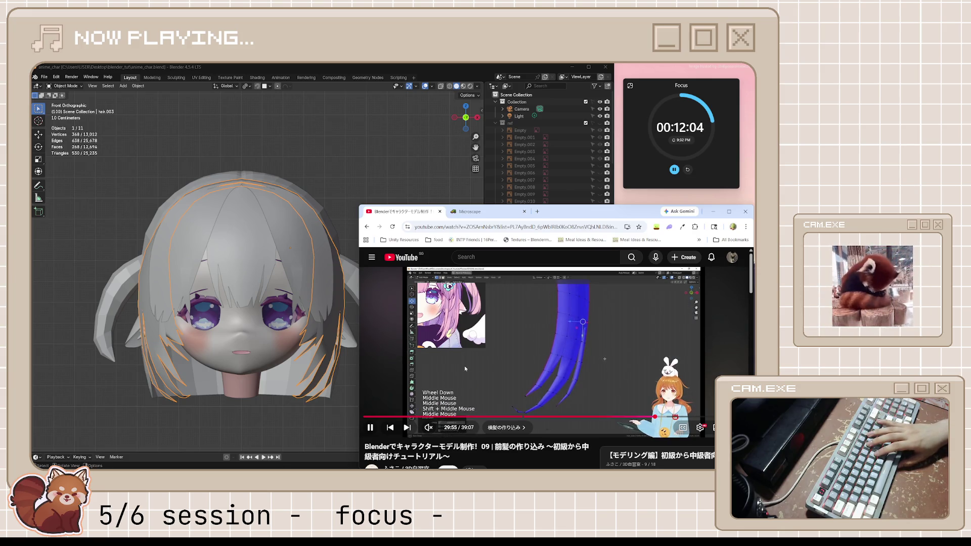
{"action": "key", "text": "j"}
{"action": "key", "text": "j"}
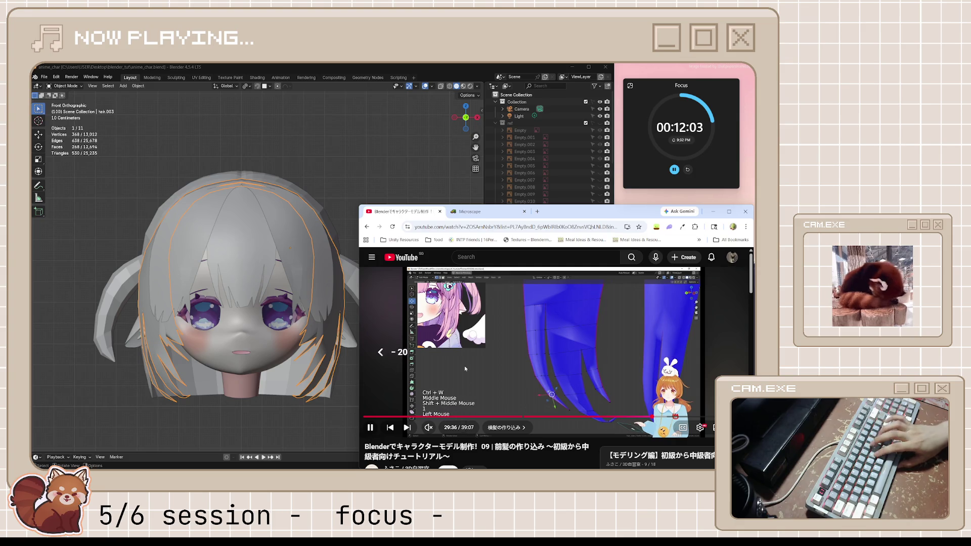
{"action": "key", "text": "j"}
{"action": "key", "text": "j"}
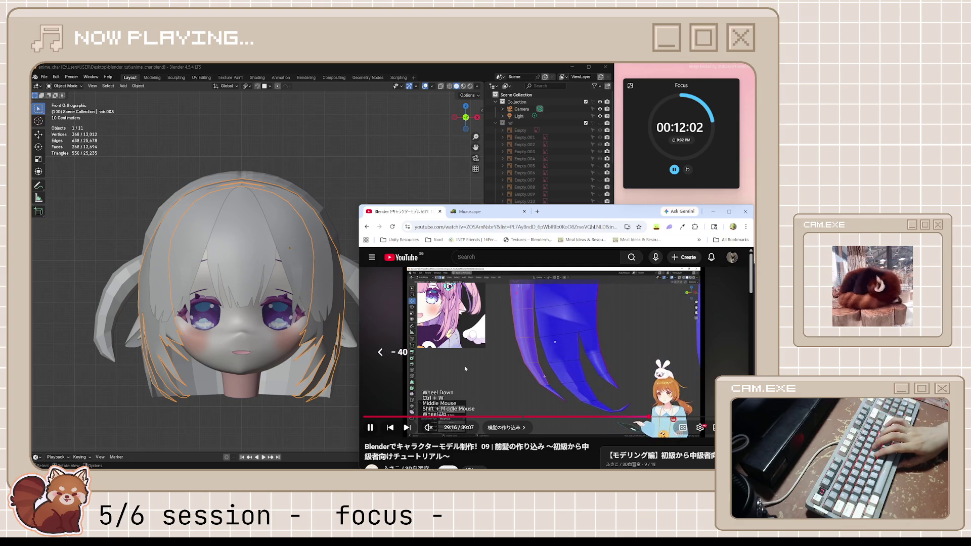
{"action": "key", "text": "j"}
{"action": "key", "text": "j"}
{"action": "key", "text": "j"}
{"action": "key", "text": "j"}
{"action": "key", "text": "j"}
{"action": "key", "text": "j"}
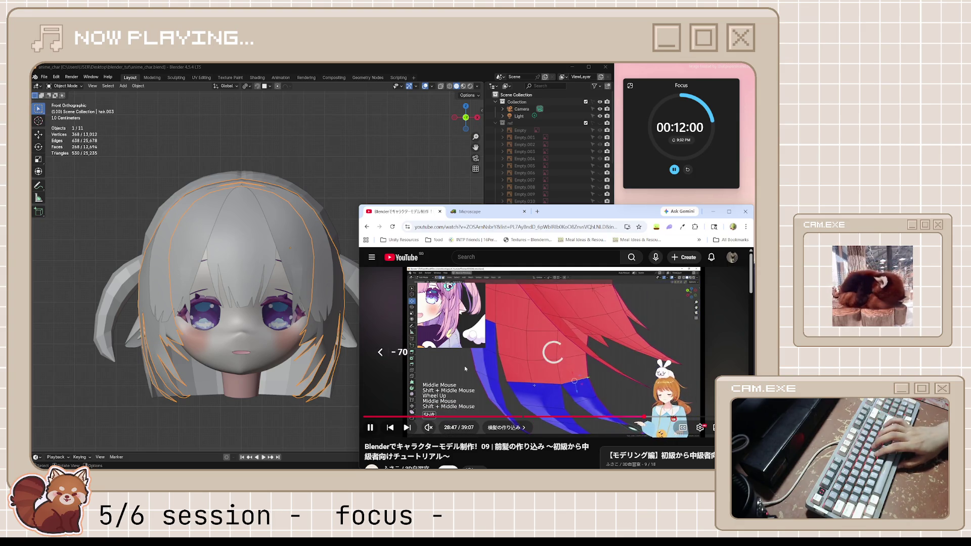
{"action": "key", "text": "j"}
{"action": "key", "text": "j"}
{"action": "key", "text": "j"}
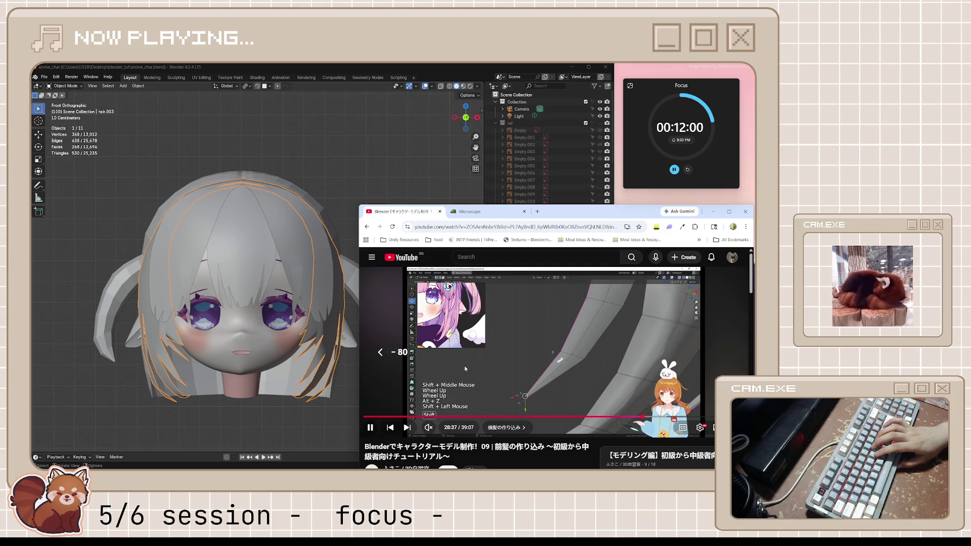
{"action": "key", "text": "j"}
{"action": "key", "text": "j"}
{"action": "key", "text": "j"}
{"action": "key", "text": "j"}
{"action": "key", "text": "j"}
{"action": "key", "text": "j"}
{"action": "key", "text": "j"}
{"action": "key", "text": "j"}
{"action": "key", "text": "j"}
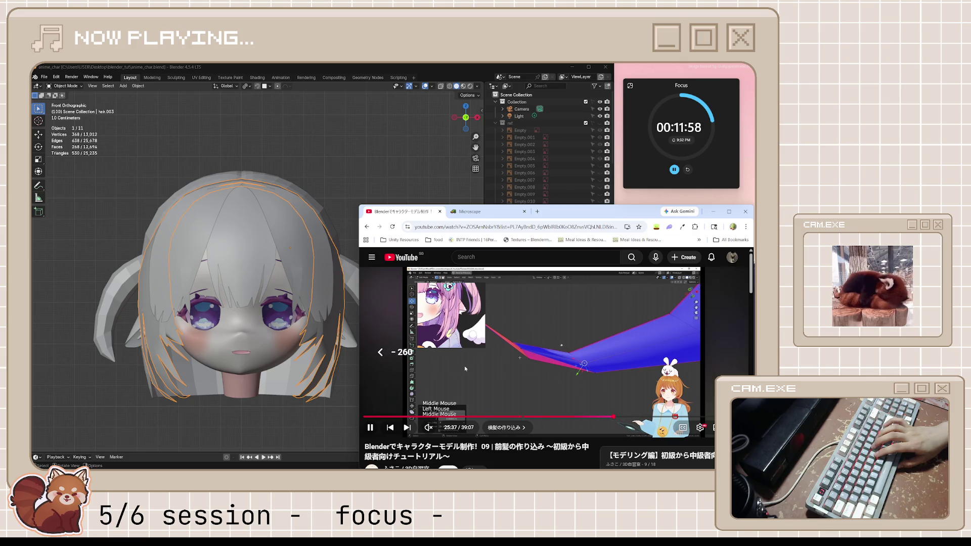
{"action": "key", "text": "j"}
{"action": "key", "text": "j"}
{"action": "key", "text": "j"}
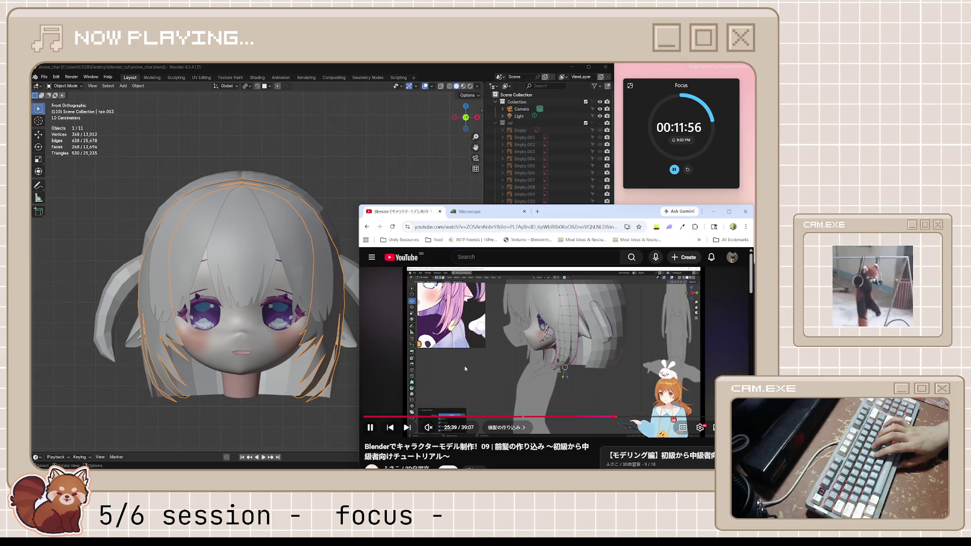
{"action": "key", "text": "l"}
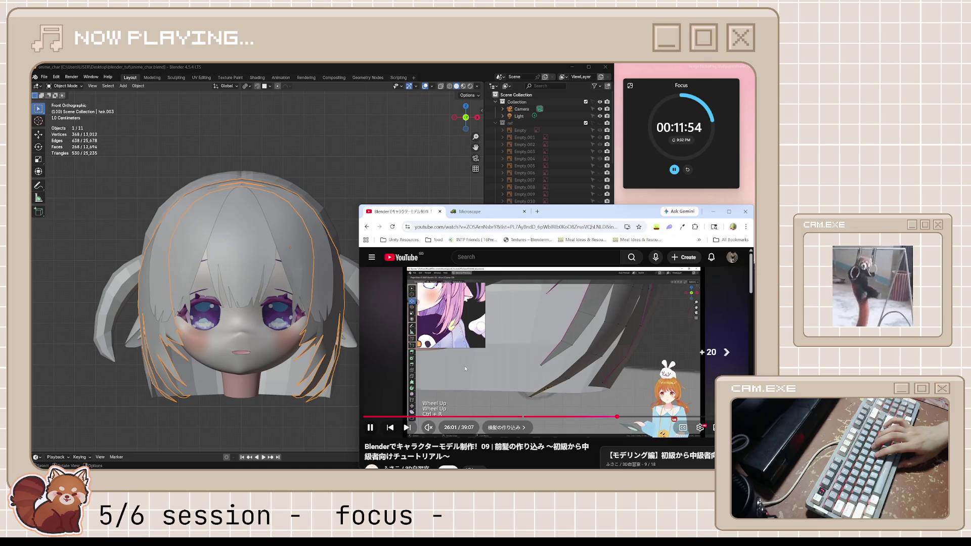
{"action": "key", "text": "l"}
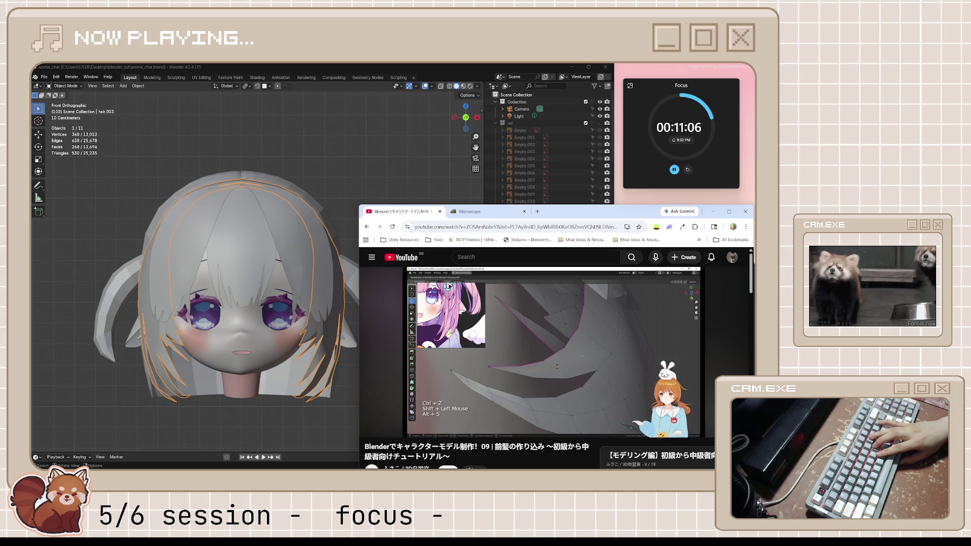
Step: Turn on auto-generated Japanese subtitles for the tutorial and resume it
{"action": "key", "text": "space"}
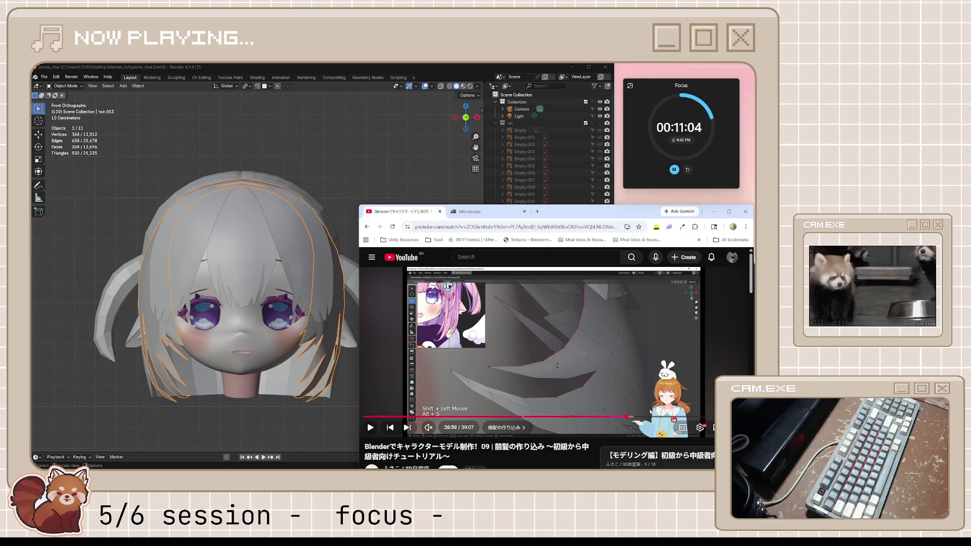
{"action": "left_click", "coordinate": [682, 427]}
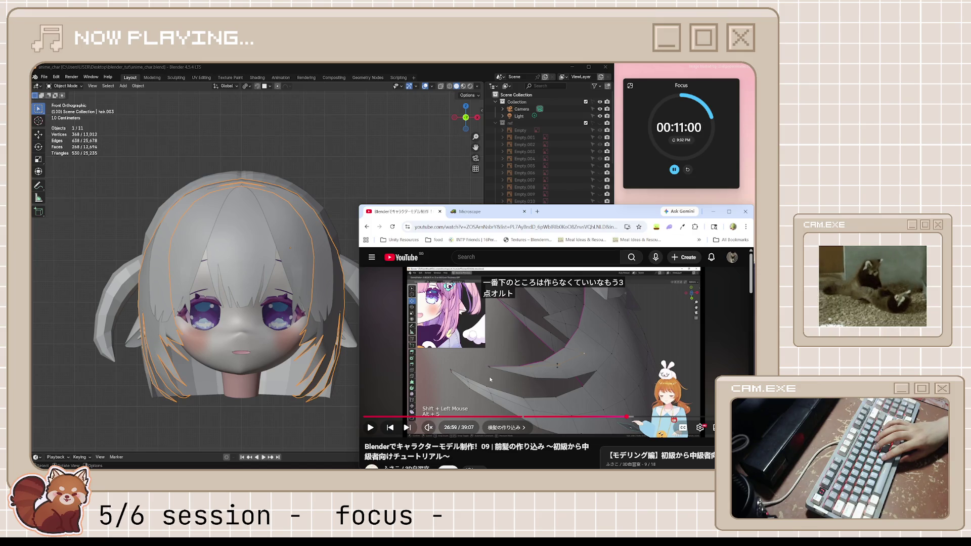
{"action": "key", "text": "space"}
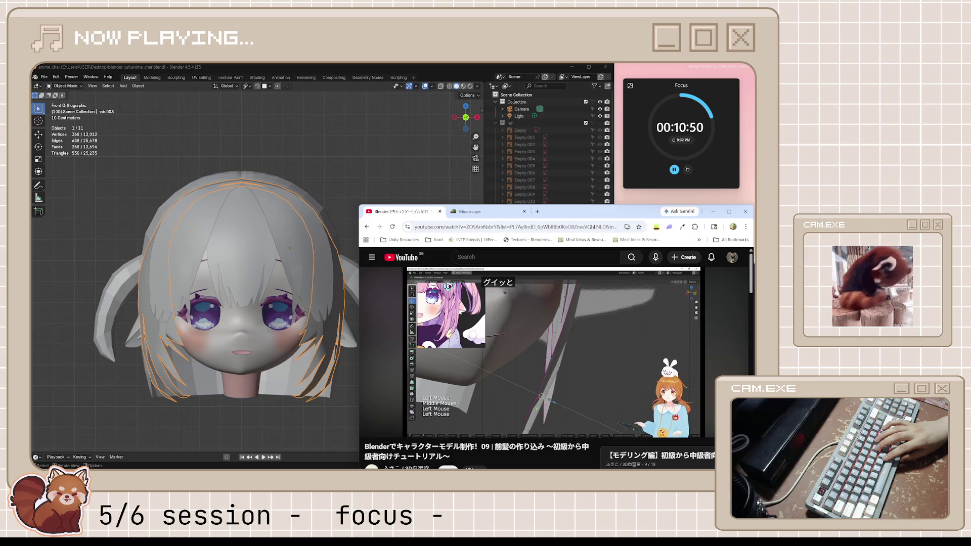
Step: Follow the tutorial in short bursts, leave it paused around 27:24, and return to Blender
{"action": "left_click", "coordinate": [491, 380]}
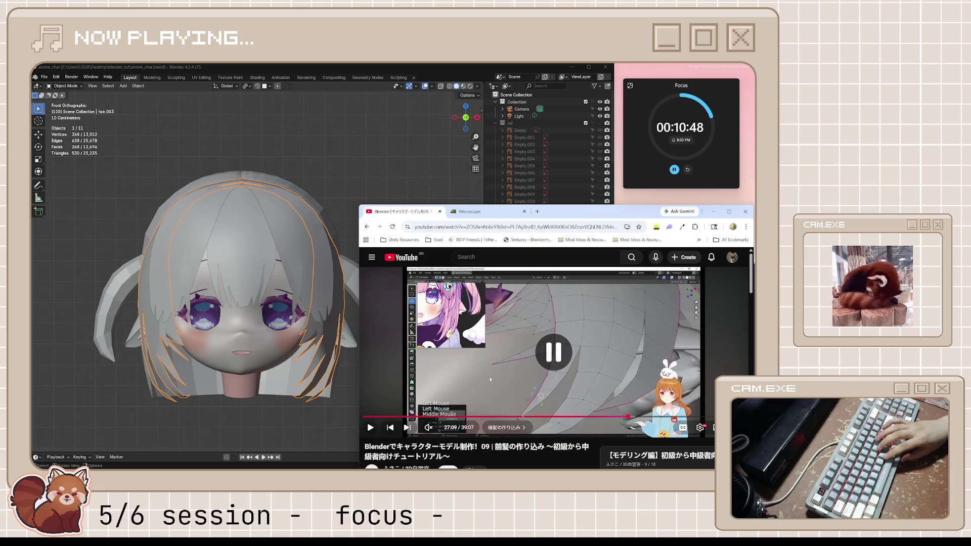
{"action": "left_click", "coordinate": [491, 380]}
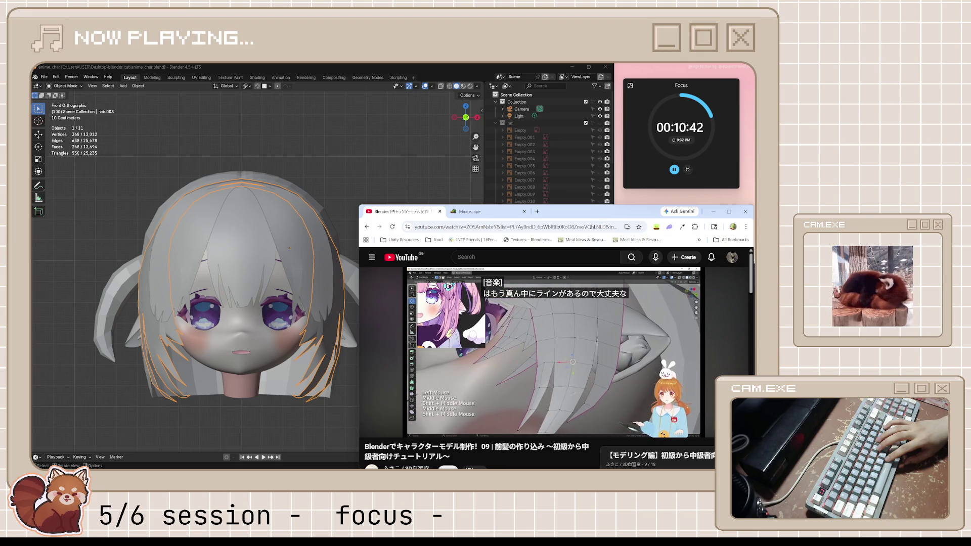
{"action": "left_click", "coordinate": [491, 380]}
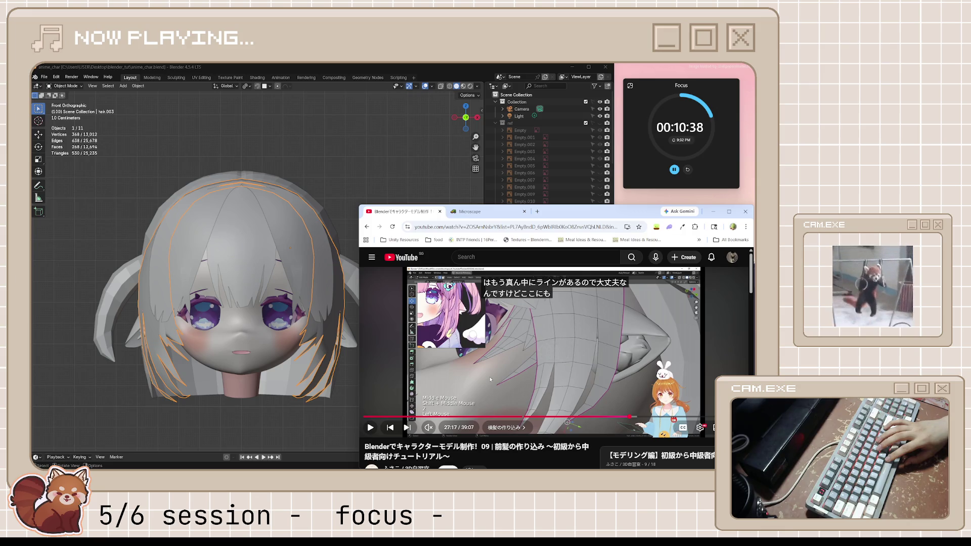
{"action": "left_click", "coordinate": [490, 379]}
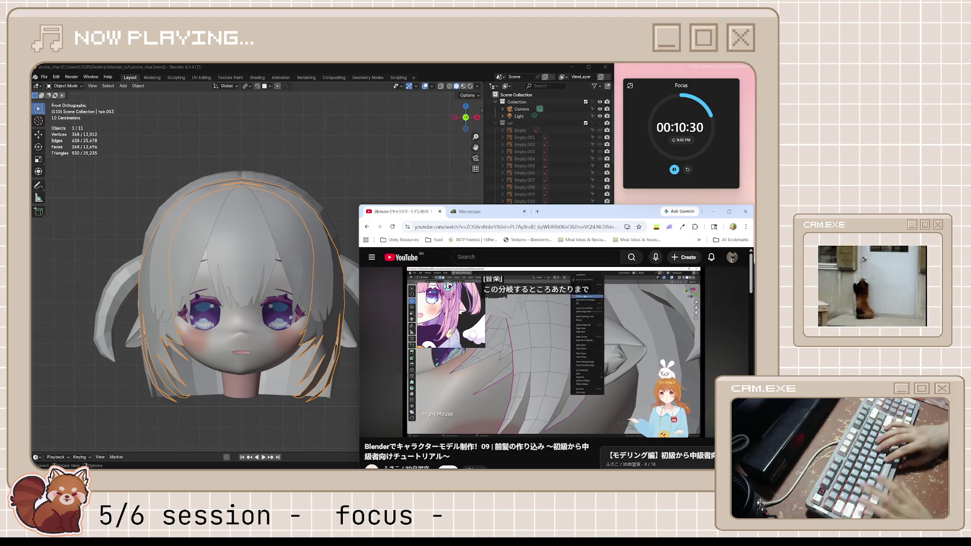
{"action": "key", "text": "space"}
{"action": "left_click", "coordinate": [353, 404]}
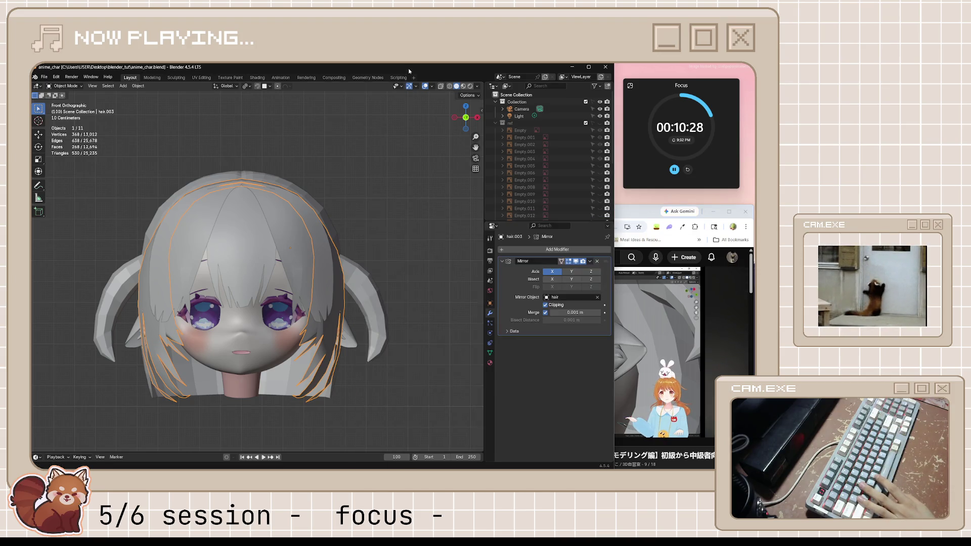
{"action": "scroll", "coordinate": [362, 410], "scroll_direction": "up", "scroll_amount": 3}
Step: Slide two vertices along the side hair strand in Edit Mode to refine its curve
{"action": "key", "text": "Tab"}
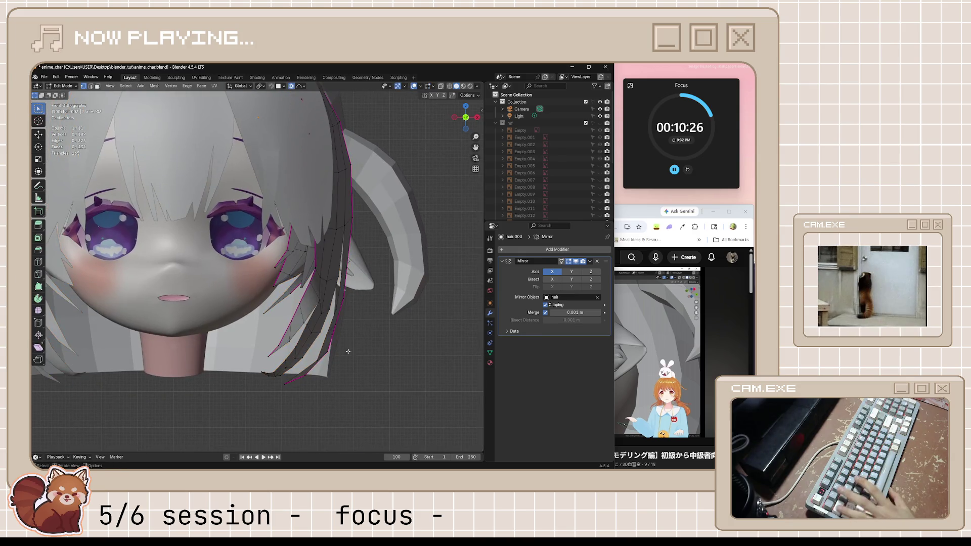
{"action": "middle_click_drag", "start_coordinate": [362, 408], "coordinate": [320, 351]}
{"action": "scroll", "coordinate": [331, 340], "scroll_direction": "up", "scroll_amount": 2}
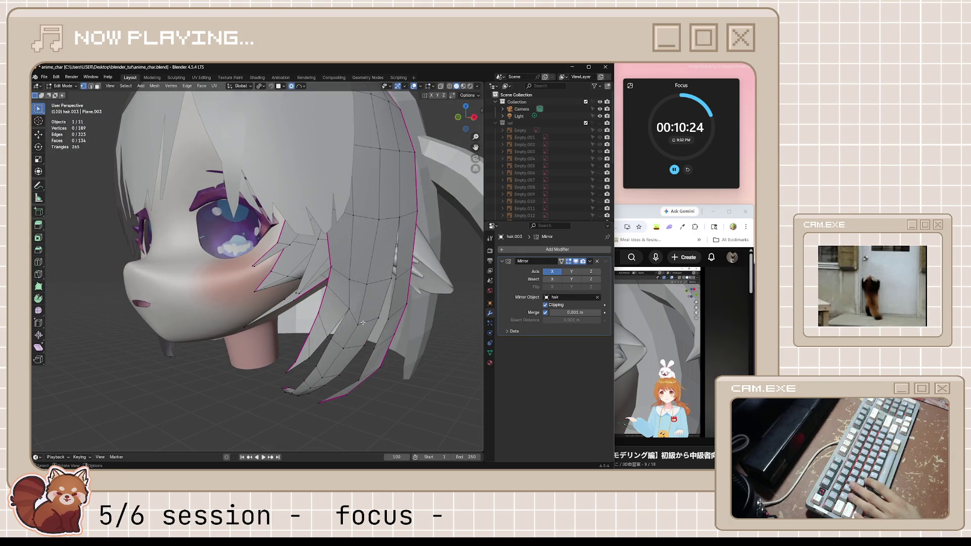
{"action": "left_click", "coordinate": [361, 318]}
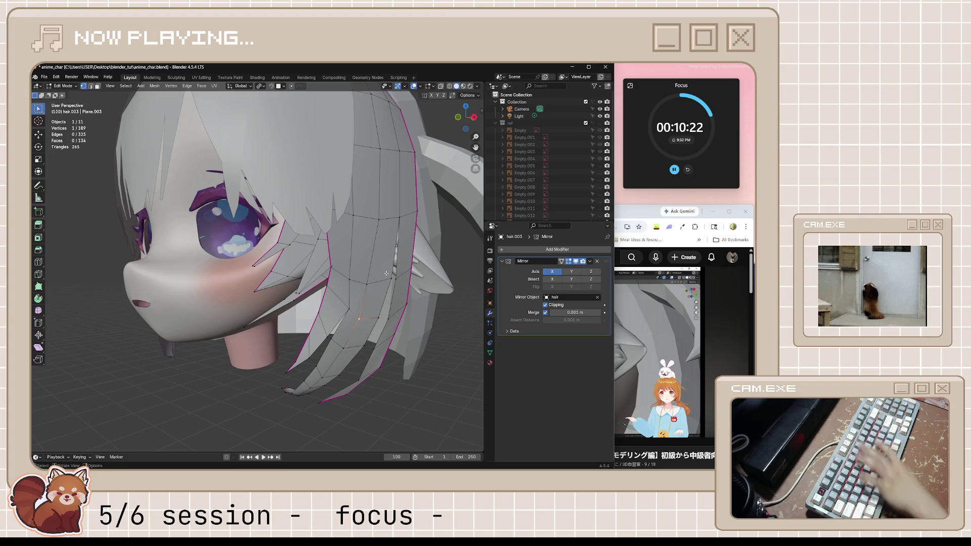
{"action": "key", "text": "g"}
{"action": "key", "text": "g"}
{"action": "left_click", "coordinate": [376, 325]}
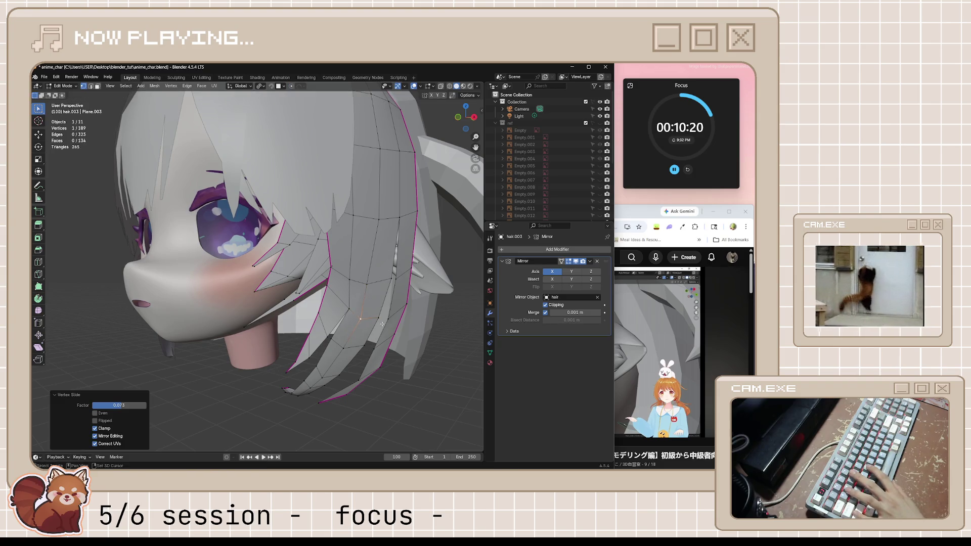
{"action": "mouse_move", "coordinate": [369, 278]}
{"action": "middle_mouse_down"}
{"action": "mouse_move", "coordinate": [340, 294]}
{"action": "mouse_move", "coordinate": [346, 326]}
{"action": "middle_mouse_up"}
{"action": "key", "text": "g"}
{"action": "key", "text": "g"}
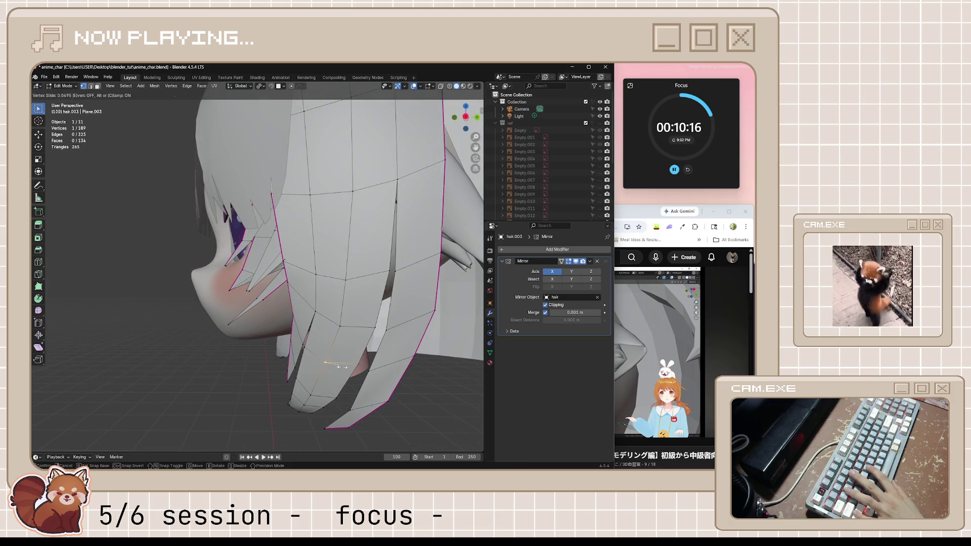
{"action": "left_click", "coordinate": [346, 369]}
Step: Select a vertex path along the strand edge under the chin and start thickening it
{"action": "middle_click_drag", "start_coordinate": [346, 369], "coordinate": [355, 381]}
{"action": "left_click", "coordinate": [356, 320], "text": "alt"}
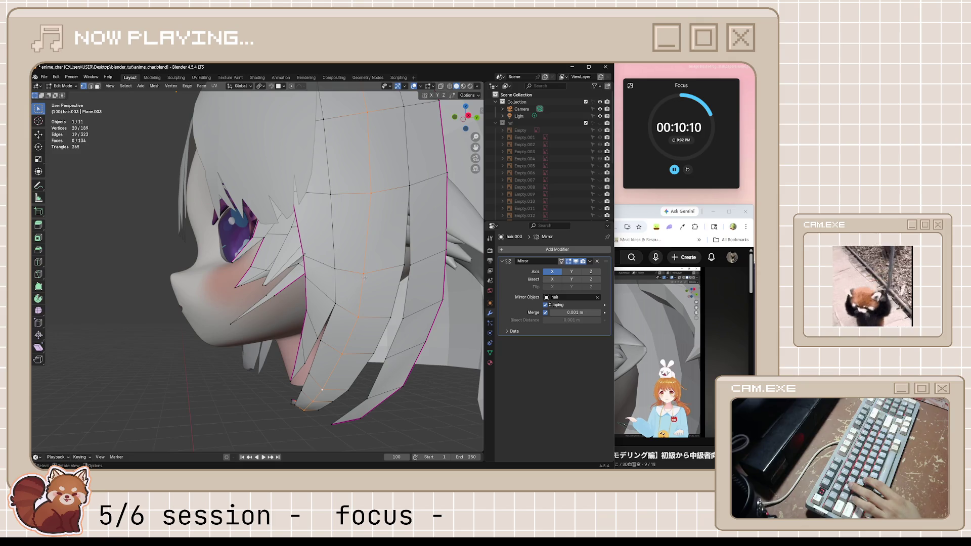
{"action": "left_click", "coordinate": [358, 318]}
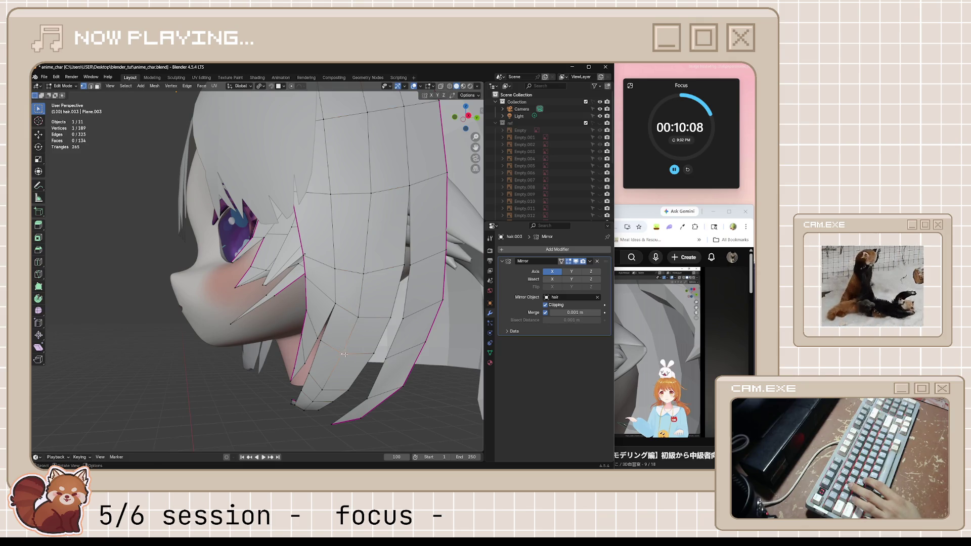
{"action": "mouse_move", "coordinate": [325, 400]}
{"action": "middle_mouse_down"}
{"action": "mouse_move", "coordinate": [269, 339]}
{"action": "mouse_move", "coordinate": [397, 325]}
{"action": "middle_mouse_up"}
{"action": "left_click", "coordinate": [285, 341], "text": "ctrl"}
{"action": "key", "text": "alt+s"}
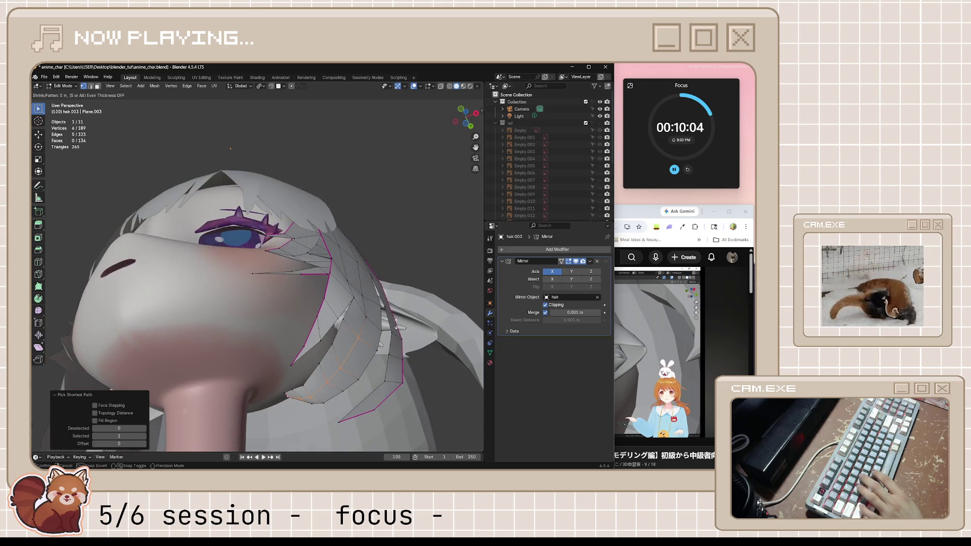
Step: Thicken the side strand's vertices slightly with repeated Shrink/Fatten passes
{"action": "key", "text": "Escape"}
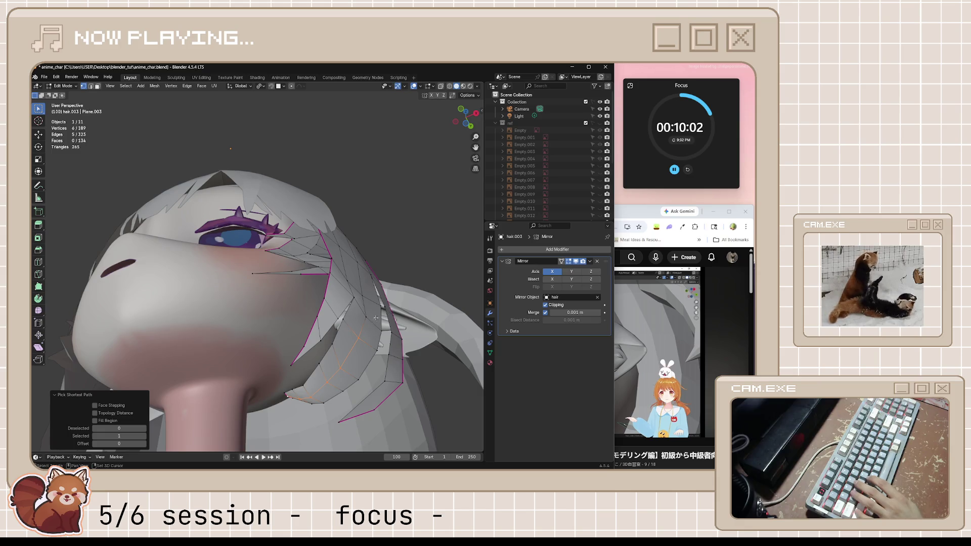
{"action": "left_click", "coordinate": [365, 314], "text": "ctrl"}
{"action": "key", "text": "alt+s"}
{"action": "left_click", "coordinate": [394, 323]}
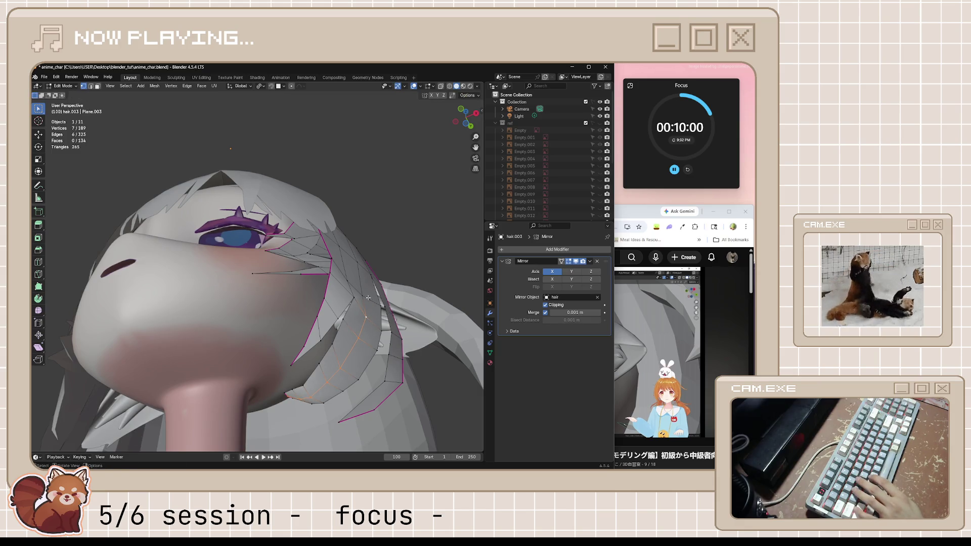
{"action": "left_click", "coordinate": [393, 321]}
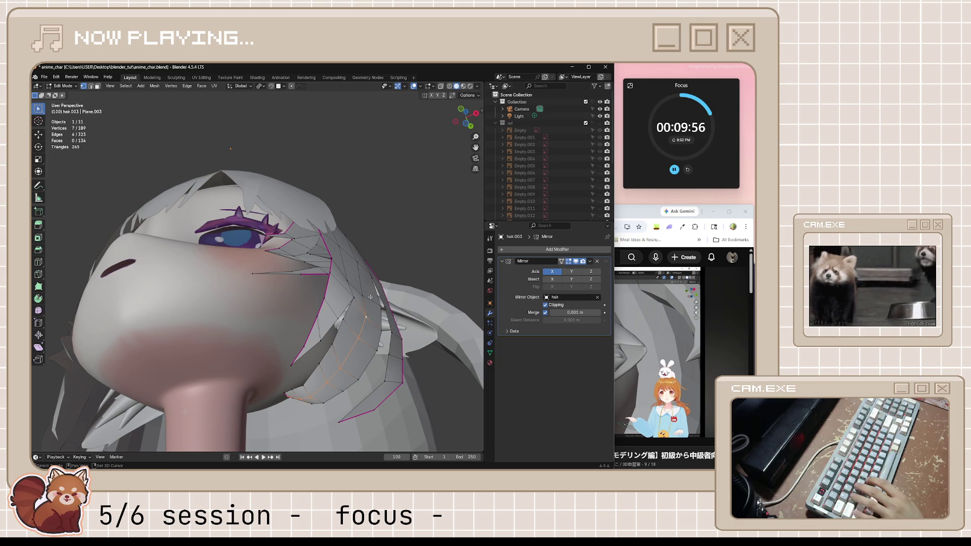
{"action": "key", "text": "alt+s"}
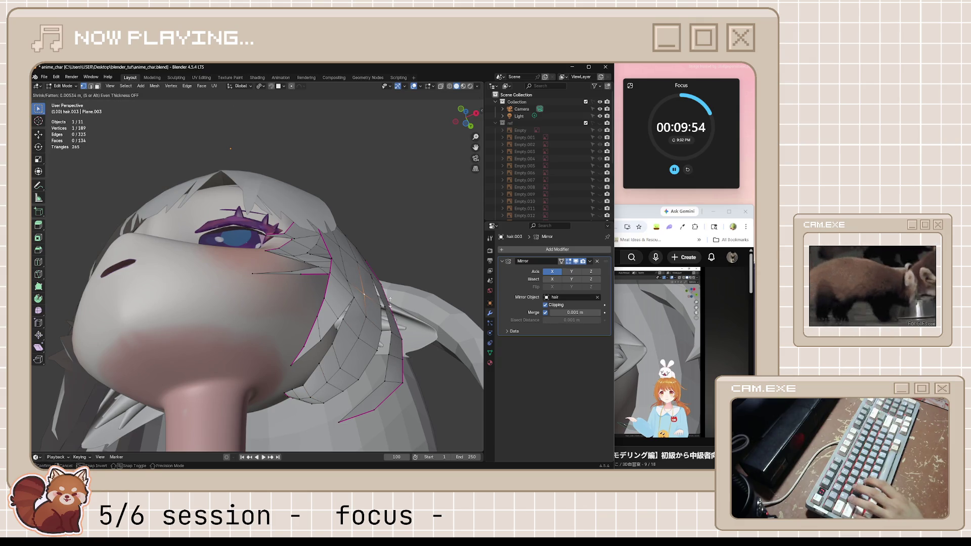
{"action": "left_click", "coordinate": [389, 299]}
{"action": "mouse_move", "coordinate": [389, 299]}
{"action": "middle_mouse_down"}
{"action": "mouse_move", "coordinate": [399, 361]}
{"action": "mouse_move", "coordinate": [385, 344]}
{"action": "mouse_move", "coordinate": [401, 345]}
{"action": "mouse_move", "coordinate": [411, 319]}
{"action": "middle_mouse_up"}
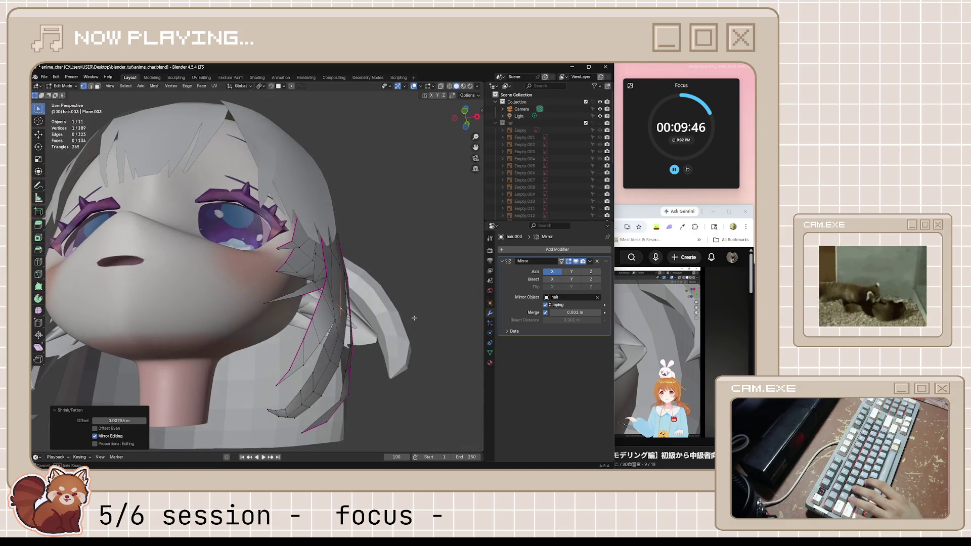
{"action": "key", "text": "alt+s"}
{"action": "left_click", "coordinate": [412, 307]}
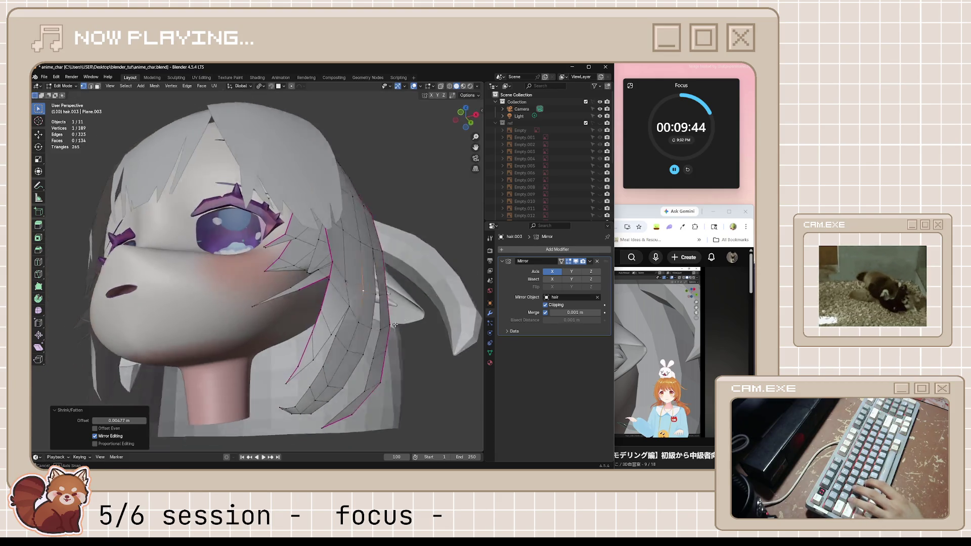
{"action": "scroll", "coordinate": [411, 307], "scroll_direction": "up", "scroll_amount": 6}
{"action": "scroll", "coordinate": [308, 351], "scroll_direction": "down", "scroll_amount": 5}
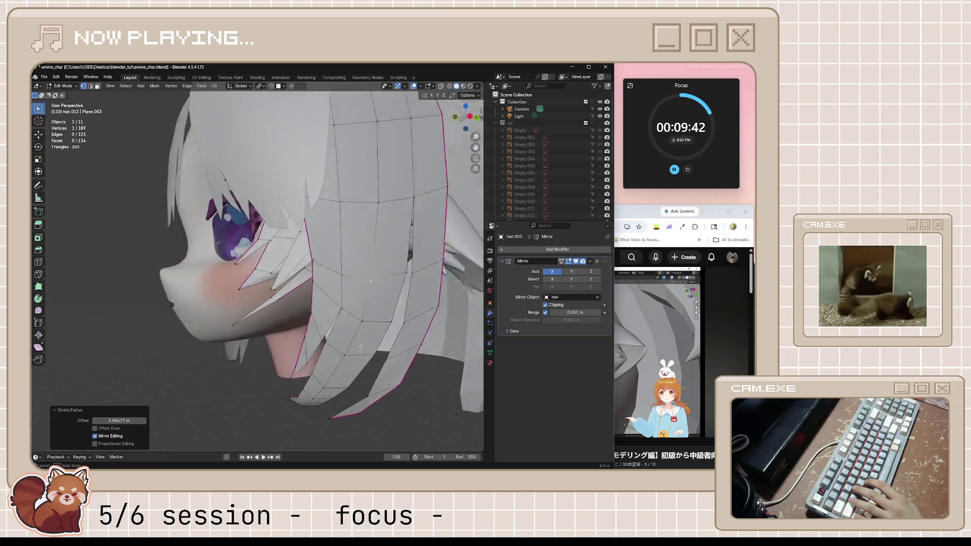
Step: Try thickening a vertex path seen from below the chin, cancel it and clear the selection
{"action": "middle_click_drag", "start_coordinate": [309, 351], "coordinate": [370, 368]}
{"action": "middle_click_drag", "start_coordinate": [297, 405], "coordinate": [284, 418]}
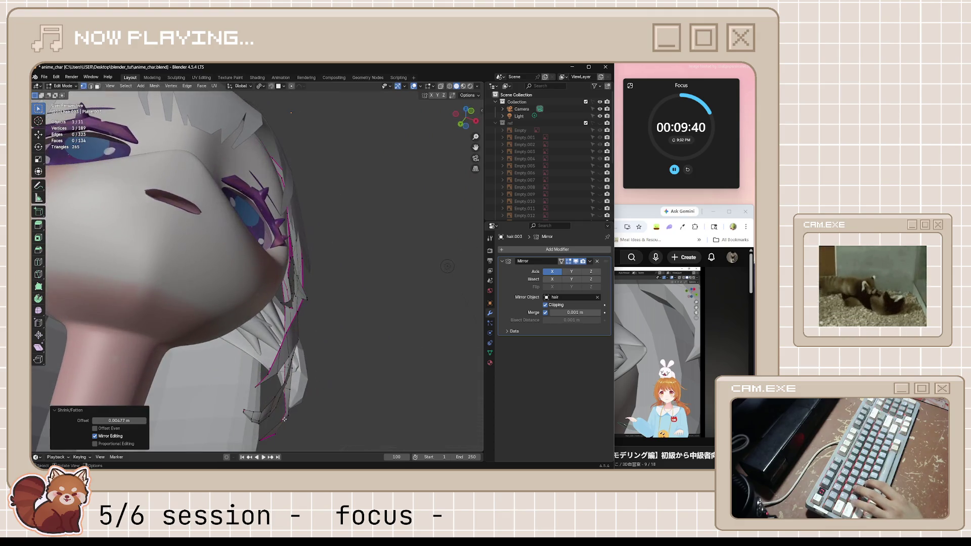
{"action": "left_click", "coordinate": [245, 413], "text": "ctrl"}
{"action": "middle_click_drag", "start_coordinate": [244, 414], "coordinate": [429, 393]}
{"action": "key", "text": "alt+s"}
{"action": "key", "text": "Escape"}
{"action": "key", "text": "alt+a"}
{"action": "scroll", "coordinate": [400, 397], "scroll_direction": "down", "scroll_amount": 2}
{"action": "scroll", "coordinate": [337, 311], "scroll_direction": "up", "scroll_amount": 2}
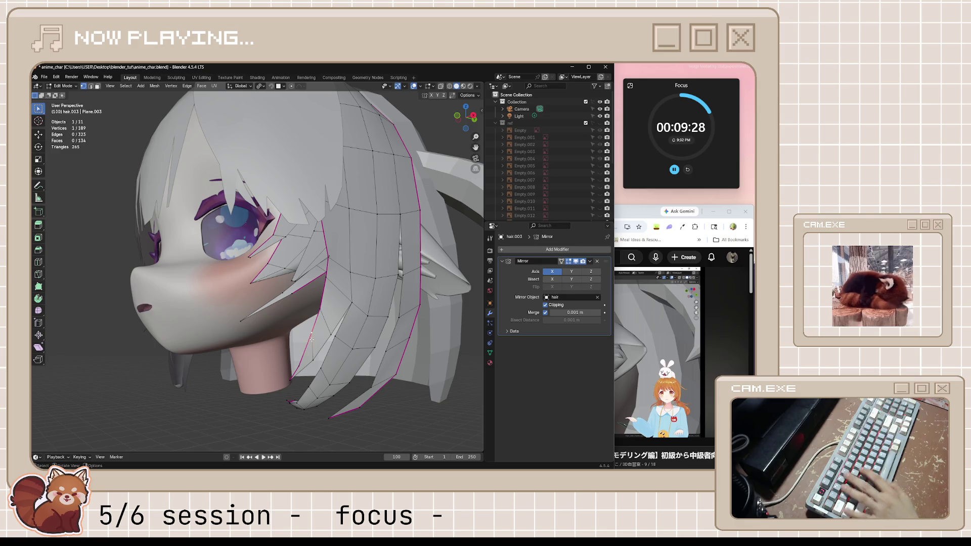
Step: Slide vertices along the strand's front edge to refine its outline, undoing the last slide
{"action": "key", "text": "shift+v"}
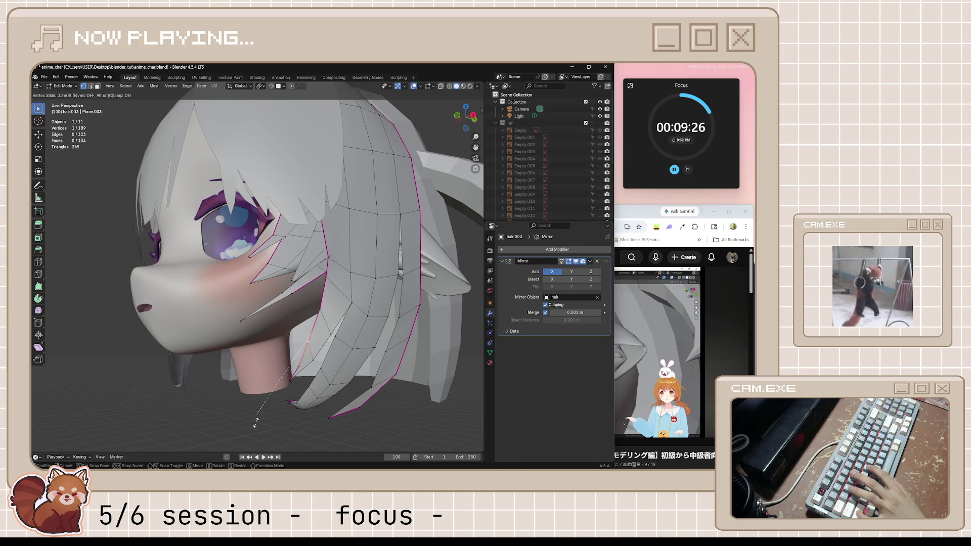
{"action": "left_click", "coordinate": [245, 437]}
{"action": "key", "text": "shift+v"}
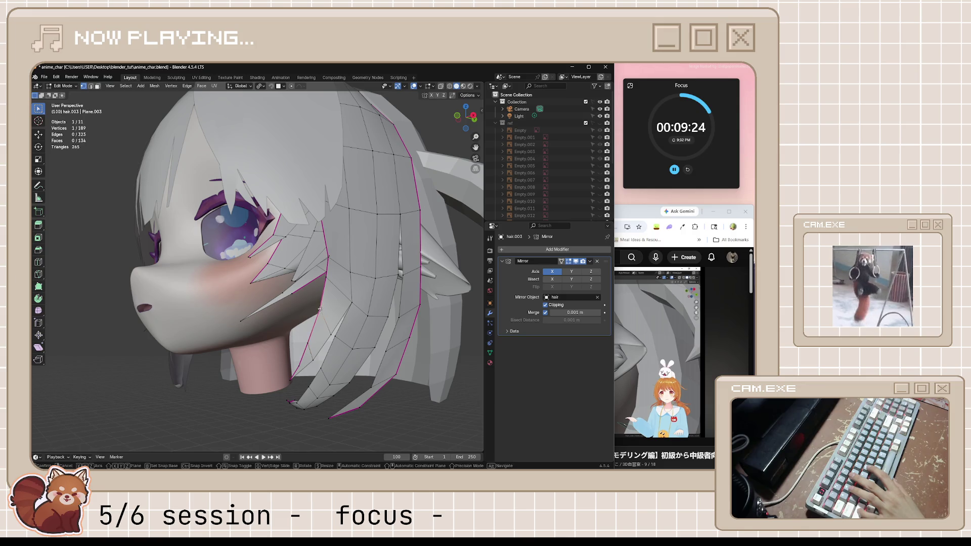
{"action": "left_click", "coordinate": [329, 291]}
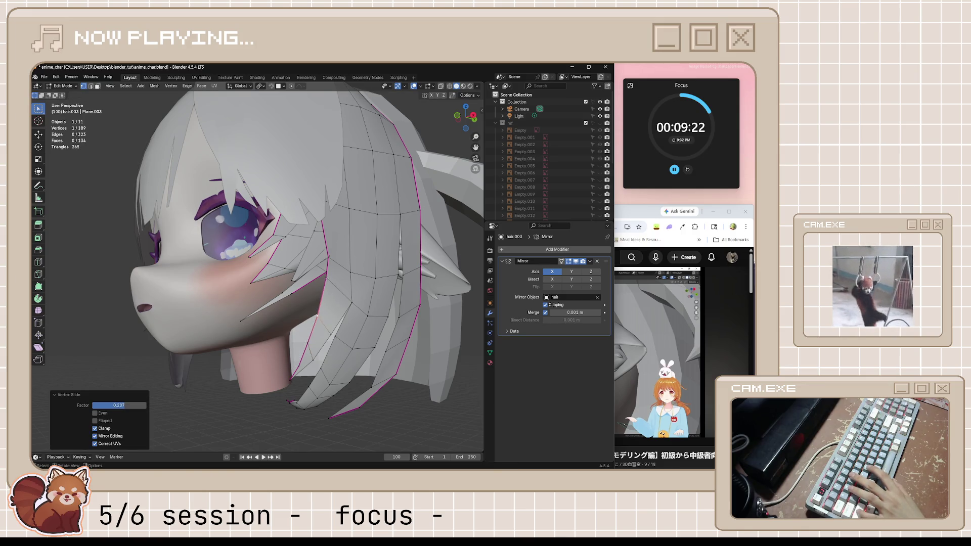
{"action": "key", "text": "shift+v"}
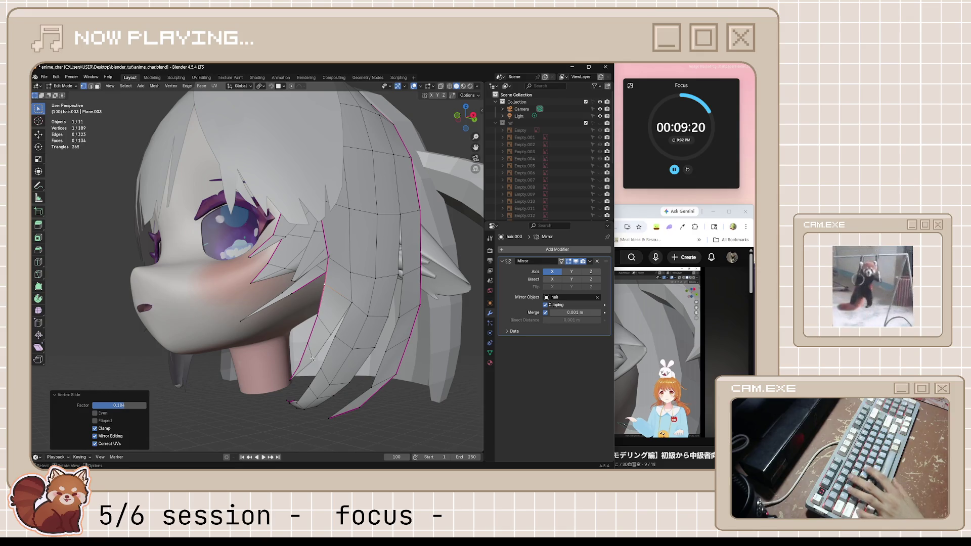
{"action": "key", "text": "ctrl+z"}
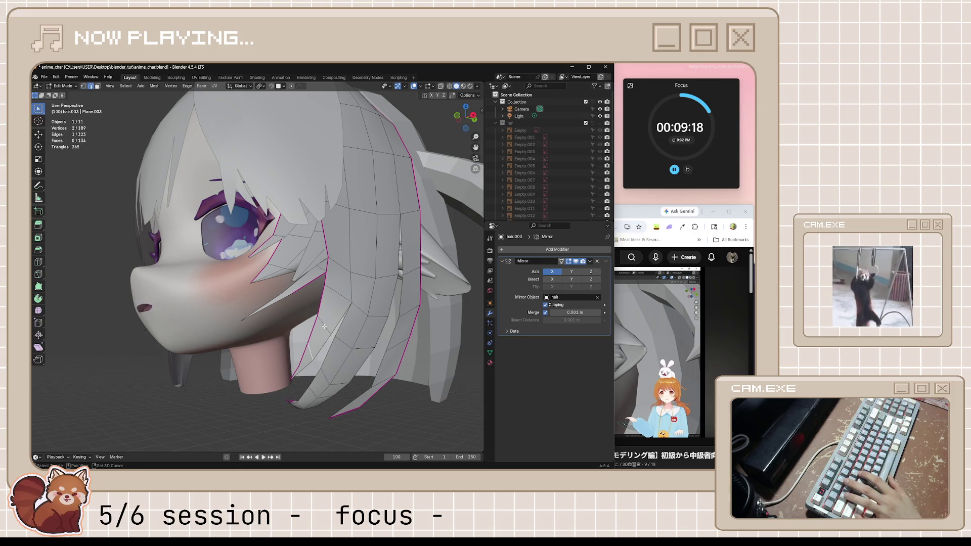
{"action": "middle_click_drag", "start_coordinate": [324, 326], "coordinate": [337, 353]}
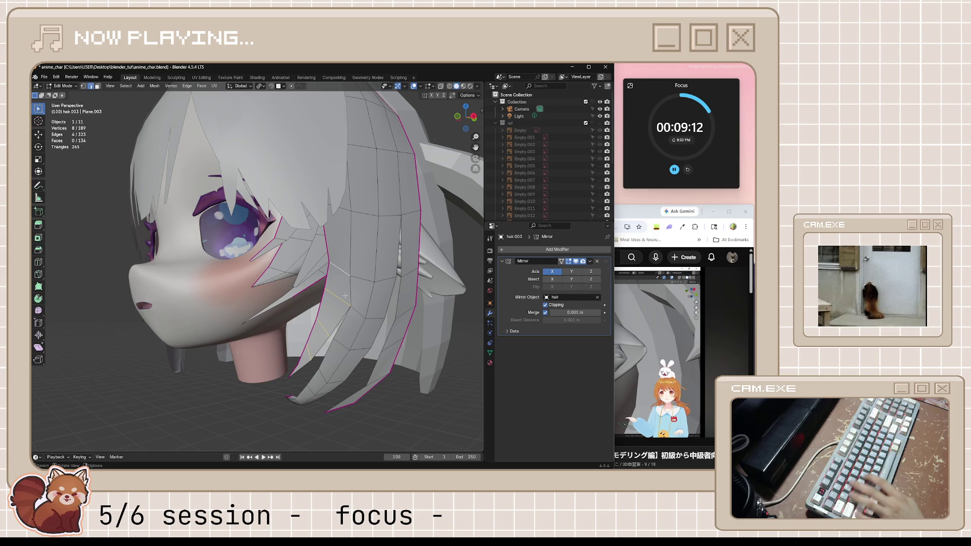
Step: Subdivide the selected edges to add extra cuts across the side strand
{"action": "right_click", "coordinate": [345, 295]}
{"action": "left_click", "coordinate": [340, 258]}
{"action": "mouse_move", "coordinate": [340, 257]}
{"action": "middle_mouse_down"}
{"action": "mouse_move", "coordinate": [389, 312]}
{"action": "mouse_move", "coordinate": [348, 307]}
{"action": "middle_mouse_up"}
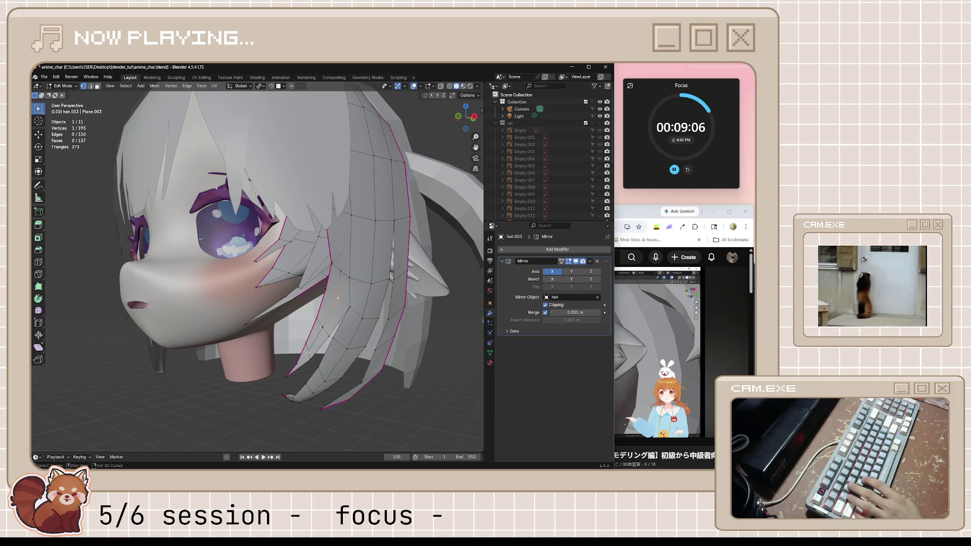
{"action": "middle_click_drag", "start_coordinate": [307, 353], "coordinate": [388, 376]}
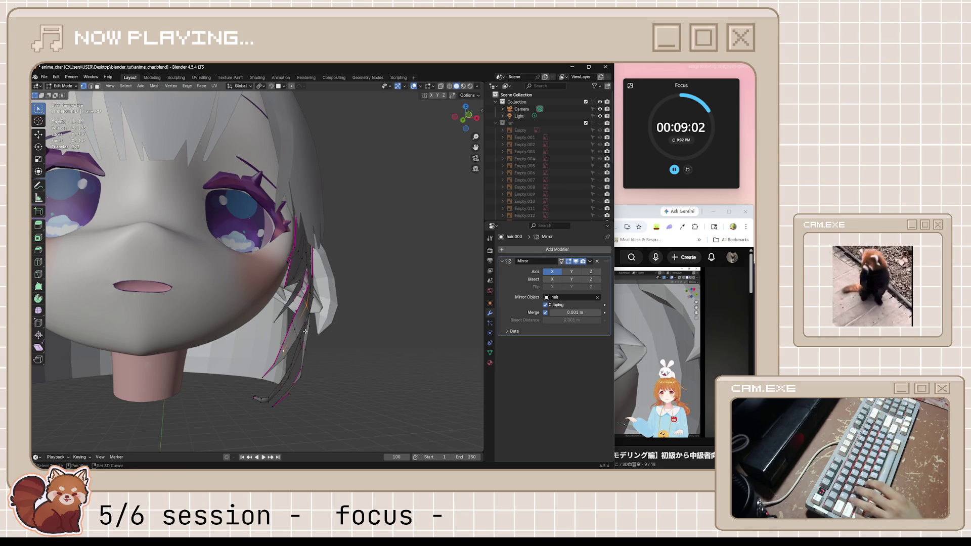
Step: Thicken the strand a little more with two Shrink/Fatten passes viewed from below
{"action": "key", "text": "alt+s"}
{"action": "left_click", "coordinate": [359, 368]}
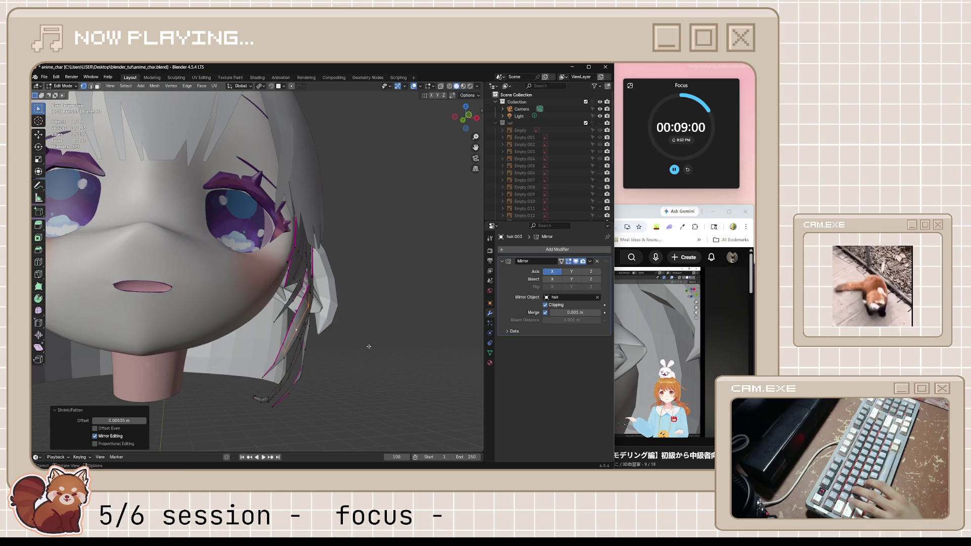
{"action": "middle_click_drag", "start_coordinate": [359, 368], "coordinate": [330, 314]}
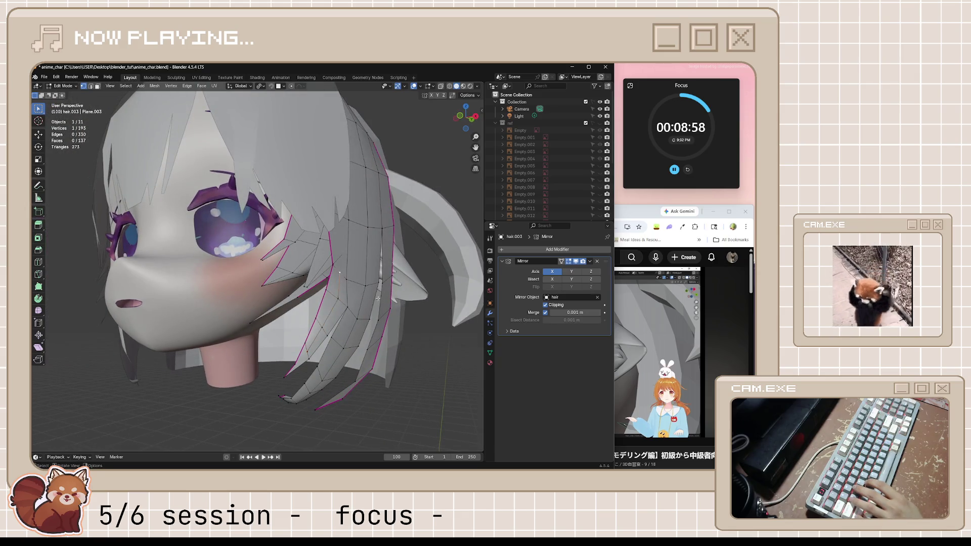
{"action": "scroll", "coordinate": [340, 275], "scroll_direction": "up", "scroll_amount": 3}
{"action": "mouse_move", "coordinate": [340, 275]}
{"action": "middle_mouse_down"}
{"action": "mouse_move", "coordinate": [365, 352]}
{"action": "mouse_move", "coordinate": [372, 326]}
{"action": "mouse_move", "coordinate": [327, 357]}
{"action": "middle_mouse_up"}
{"action": "key", "text": "alt+s"}
{"action": "left_click", "coordinate": [368, 339]}
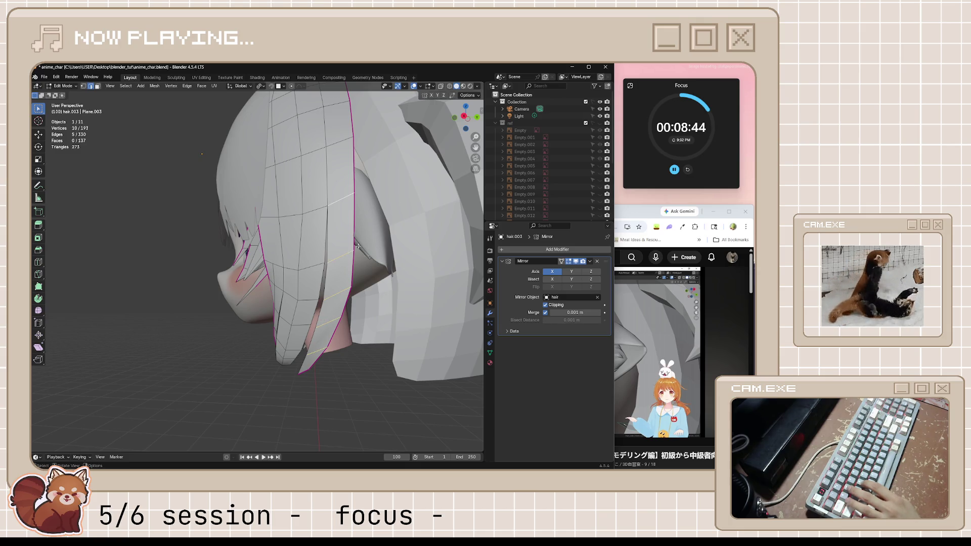
Step: Play a few seconds of the tutorial, pause it and return to the character model
{"action": "left_click", "coordinate": [635, 212]}
{"action": "key", "text": "space"}
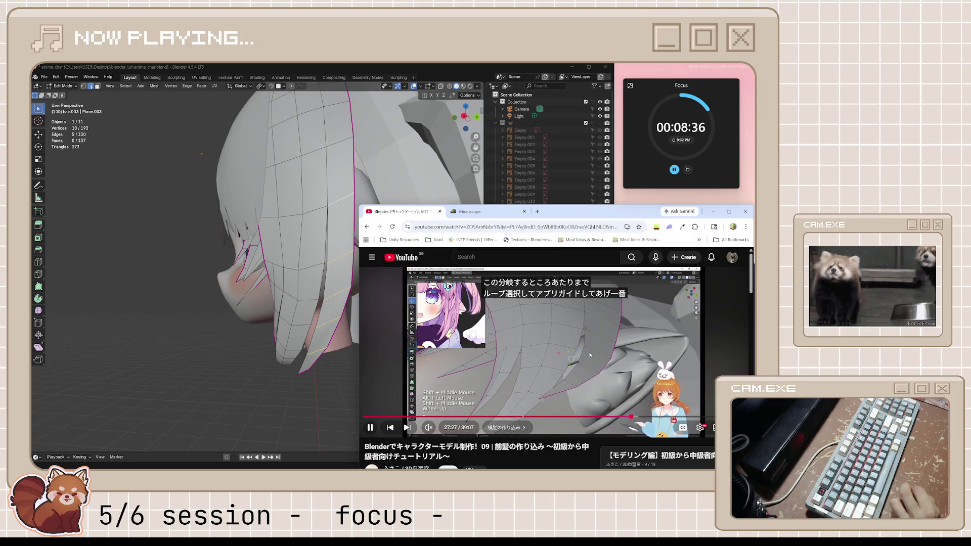
{"action": "left_click", "coordinate": [588, 356]}
{"action": "left_click", "coordinate": [477, 79]}
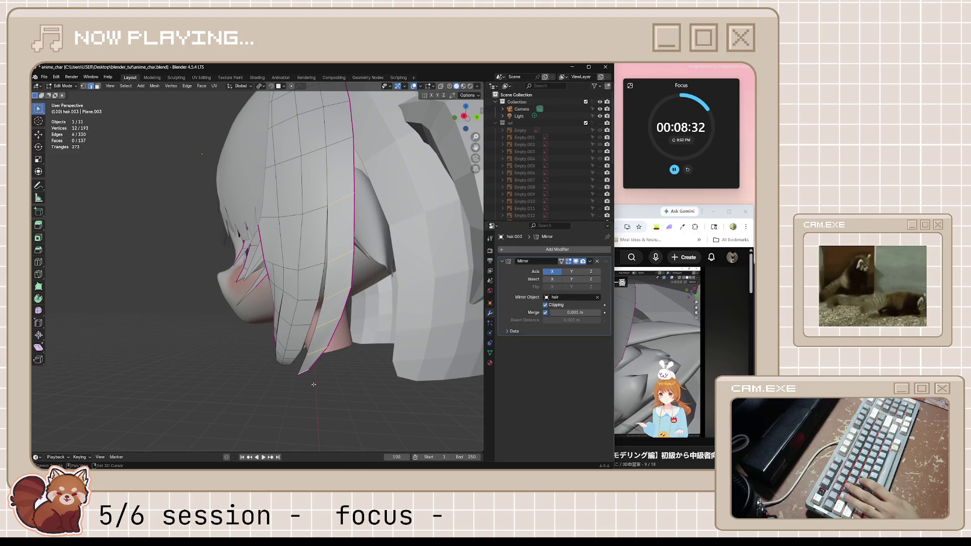
Step: Subdivide the strand again, thicken it along its edge vertex path, and view the whole head
{"action": "right_click", "coordinate": [356, 289]}
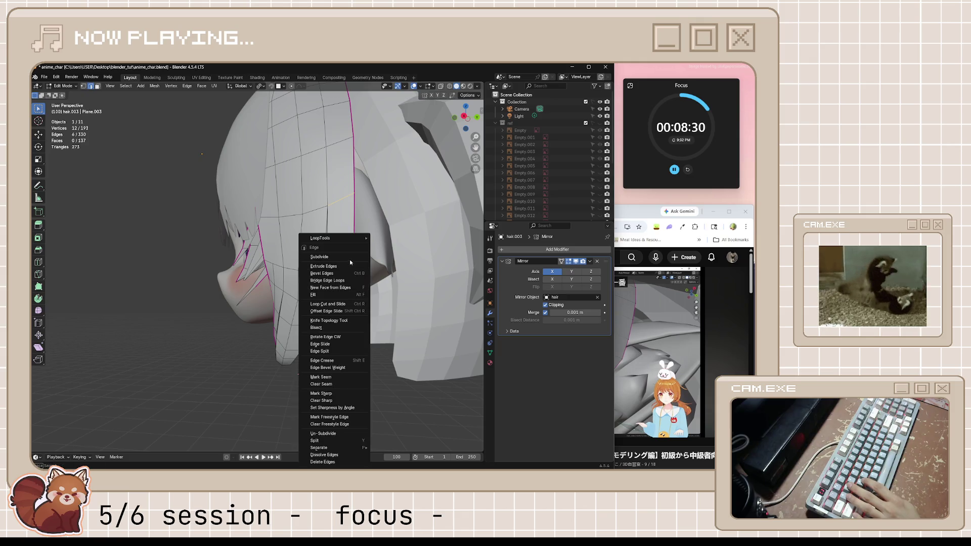
{"action": "left_click", "coordinate": [350, 259]}
{"action": "key", "text": "alt+a"}
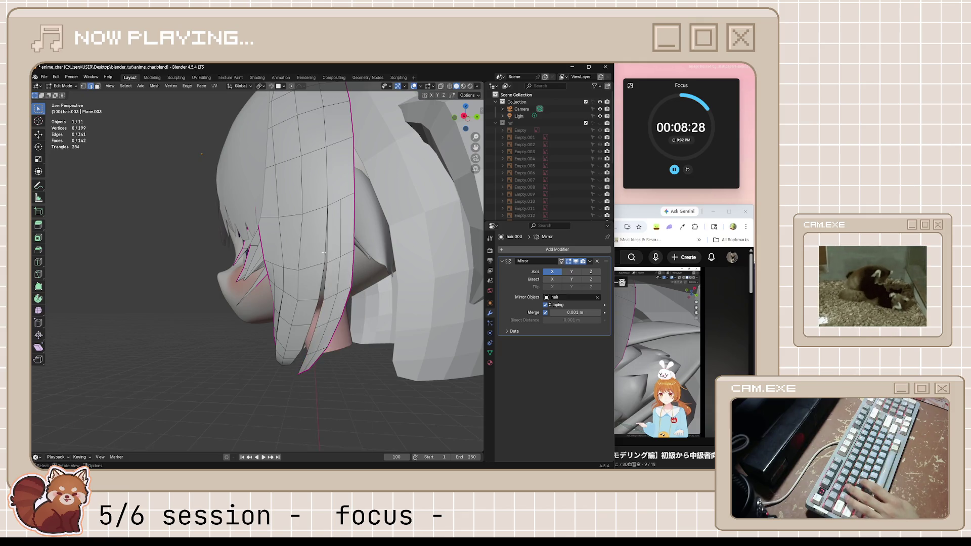
{"action": "left_click", "coordinate": [304, 373], "text": "ctrl"}
{"action": "middle_click_drag", "start_coordinate": [304, 372], "coordinate": [337, 364]}
{"action": "key", "text": "alt+s"}
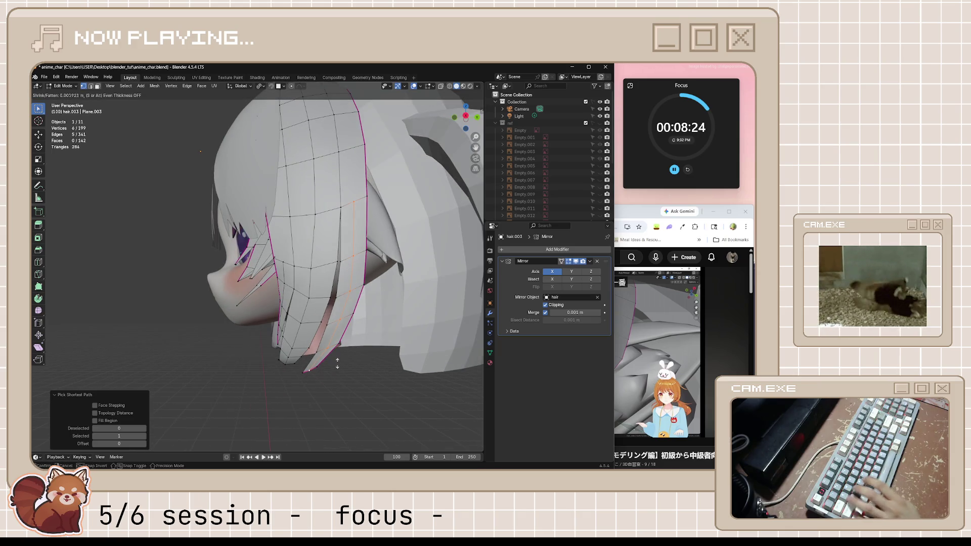
{"action": "left_click", "coordinate": [337, 342]}
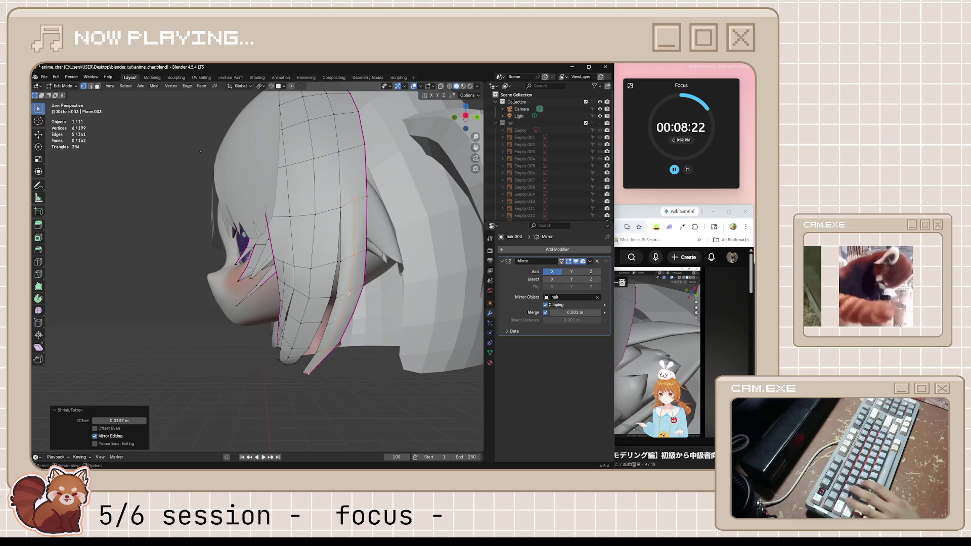
{"action": "scroll", "coordinate": [364, 357], "scroll_direction": "down", "scroll_amount": 4}
{"action": "key", "text": "Tab"}
{"action": "mouse_move", "coordinate": [394, 370]}
{"action": "middle_mouse_down"}
{"action": "mouse_move", "coordinate": [429, 369]}
{"action": "mouse_move", "coordinate": [411, 374]}
{"action": "middle_mouse_up"}
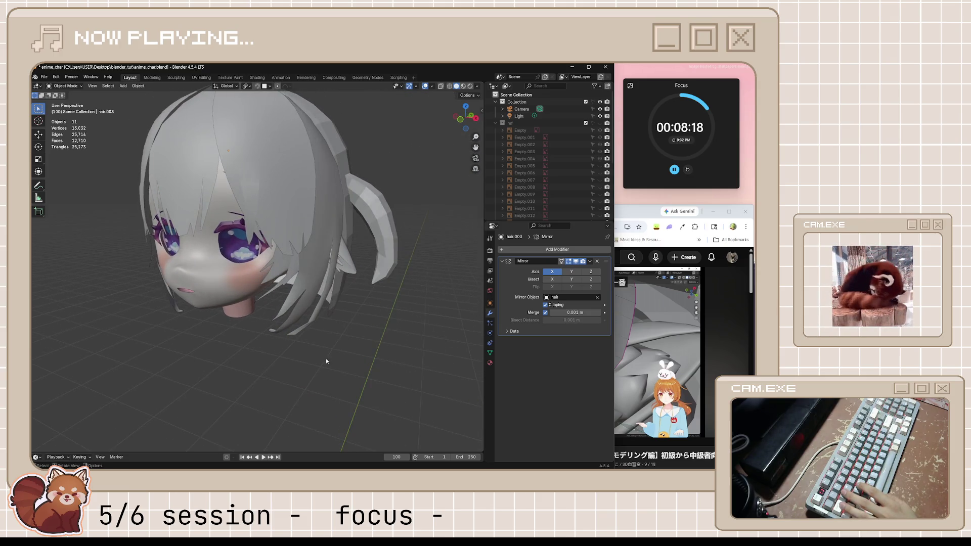
{"action": "scroll", "coordinate": [326, 358], "scroll_direction": "up", "scroll_amount": 3}
{"action": "scroll", "coordinate": [314, 324], "scroll_direction": "up", "scroll_amount": 2}
Step: Reposition the side strand's tip vertices in Edit Mode, checking from front and side views
{"action": "left_click", "coordinate": [307, 338]}
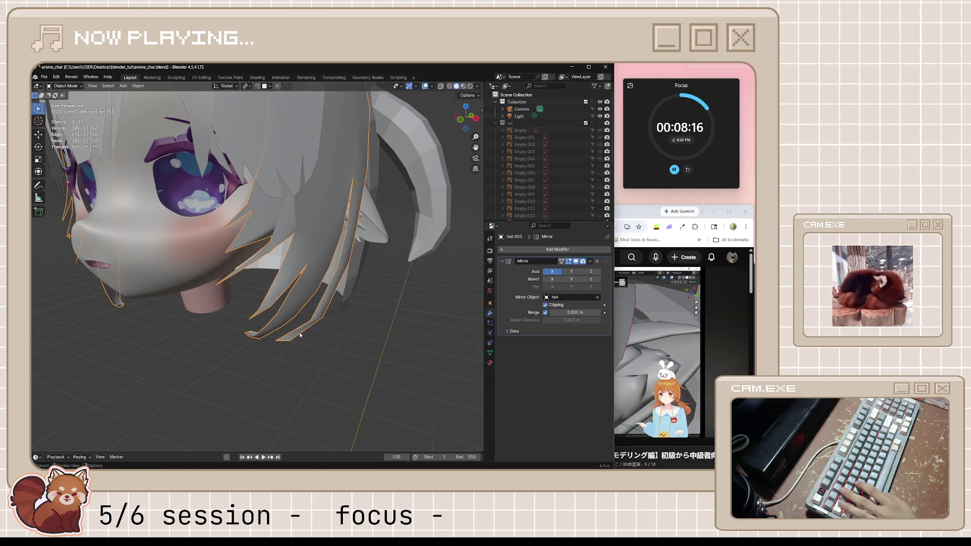
{"action": "key", "text": "Tab"}
{"action": "mouse_move", "coordinate": [300, 332]}
{"action": "middle_mouse_down"}
{"action": "mouse_move", "coordinate": [305, 285]}
{"action": "mouse_move", "coordinate": [364, 271]}
{"action": "mouse_move", "coordinate": [413, 278]}
{"action": "mouse_move", "coordinate": [402, 297]}
{"action": "middle_mouse_up"}
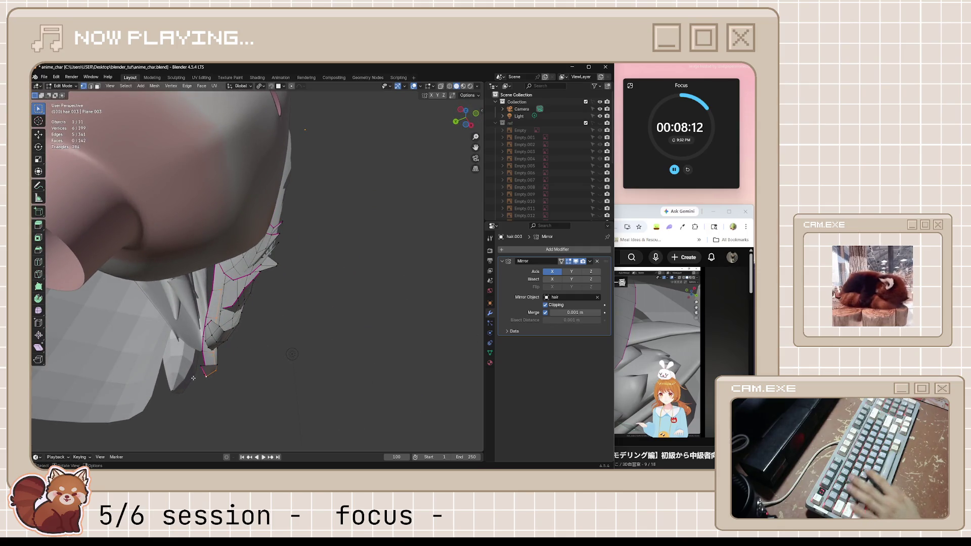
{"action": "key", "text": "g"}
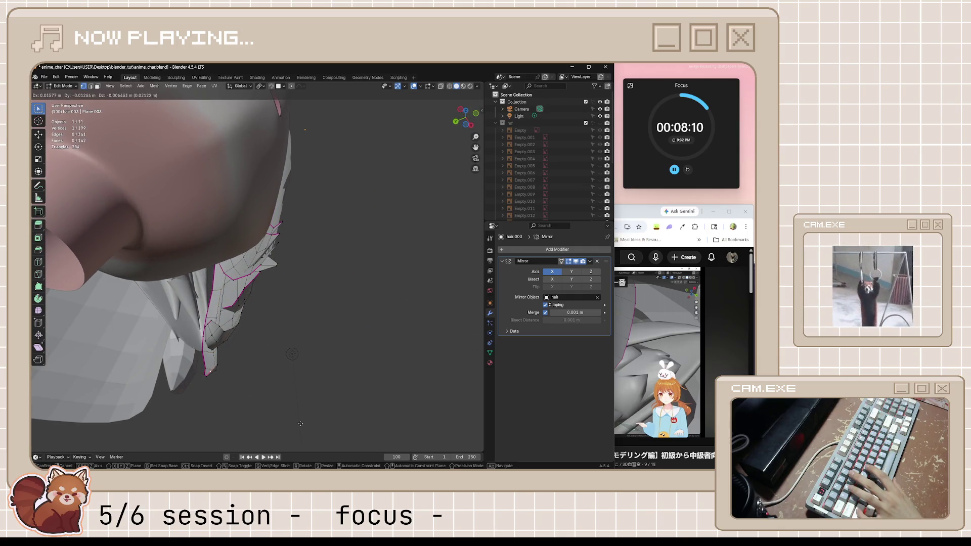
{"action": "left_click", "coordinate": [356, 132]}
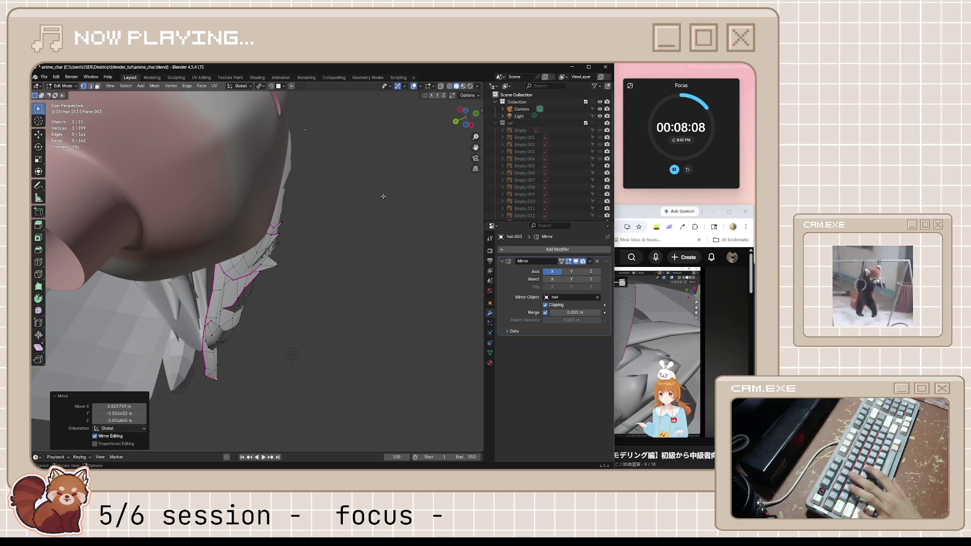
{"action": "key", "text": "KP_1"}
{"action": "scroll", "coordinate": [348, 235], "scroll_direction": "up", "scroll_amount": 2}
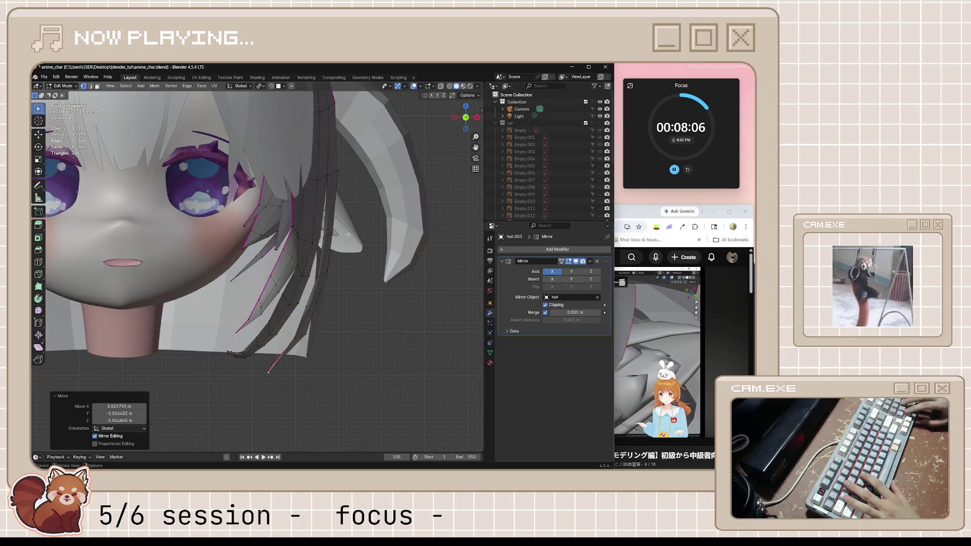
{"action": "key", "text": "g"}
{"action": "left_click", "coordinate": [264, 368]}
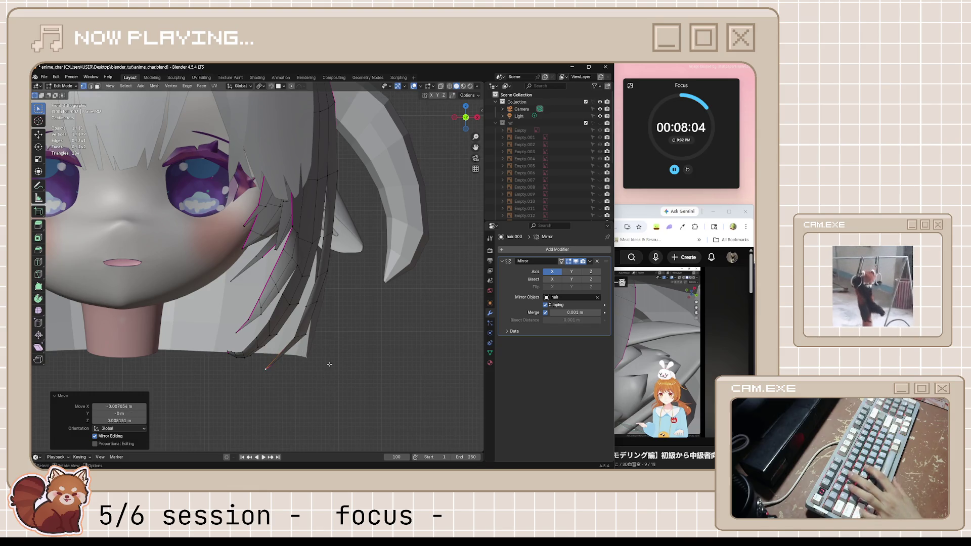
{"action": "left_click", "coordinate": [330, 358]}
{"action": "key", "text": "KP_6"}
{"action": "key", "text": "KP_1"}
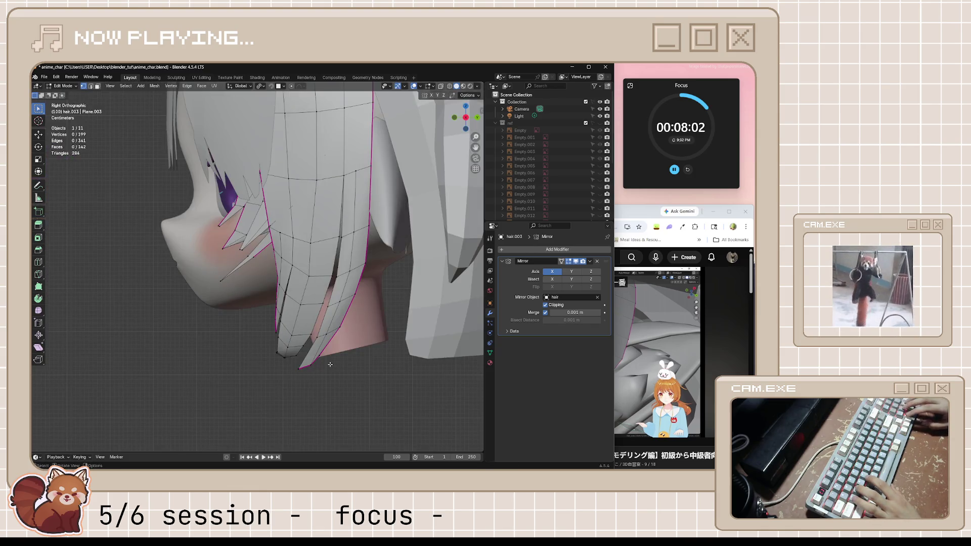
{"action": "scroll", "coordinate": [330, 364], "scroll_direction": "down", "scroll_amount": 2}
{"action": "scroll", "coordinate": [330, 365], "scroll_direction": "down", "scroll_amount": 2}
{"action": "key", "text": "Tab"}
{"action": "scroll", "coordinate": [331, 367], "scroll_direction": "down", "scroll_amount": 1}
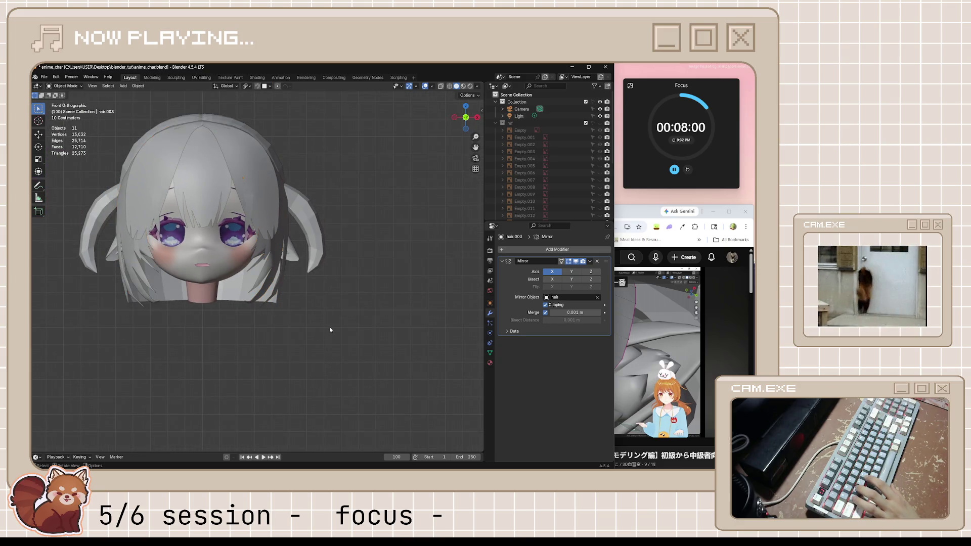
{"action": "scroll", "coordinate": [332, 303], "scroll_direction": "down", "scroll_amount": 4}
{"action": "scroll", "coordinate": [330, 282], "scroll_direction": "down", "scroll_amount": 1}
{"action": "scroll", "coordinate": [324, 256], "scroll_direction": "up", "scroll_amount": 6}
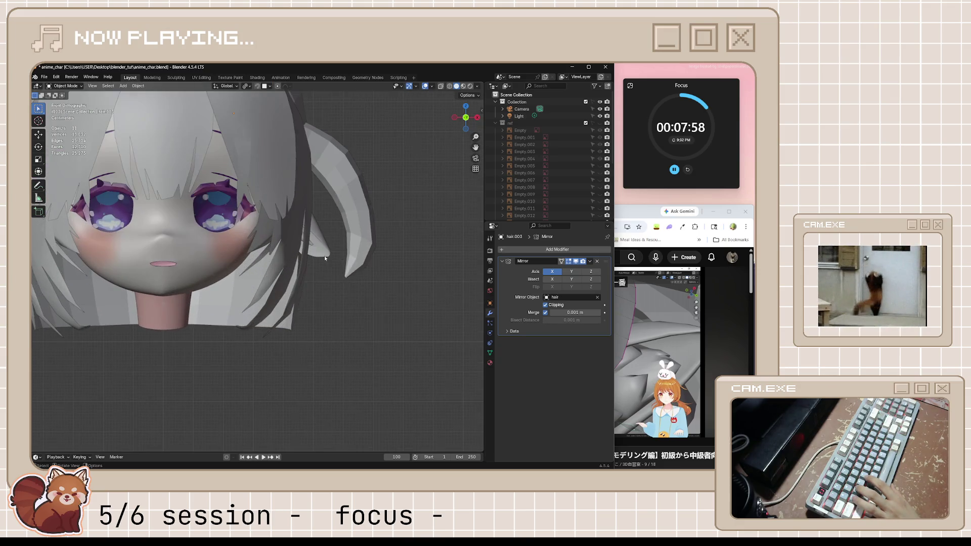
Step: Fatten the hair.003 strand slightly with Alt+S and save anime_char.blend
{"action": "left_click", "coordinate": [324, 256]}
{"action": "mouse_move", "coordinate": [324, 256]}
{"action": "middle_mouse_down"}
{"action": "mouse_move", "coordinate": [272, 272]}
{"action": "mouse_move", "coordinate": [362, 274]}
{"action": "mouse_move", "coordinate": [321, 267]}
{"action": "middle_mouse_up"}
{"action": "key", "text": "Tab"}
{"action": "scroll", "coordinate": [322, 266], "scroll_direction": "up", "scroll_amount": 2}
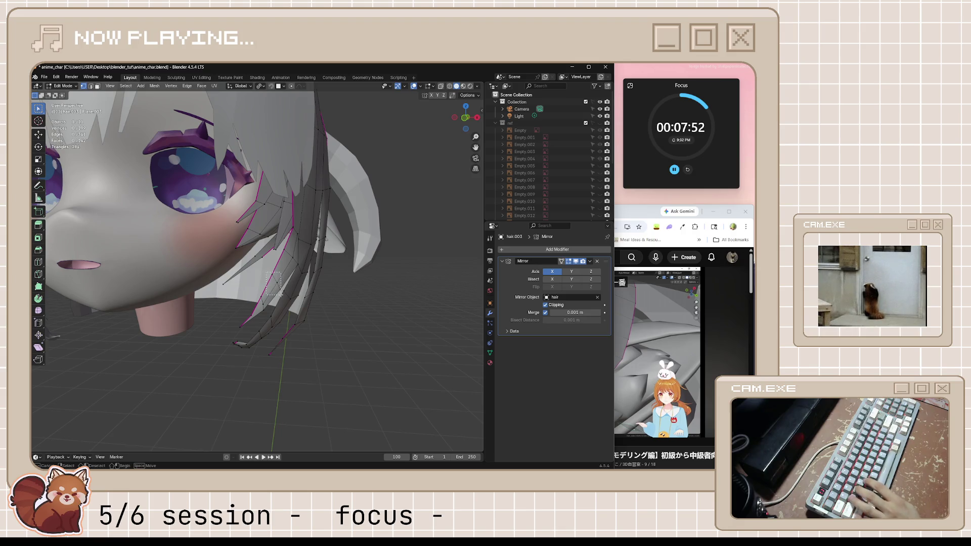
{"action": "key", "text": "alt+s"}
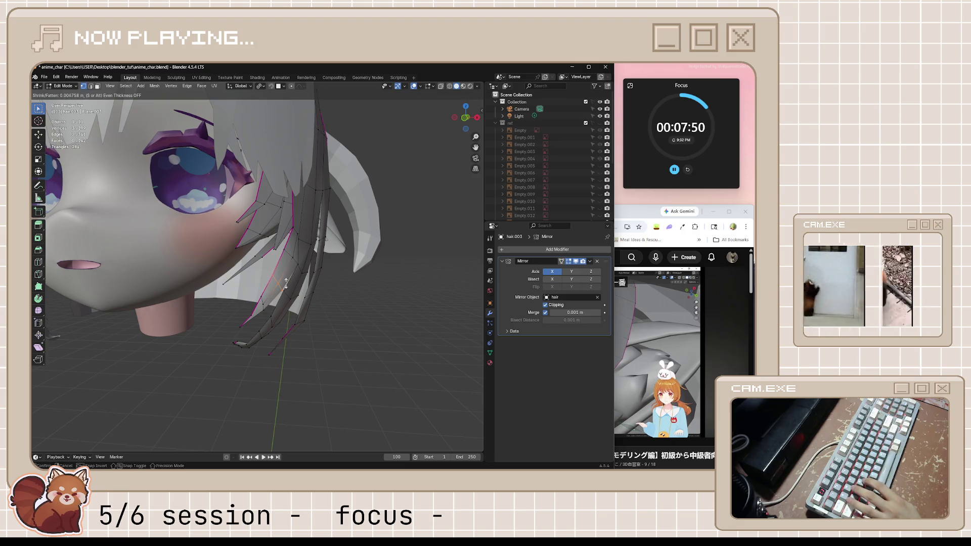
{"action": "left_click", "coordinate": [288, 285]}
{"action": "key", "text": "ctrl+s"}
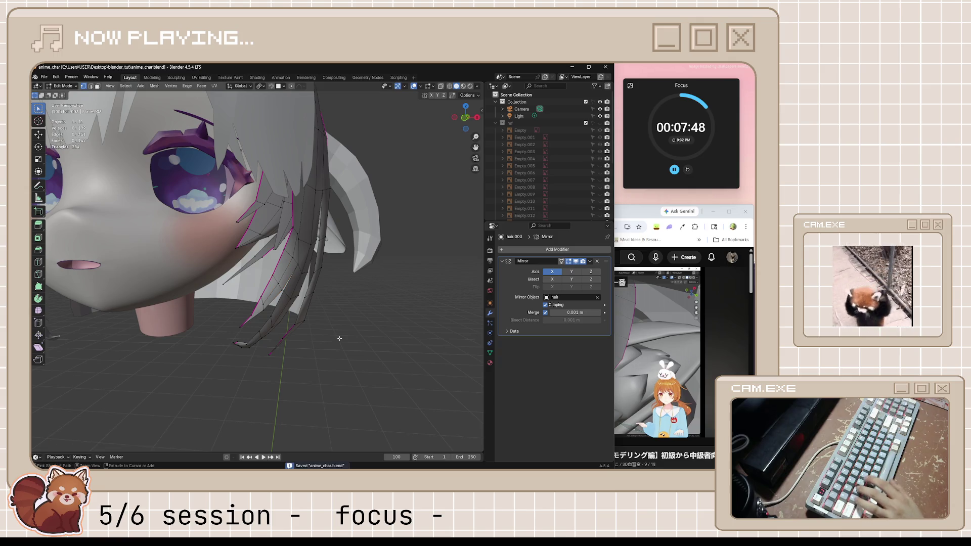
{"action": "key", "text": "Tab"}
{"action": "key", "text": "KP_1"}
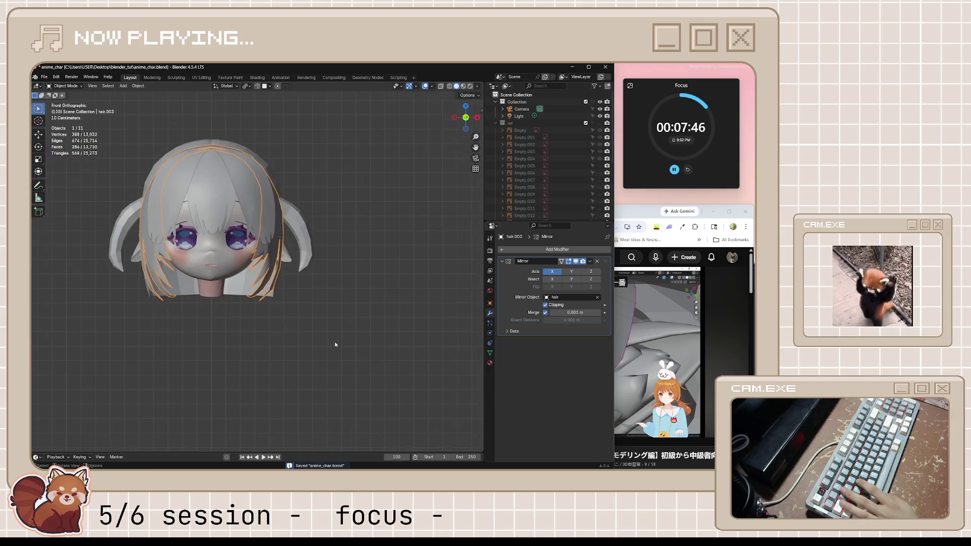
{"action": "scroll", "coordinate": [322, 307], "scroll_direction": "down", "scroll_amount": 3}
{"action": "scroll", "coordinate": [321, 307], "scroll_direction": "down", "scroll_amount": 2}
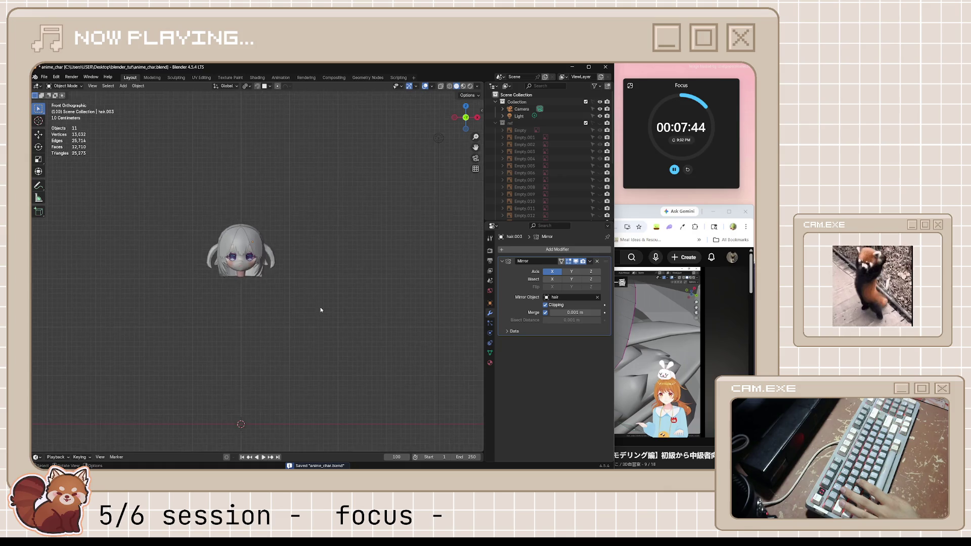
{"action": "scroll", "coordinate": [319, 303], "scroll_direction": "down", "scroll_amount": 2}
{"action": "scroll", "coordinate": [284, 199], "scroll_direction": "up", "scroll_amount": 4}
Step: Inspect the refined hair from front, left and rear angles, then bring the YouTube tutorial forward
{"action": "middle_click_drag", "start_coordinate": [283, 200], "coordinate": [319, 233], "text": "shift"}
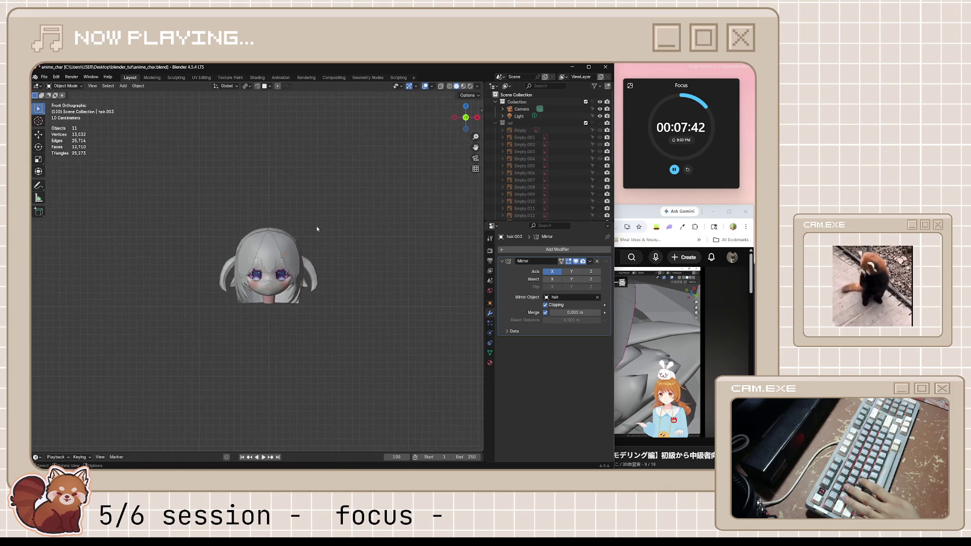
{"action": "scroll", "coordinate": [334, 273], "scroll_direction": "up", "scroll_amount": 2}
{"action": "scroll", "coordinate": [339, 280], "scroll_direction": "up", "scroll_amount": 2}
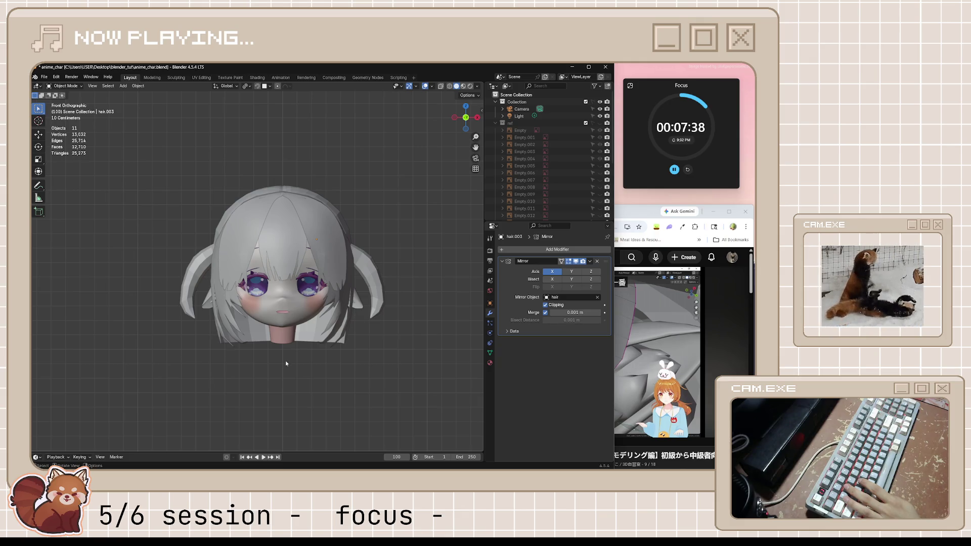
{"action": "scroll", "coordinate": [286, 364], "scroll_direction": "up", "scroll_amount": 2}
{"action": "mouse_move", "coordinate": [307, 356]}
{"action": "middle_mouse_down"}
{"action": "mouse_move", "coordinate": [310, 334]}
{"action": "mouse_move", "coordinate": [342, 357]}
{"action": "middle_mouse_up"}
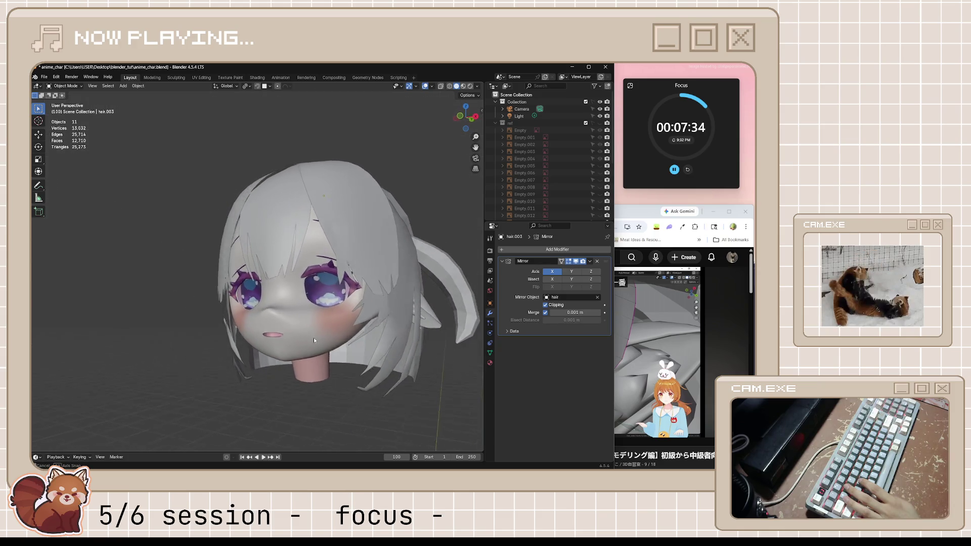
{"action": "key", "text": "KP_1"}
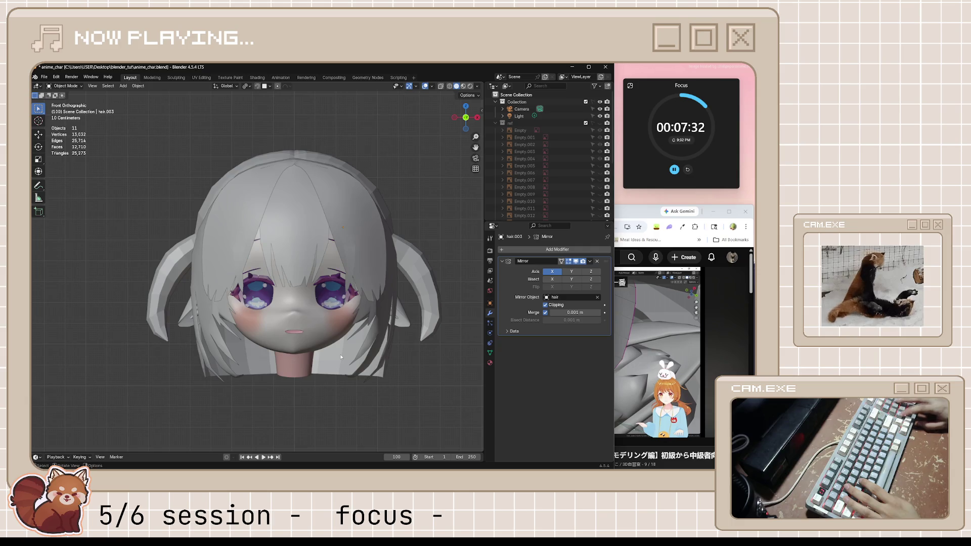
{"action": "middle_click_drag", "start_coordinate": [330, 346], "coordinate": [341, 367]}
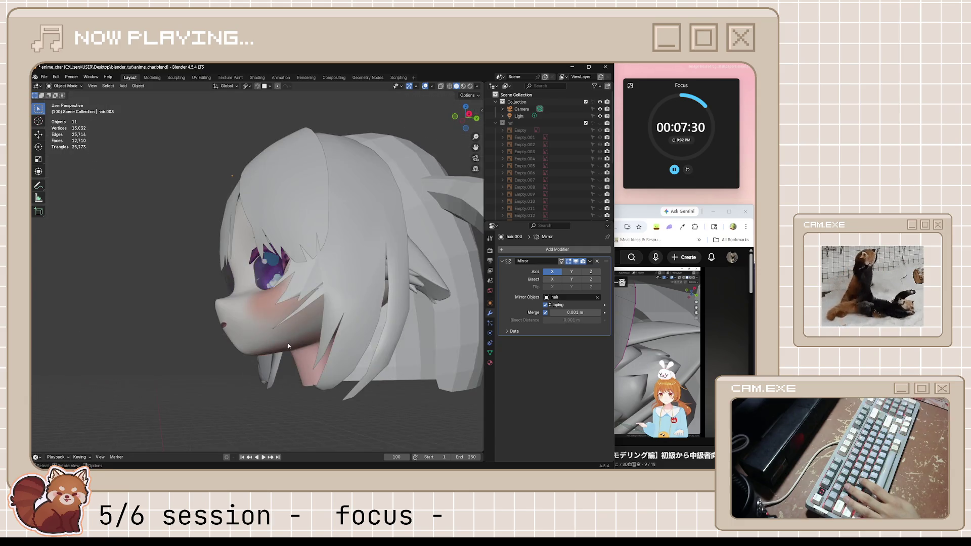
{"action": "left_click", "coordinate": [614, 349]}
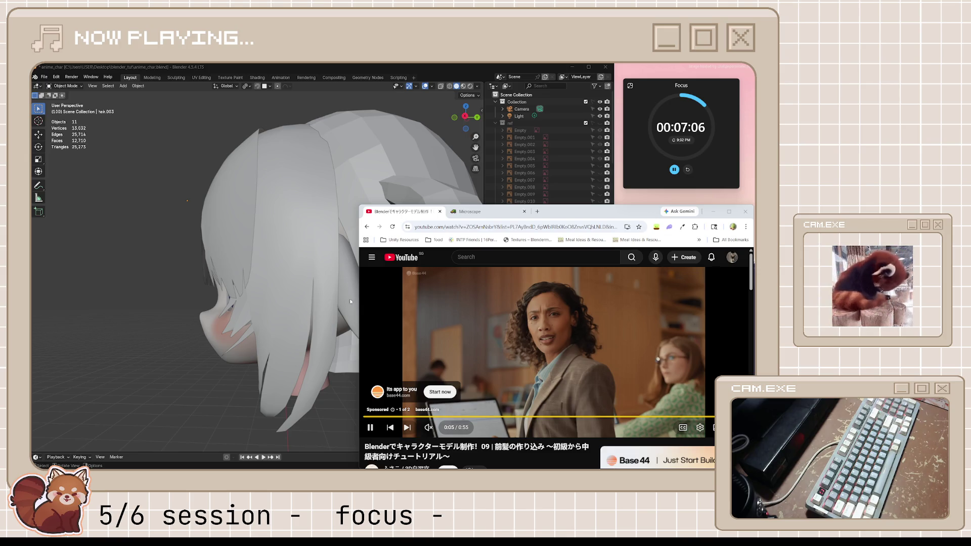
{"action": "mouse_move", "coordinate": [680, 132]}
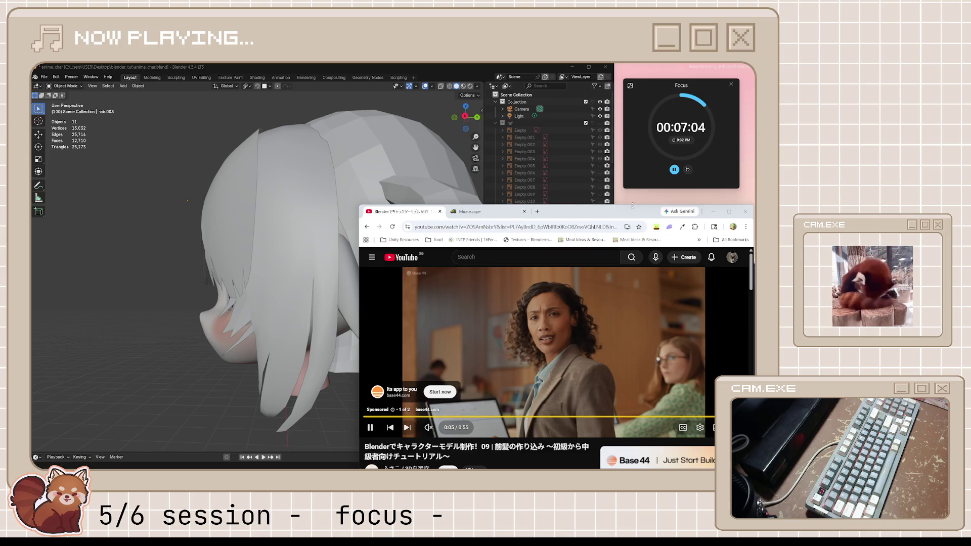
Step: Skip the bangs tutorial forward a few seconds at a time past the ad
{"action": "left_click_drag", "start_coordinate": [620, 211], "coordinate": [623, 211]}
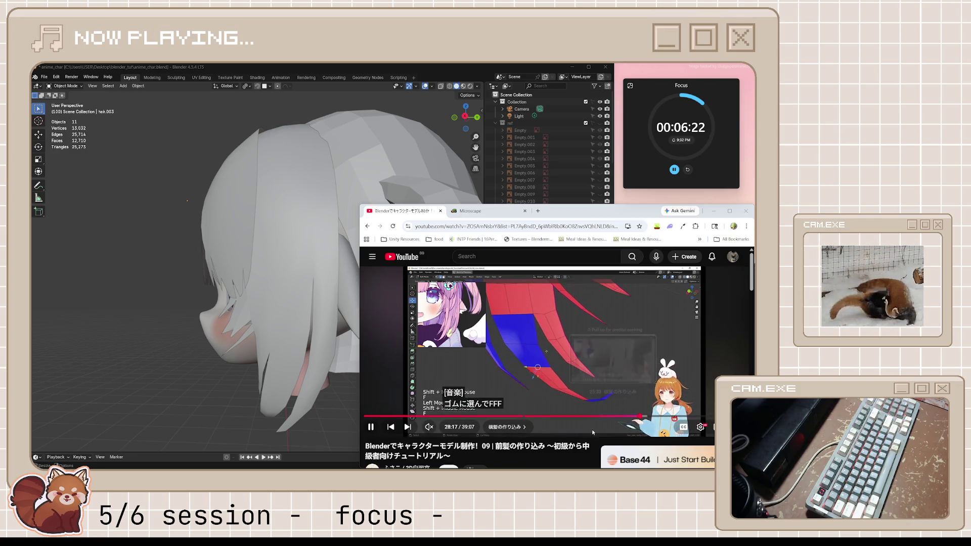
{"action": "key", "text": "l"}
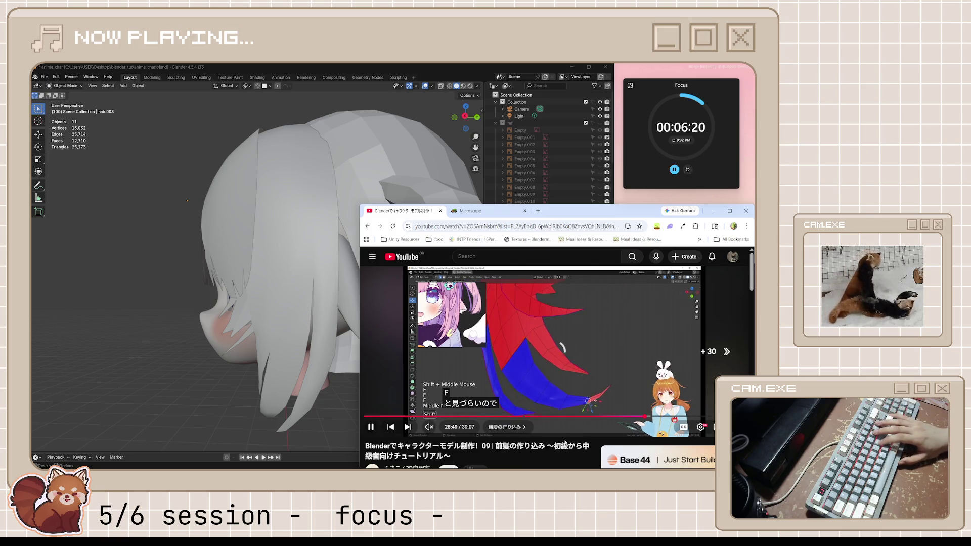
{"action": "key", "text": "l"}
{"action": "key", "text": "l"}
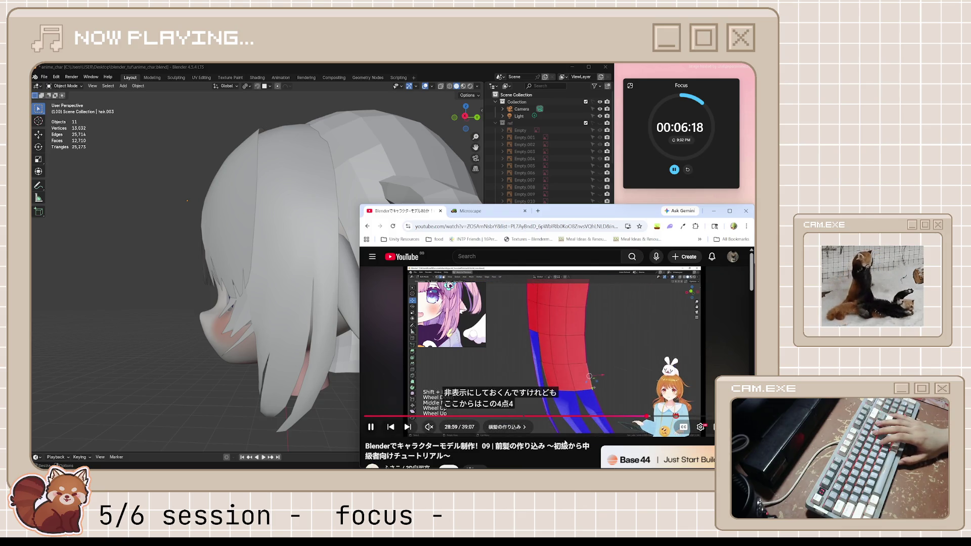
{"action": "key", "text": "l"}
{"action": "key", "text": "l"}
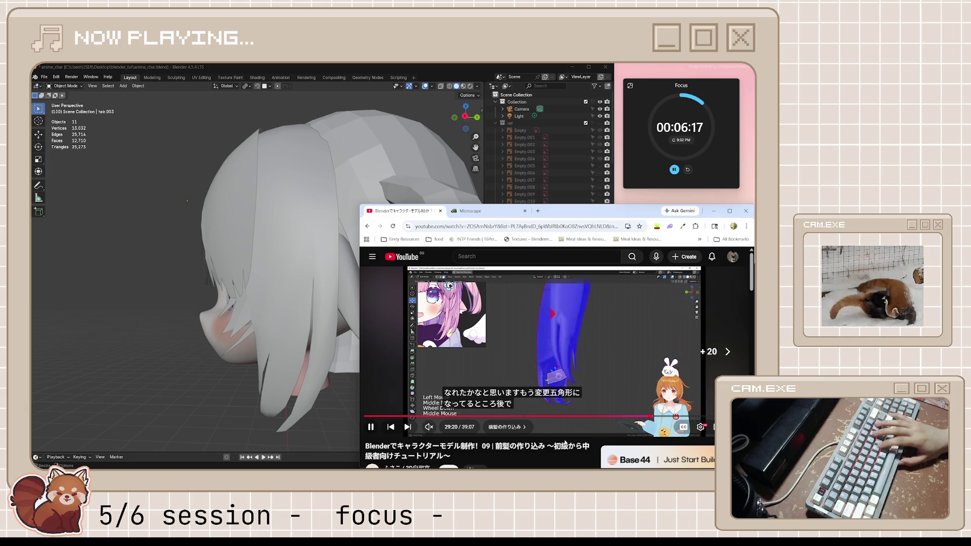
{"action": "key", "text": "l"}
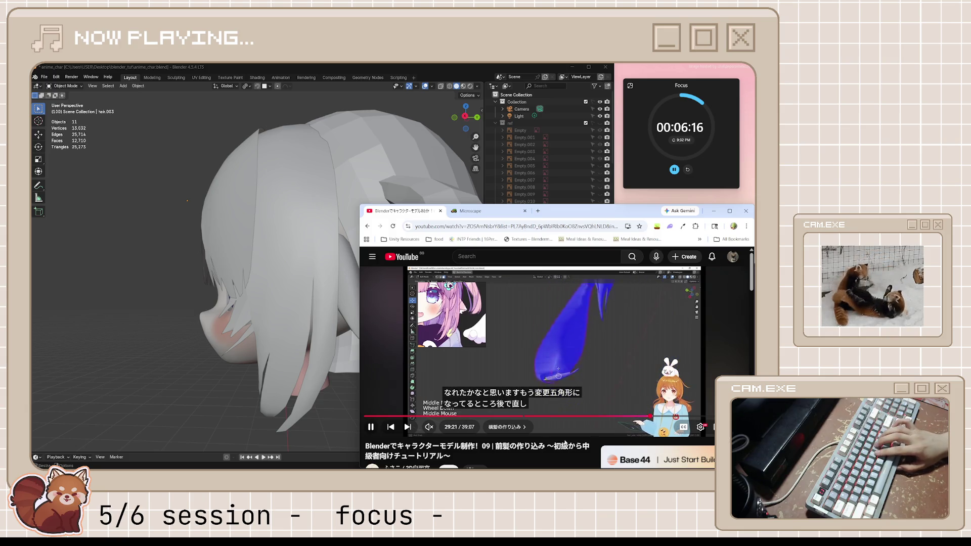
{"action": "key", "text": "l"}
{"action": "key", "text": "l"}
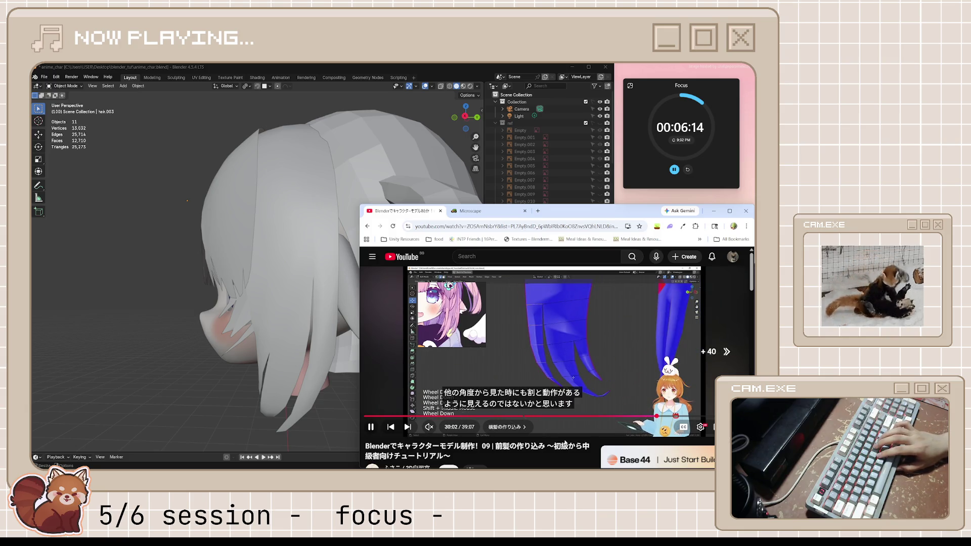
{"action": "key", "text": "l"}
{"action": "key", "text": "l"}
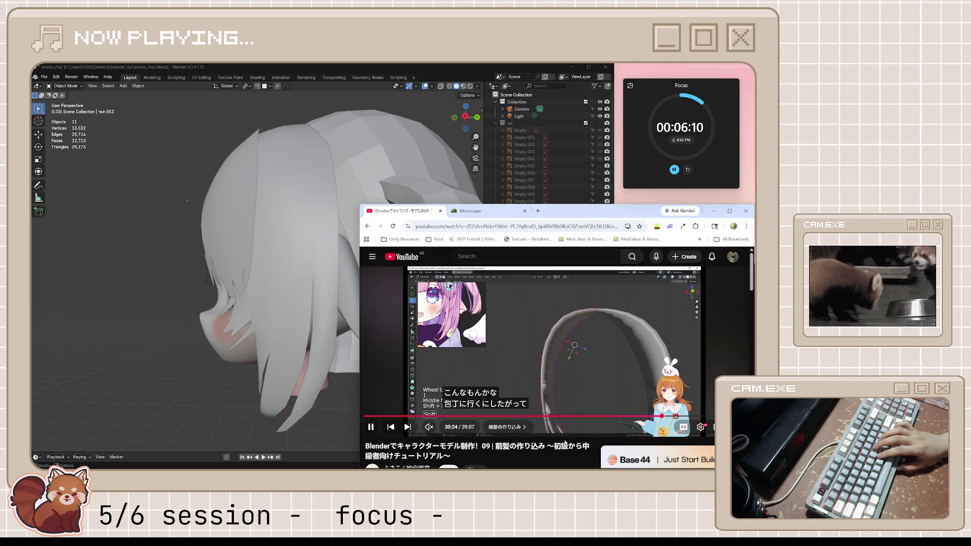
Step: Rewind the tutorial to about 27:41, pause it, and start a new browser tab
{"action": "key", "text": "j"}
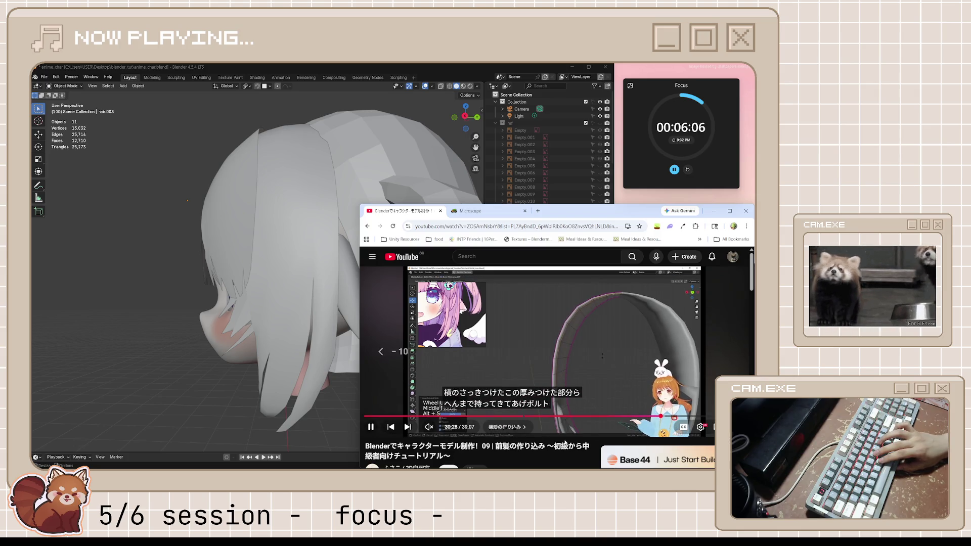
{"action": "key", "text": "j"}
{"action": "key", "text": "j"}
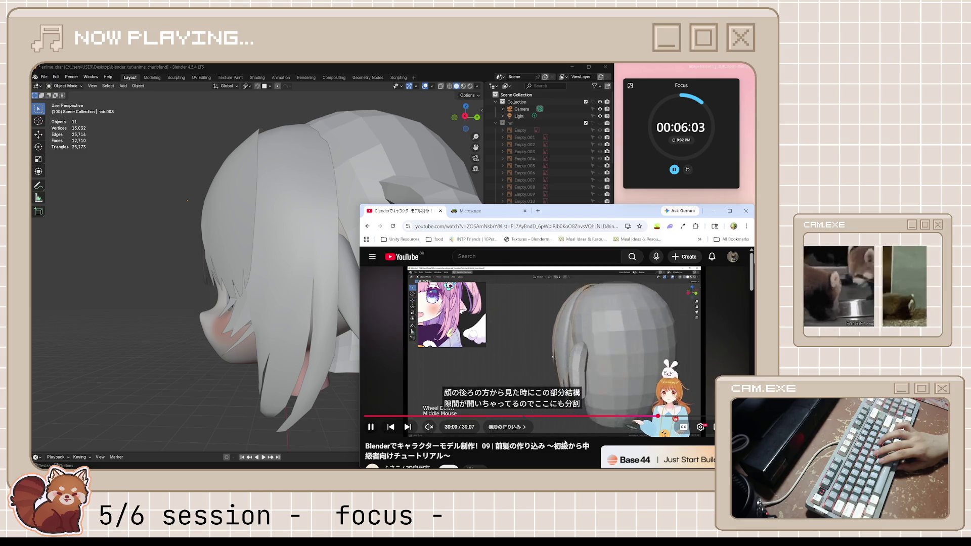
{"action": "key", "text": "j"}
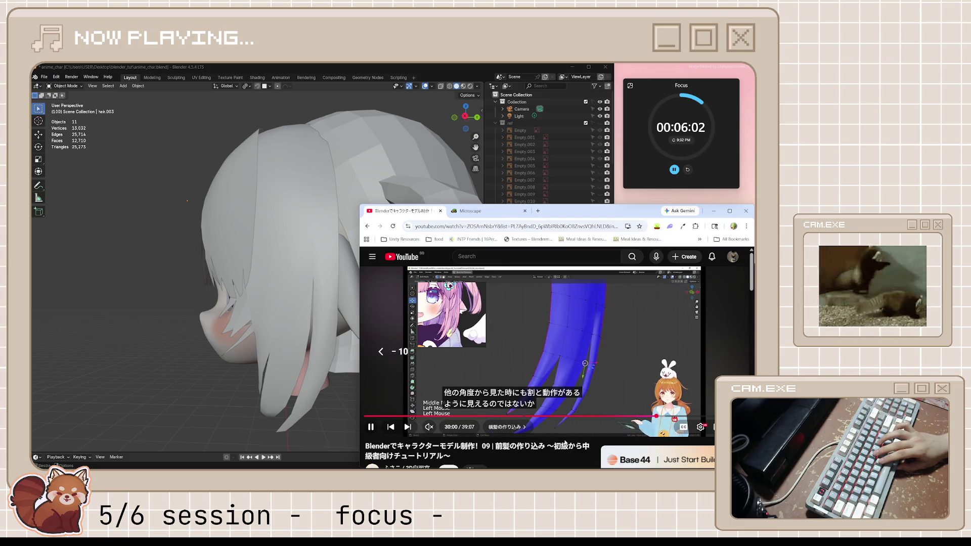
{"action": "key", "text": "j"}
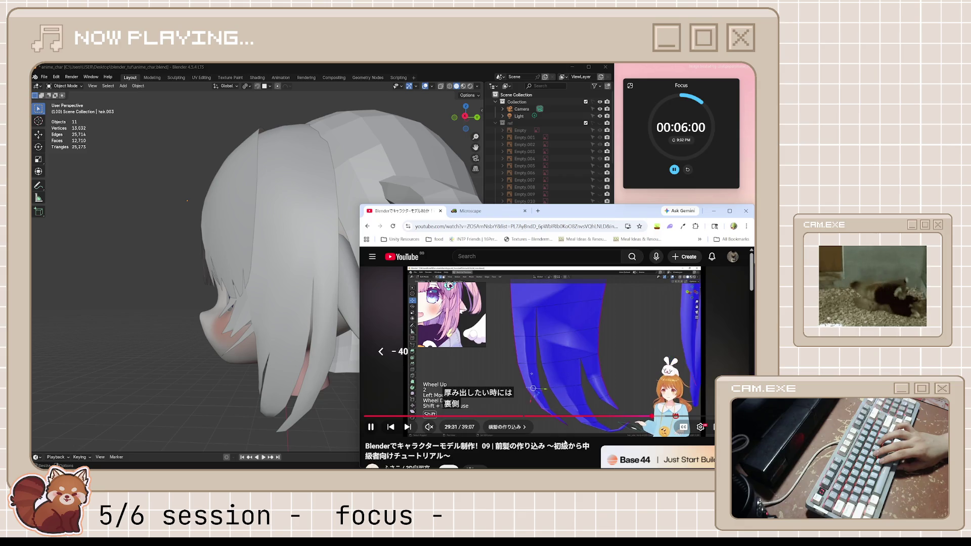
{"action": "key", "text": "Left"}
{"action": "key", "text": "Left"}
{"action": "key", "text": "Left"}
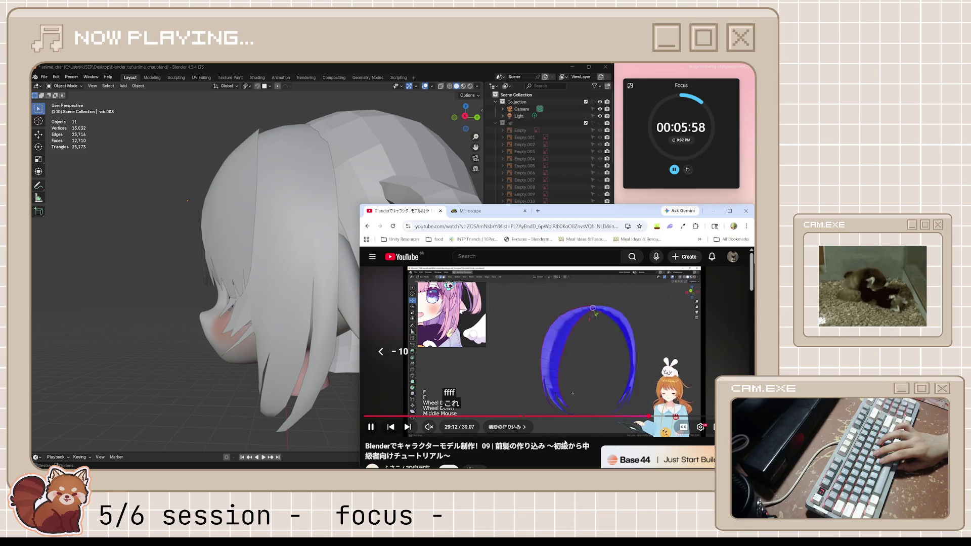
{"action": "key", "text": "Left"}
{"action": "key", "text": "Left"}
{"action": "key", "text": "Left"}
{"action": "key", "text": "Left"}
{"action": "key", "text": "Left"}
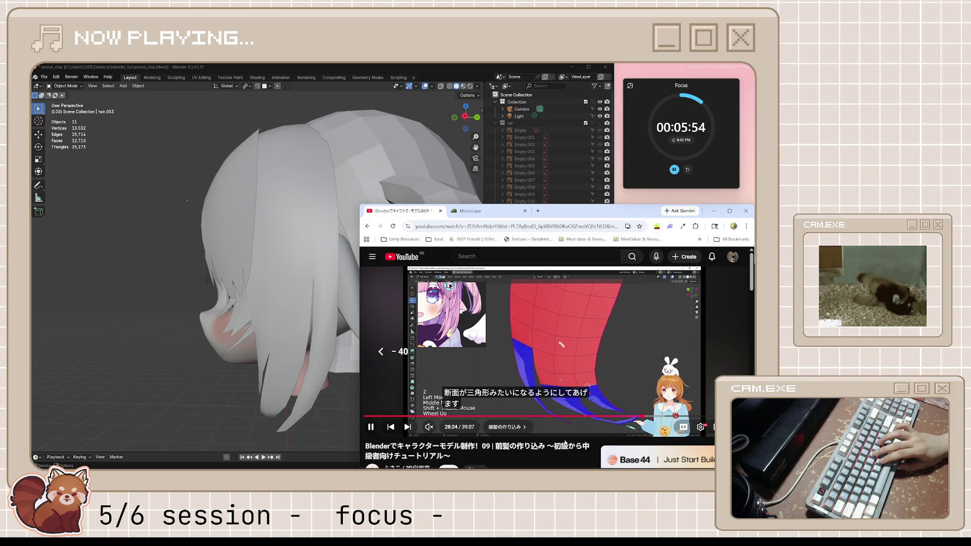
{"action": "key", "text": "Left"}
{"action": "key", "text": "Left"}
{"action": "key", "text": "Left"}
{"action": "key", "text": "Left"}
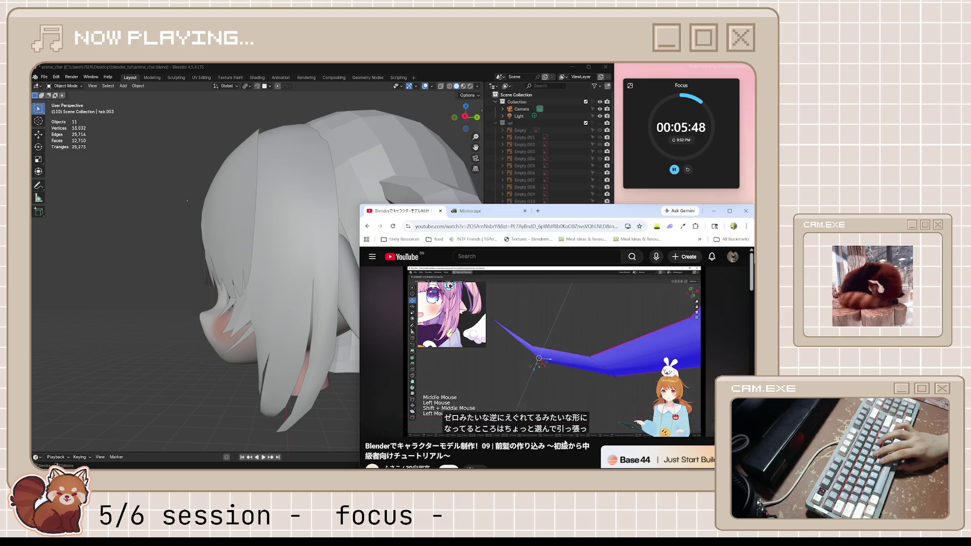
{"action": "key", "text": "Left"}
{"action": "key", "text": "Left"}
{"action": "key", "text": "Left"}
{"action": "key", "text": "Left"}
{"action": "key", "text": "Left"}
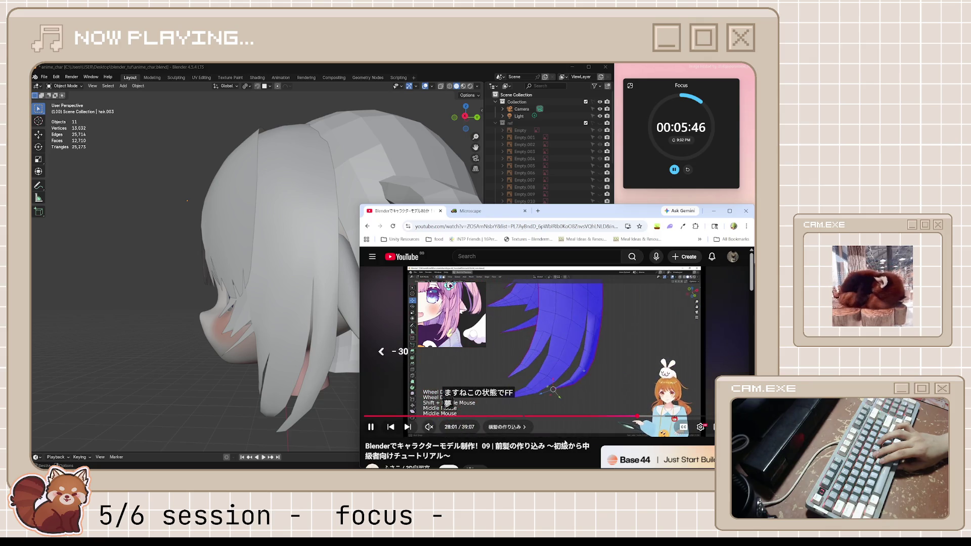
{"action": "key", "text": "Left"}
{"action": "key", "text": "Left"}
{"action": "key", "text": "Left"}
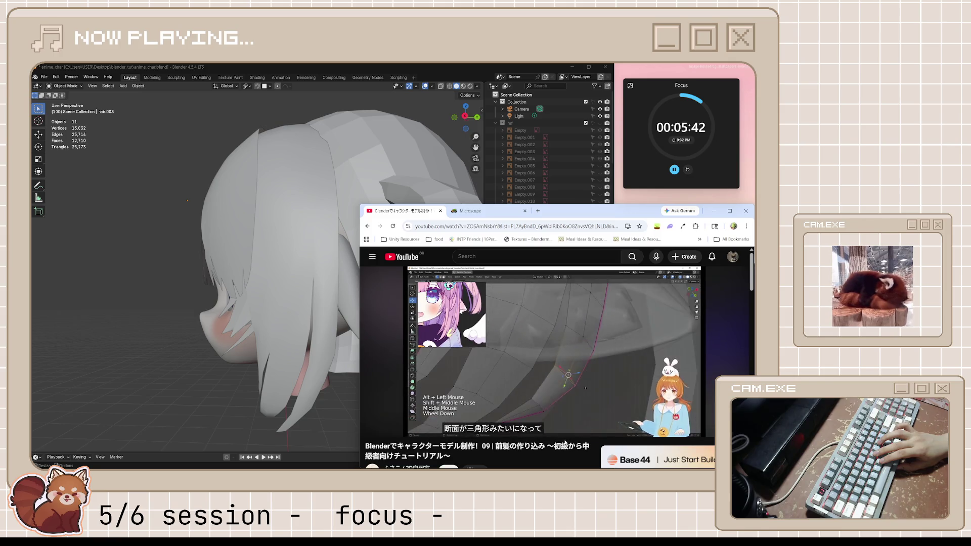
{"action": "key", "text": "space"}
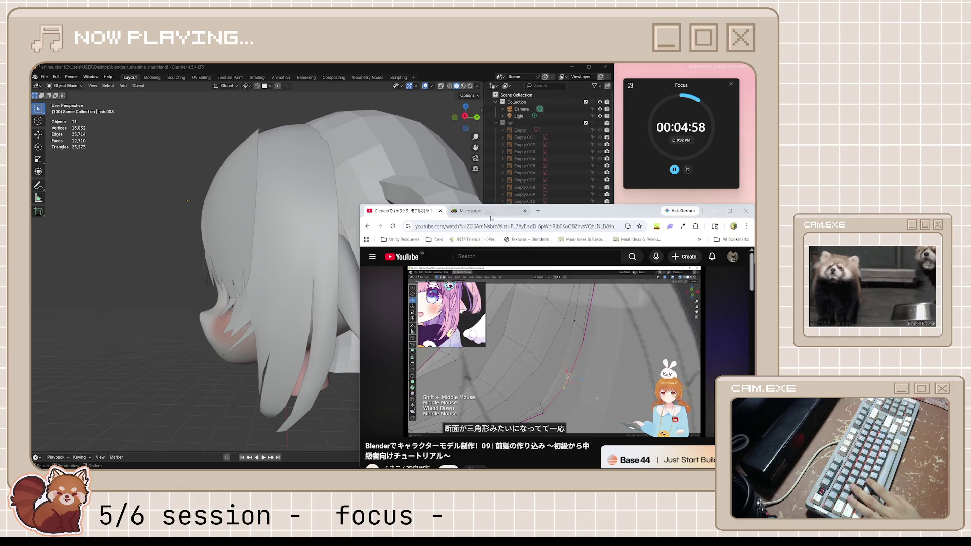
{"action": "left_click", "coordinate": [538, 211]}
Step: Maximize Chrome and load the sbox.game homepage in the new tab
{"action": "double_click", "coordinate": [641, 211]}
{"action": "type", "text": "sbox.game"}
{"action": "key", "text": "Return"}
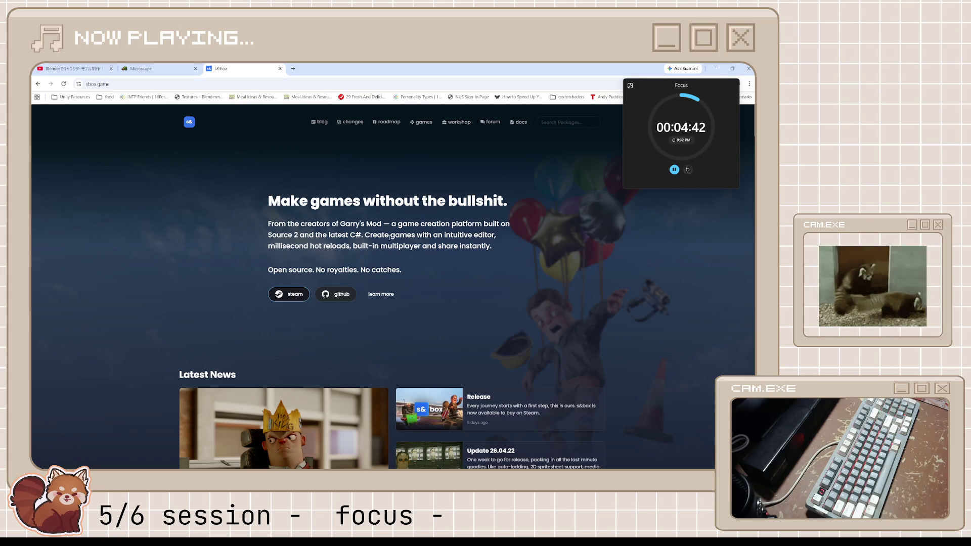
{"action": "scroll", "coordinate": [443, 238], "scroll_direction": "down", "scroll_amount": 1}
{"action": "scroll", "coordinate": [440, 243], "scroll_direction": "down", "scroll_amount": 2}
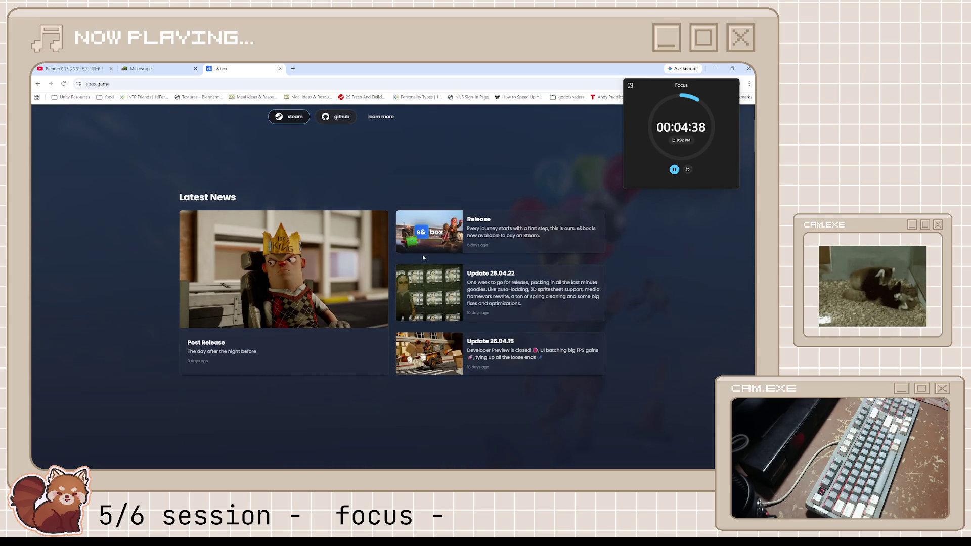
{"action": "scroll", "coordinate": [424, 259], "scroll_direction": "down", "scroll_amount": 3}
{"action": "scroll", "coordinate": [426, 258], "scroll_direction": "down", "scroll_amount": 5}
{"action": "scroll", "coordinate": [429, 258], "scroll_direction": "down", "scroll_amount": 1}
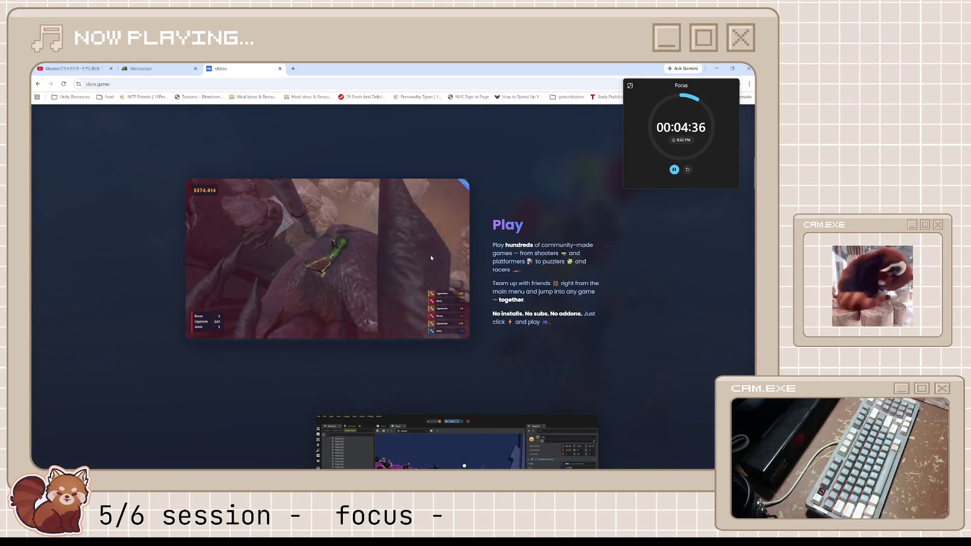
{"action": "scroll", "coordinate": [550, 267], "scroll_direction": "down", "scroll_amount": 1}
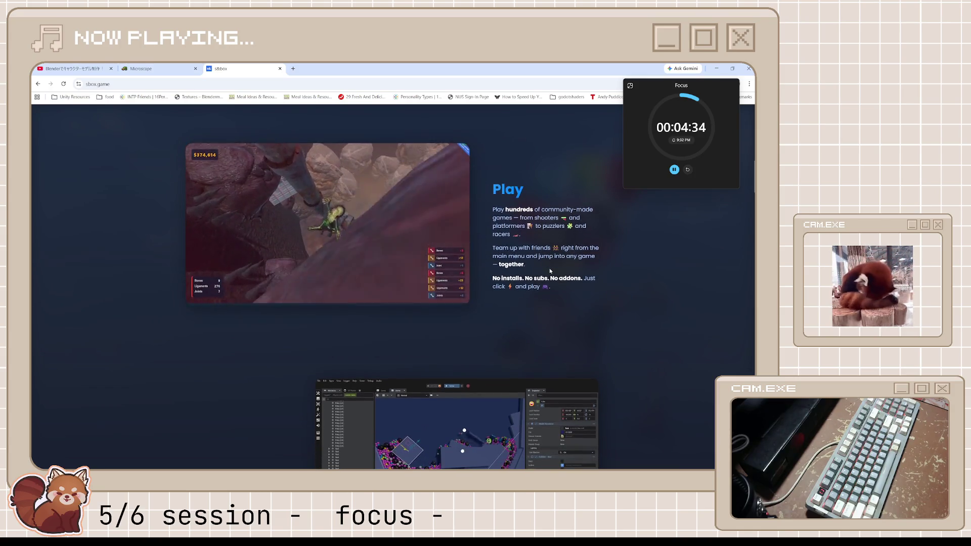
{"action": "scroll", "coordinate": [549, 268], "scroll_direction": "down", "scroll_amount": 3}
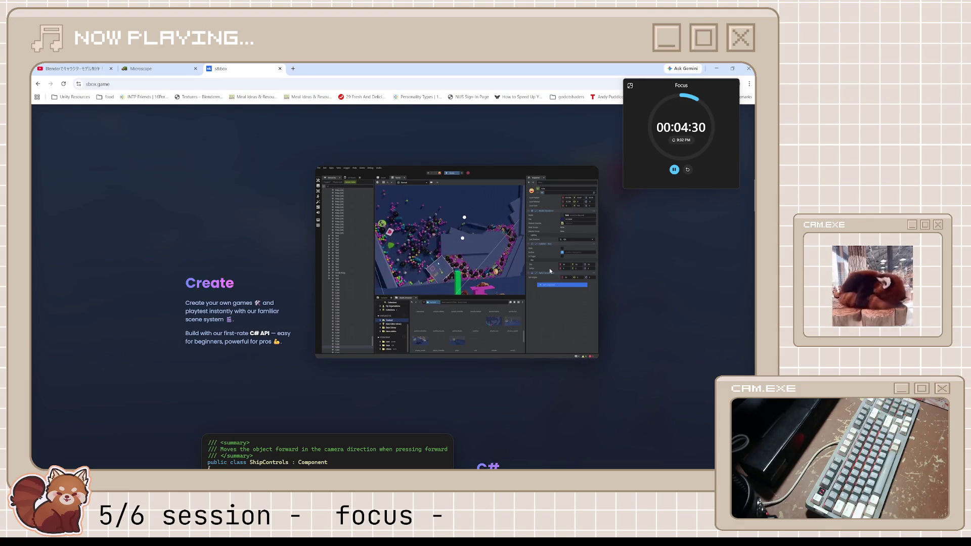
{"action": "scroll", "coordinate": [549, 268], "scroll_direction": "down", "scroll_amount": 1}
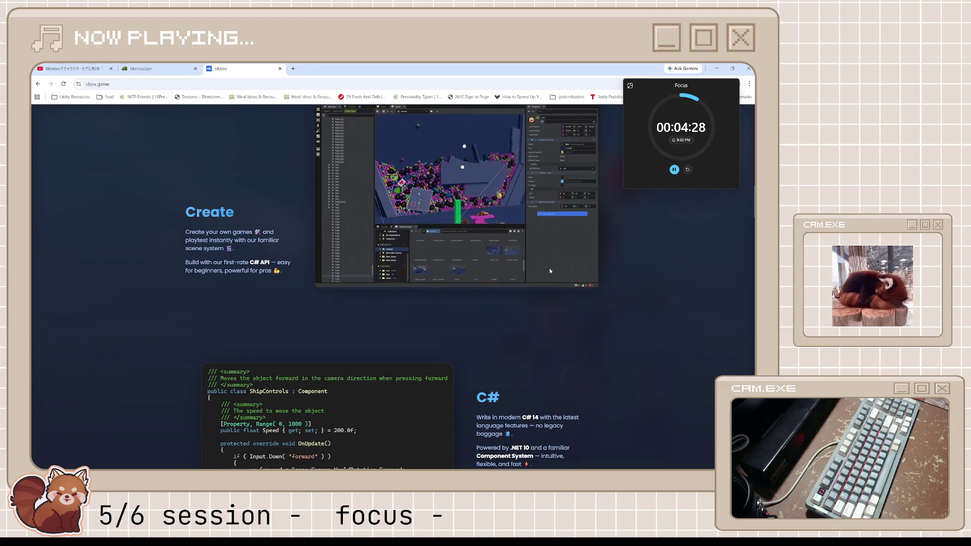
{"action": "scroll", "coordinate": [549, 268], "scroll_direction": "down", "scroll_amount": 2}
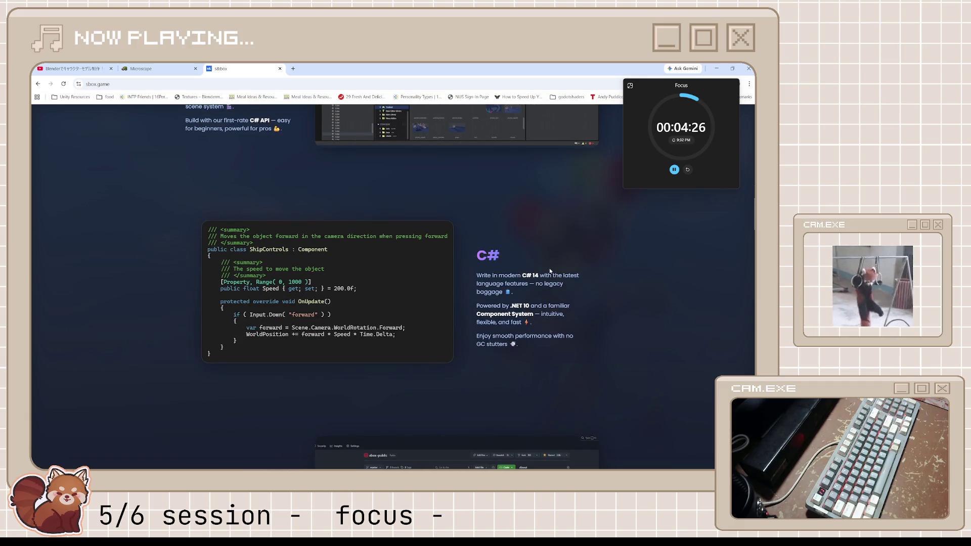
{"action": "scroll", "coordinate": [550, 268], "scroll_direction": "down", "scroll_amount": 1}
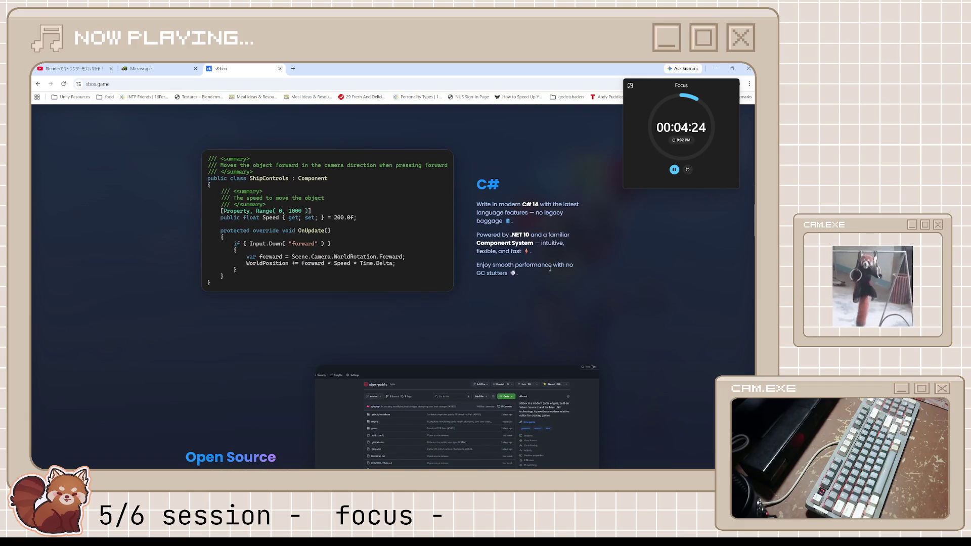
{"action": "scroll", "coordinate": [549, 269], "scroll_direction": "down", "scroll_amount": 3}
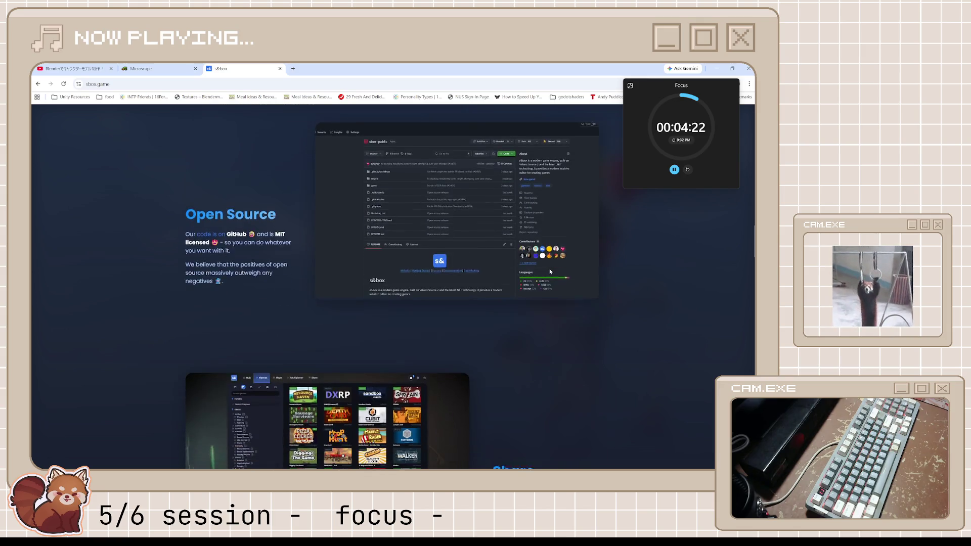
{"action": "scroll", "coordinate": [551, 271], "scroll_direction": "down", "scroll_amount": 2}
{"action": "scroll", "coordinate": [550, 271], "scroll_direction": "down", "scroll_amount": 1}
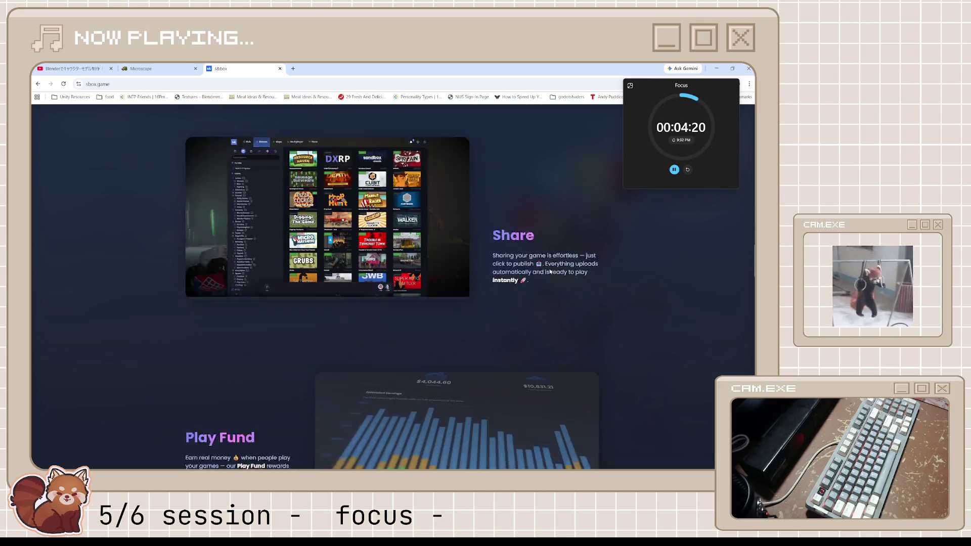
{"action": "scroll", "coordinate": [549, 272], "scroll_direction": "down", "scroll_amount": 2}
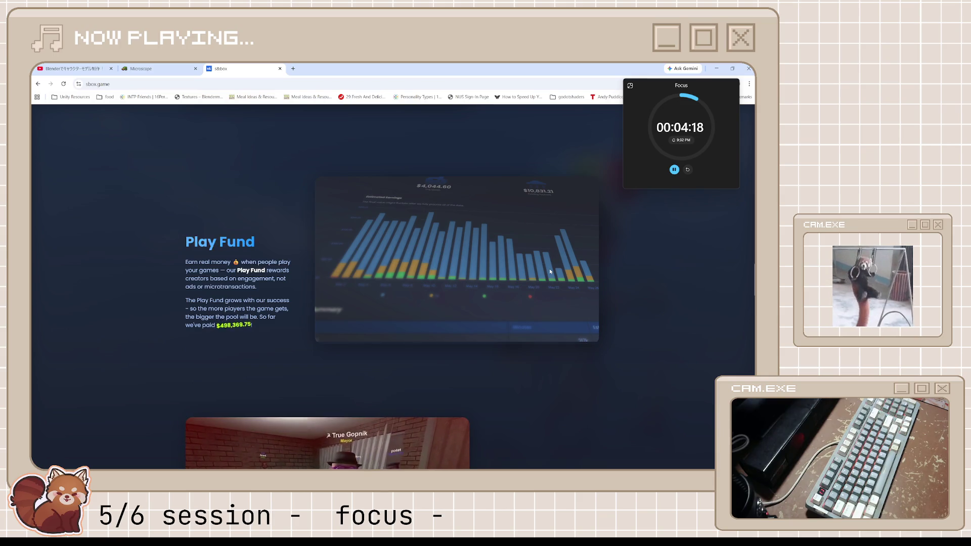
{"action": "scroll", "coordinate": [550, 270], "scroll_direction": "up", "scroll_amount": 3}
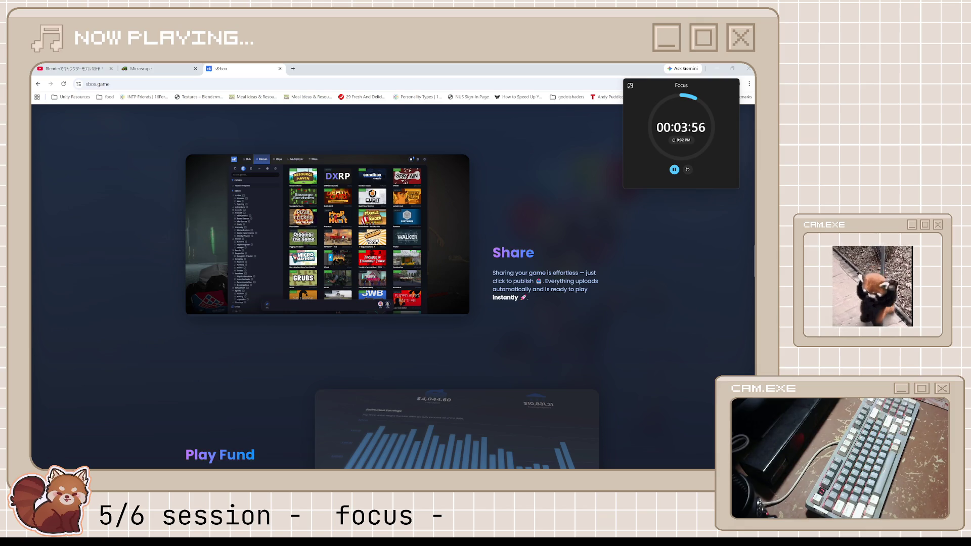
{"action": "scroll", "coordinate": [621, 296], "scroll_direction": "down", "scroll_amount": 1}
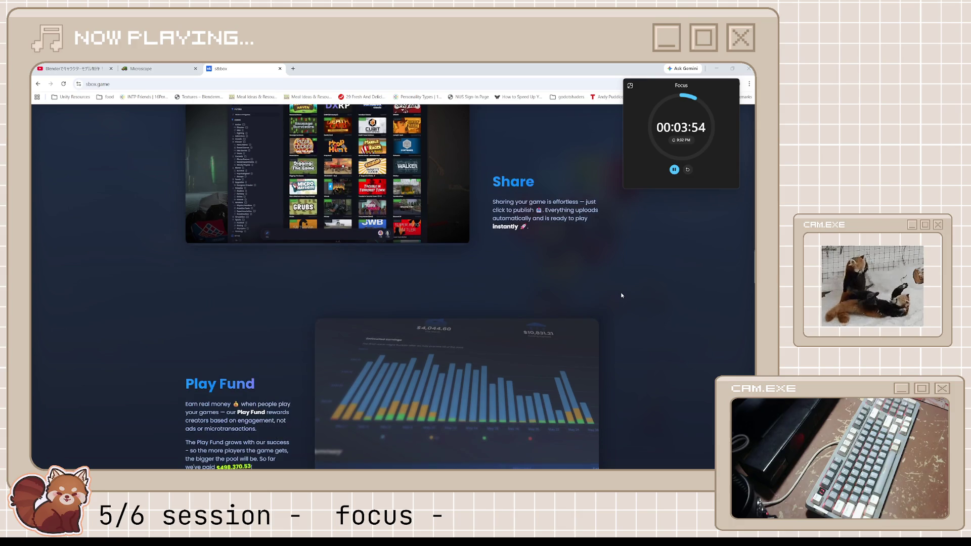
{"action": "scroll", "coordinate": [621, 295], "scroll_direction": "down", "scroll_amount": 1}
{"action": "scroll", "coordinate": [622, 295], "scroll_direction": "down", "scroll_amount": 1}
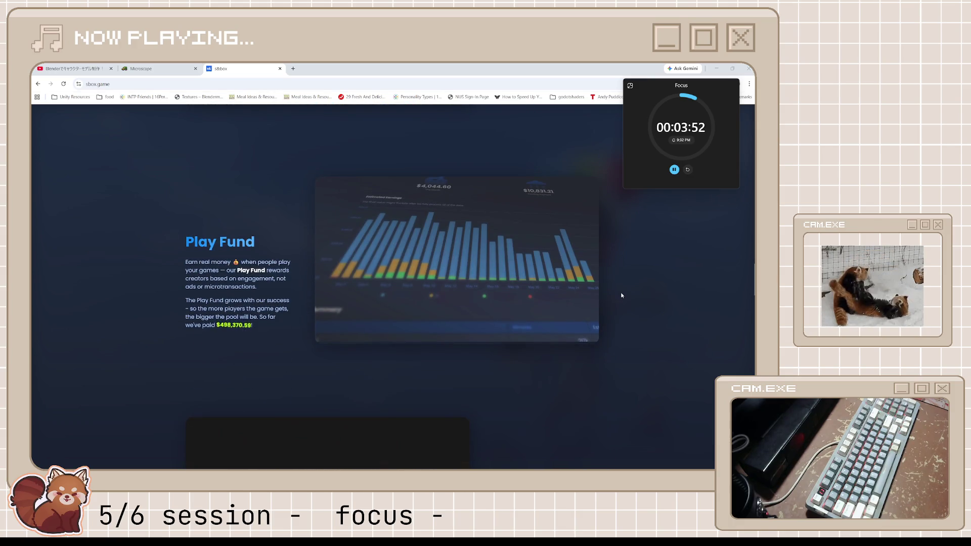
{"action": "scroll", "coordinate": [621, 296], "scroll_direction": "down", "scroll_amount": 1}
{"action": "scroll", "coordinate": [622, 296], "scroll_direction": "down", "scroll_amount": 1}
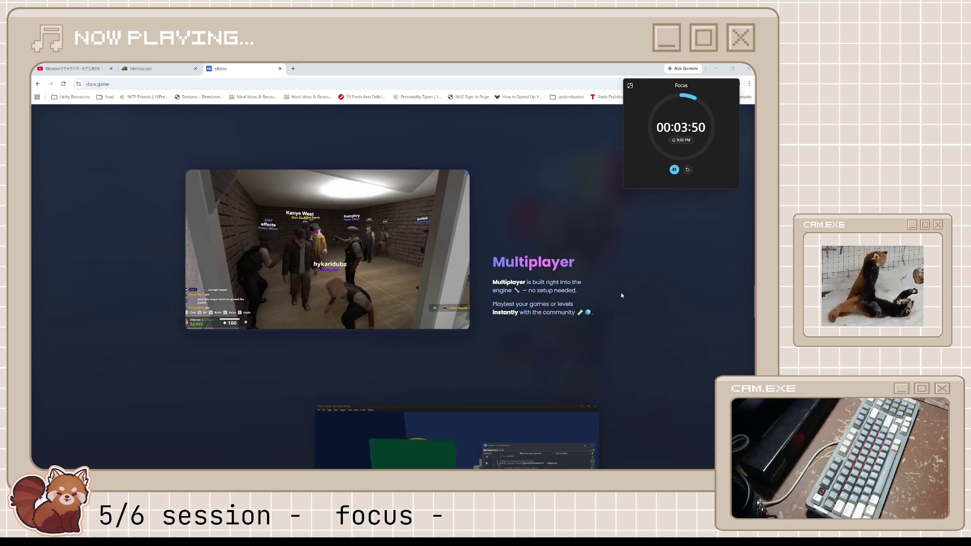
{"action": "scroll", "coordinate": [622, 295], "scroll_direction": "down", "scroll_amount": 2}
{"action": "scroll", "coordinate": [622, 296], "scroll_direction": "down", "scroll_amount": 2}
{"action": "scroll", "coordinate": [622, 295], "scroll_direction": "down", "scroll_amount": 2}
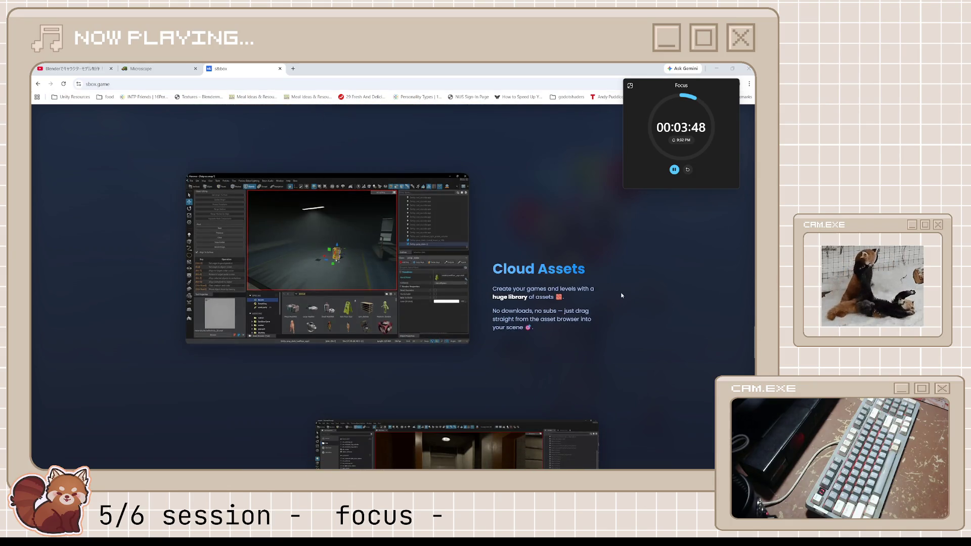
{"action": "scroll", "coordinate": [621, 295], "scroll_direction": "down", "scroll_amount": 1}
{"action": "scroll", "coordinate": [622, 295], "scroll_direction": "down", "scroll_amount": 2}
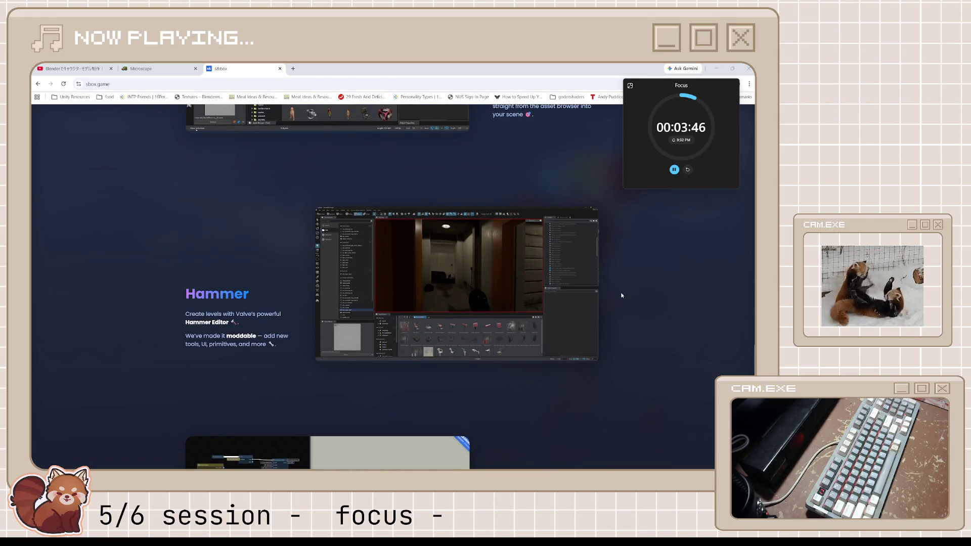
{"action": "scroll", "coordinate": [621, 295], "scroll_direction": "down", "scroll_amount": 3}
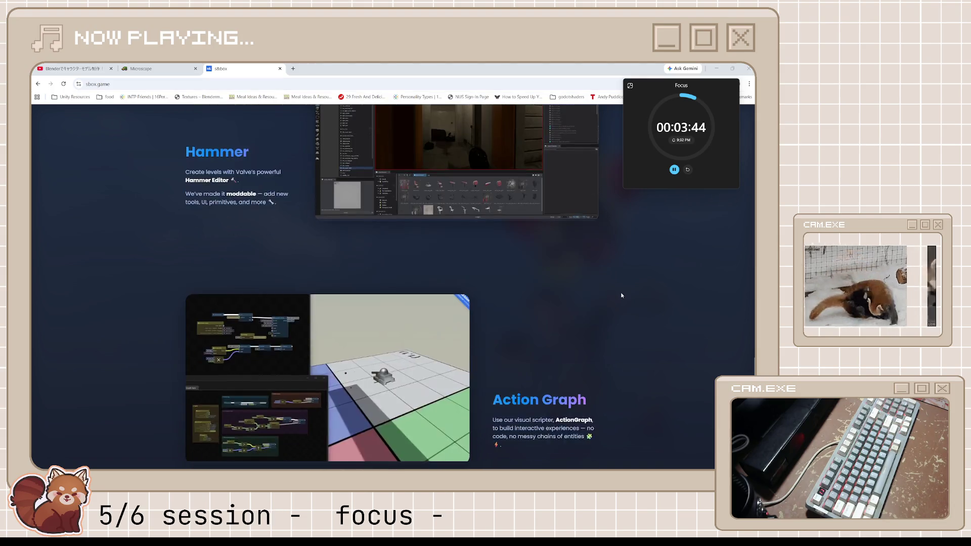
{"action": "scroll", "coordinate": [621, 295], "scroll_direction": "down", "scroll_amount": 3}
{"action": "scroll", "coordinate": [622, 296], "scroll_direction": "down", "scroll_amount": 4}
{"action": "scroll", "coordinate": [621, 295], "scroll_direction": "down", "scroll_amount": 3}
{"action": "scroll", "coordinate": [621, 296], "scroll_direction": "up", "scroll_amount": 2}
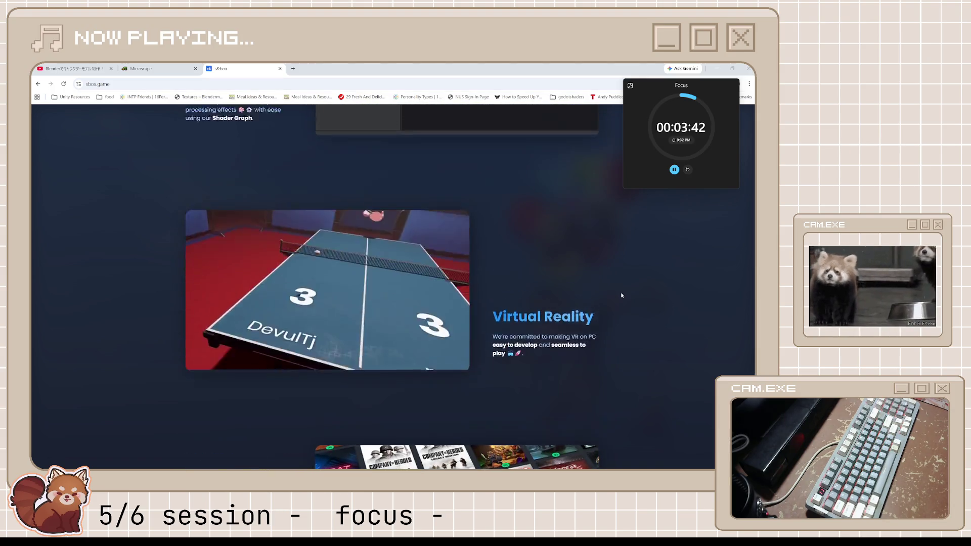
{"action": "scroll", "coordinate": [622, 295], "scroll_direction": "up", "scroll_amount": 4}
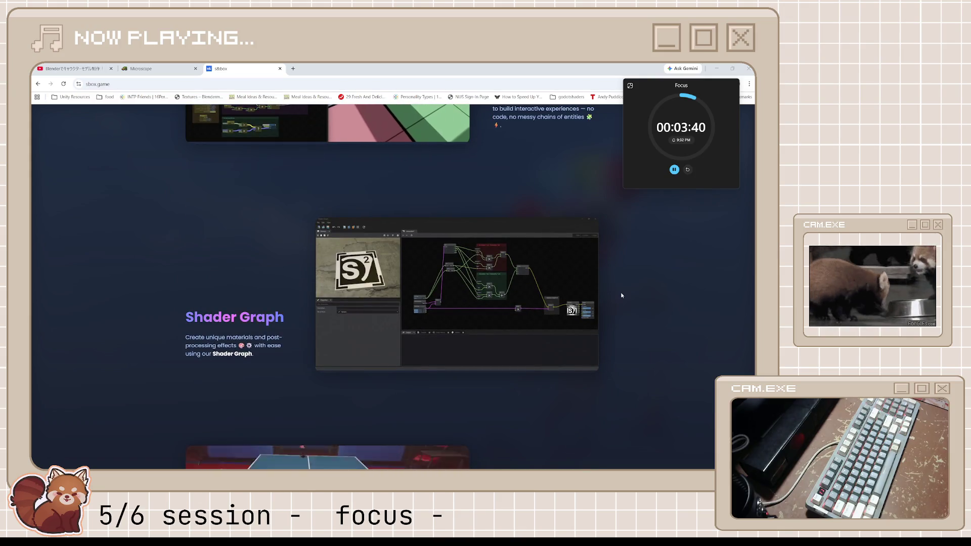
{"action": "scroll", "coordinate": [622, 295], "scroll_direction": "down", "scroll_amount": 3}
{"action": "scroll", "coordinate": [621, 296], "scroll_direction": "down", "scroll_amount": 3}
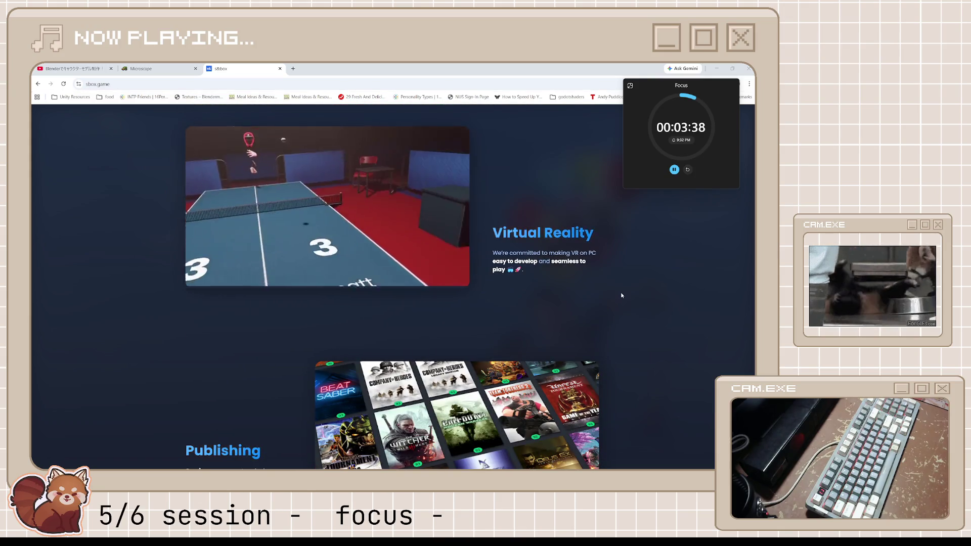
{"action": "scroll", "coordinate": [621, 295], "scroll_direction": "down", "scroll_amount": 4}
{"action": "scroll", "coordinate": [622, 295], "scroll_direction": "down", "scroll_amount": 2}
{"action": "scroll", "coordinate": [622, 295], "scroll_direction": "up", "scroll_amount": 1}
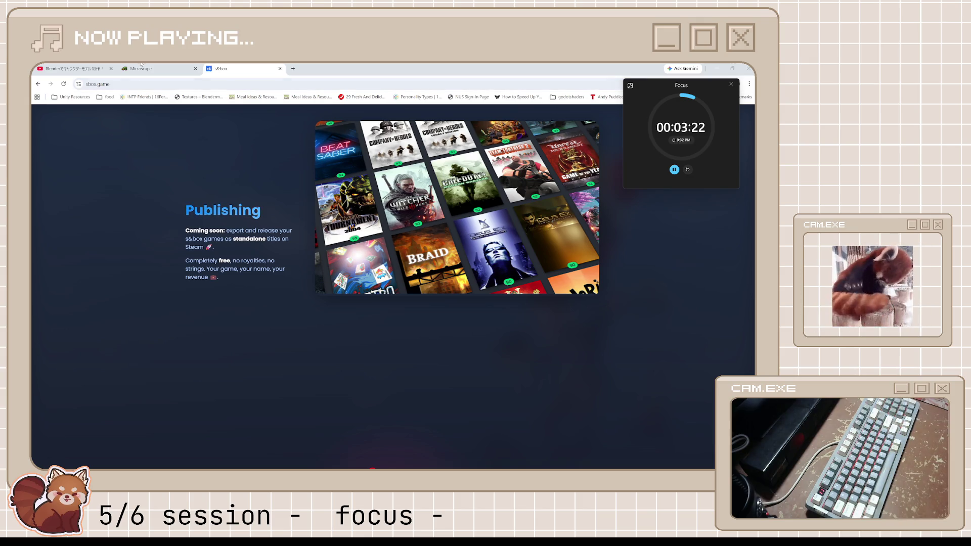
Step: Restore Chrome to a smaller window so Blender shows behind it
{"action": "key", "text": "super+Down"}
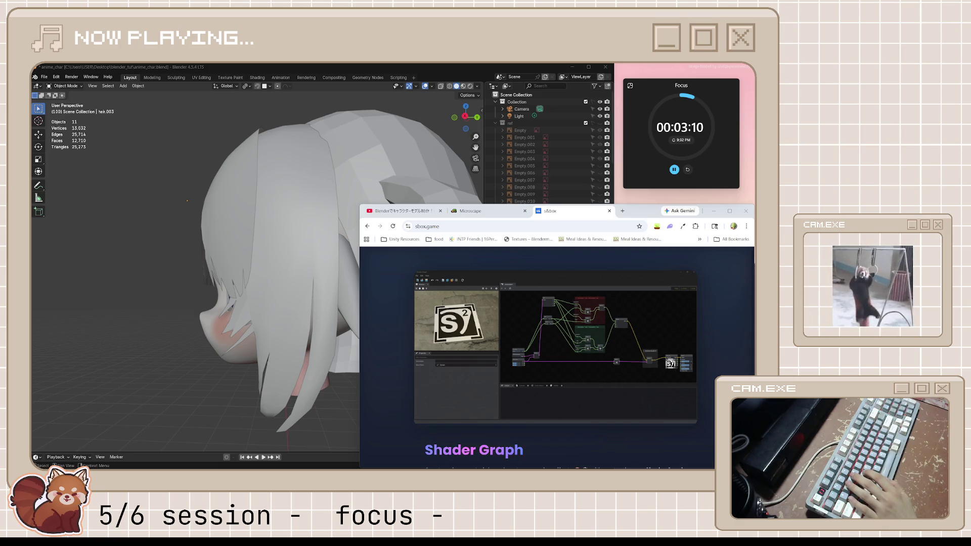
Step: Close the s&box tab, check Microscape's woodcutting Activity & Loot panel, then return to the tutorial tab
{"action": "middle_click", "coordinate": [549, 211]}
{"action": "left_click", "coordinate": [470, 211]}
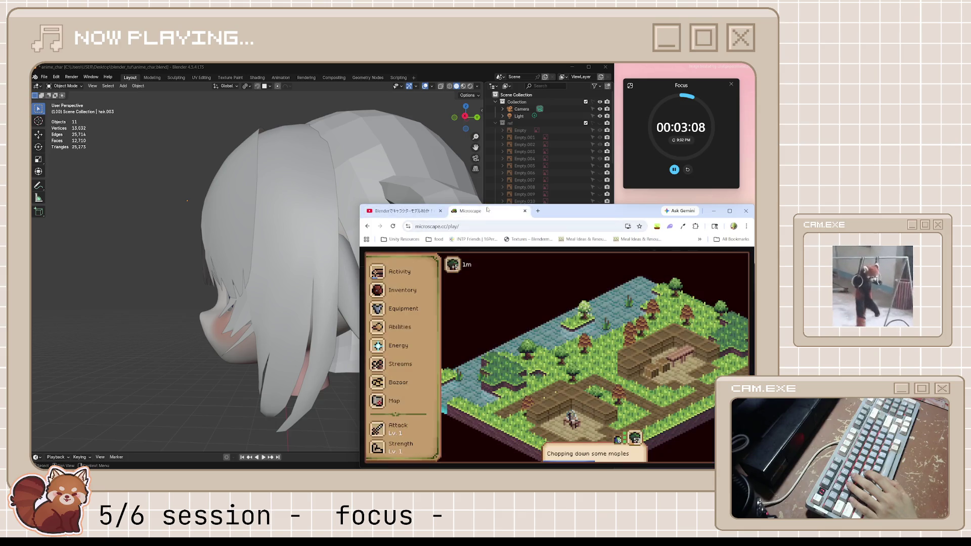
{"action": "left_click", "coordinate": [410, 273]}
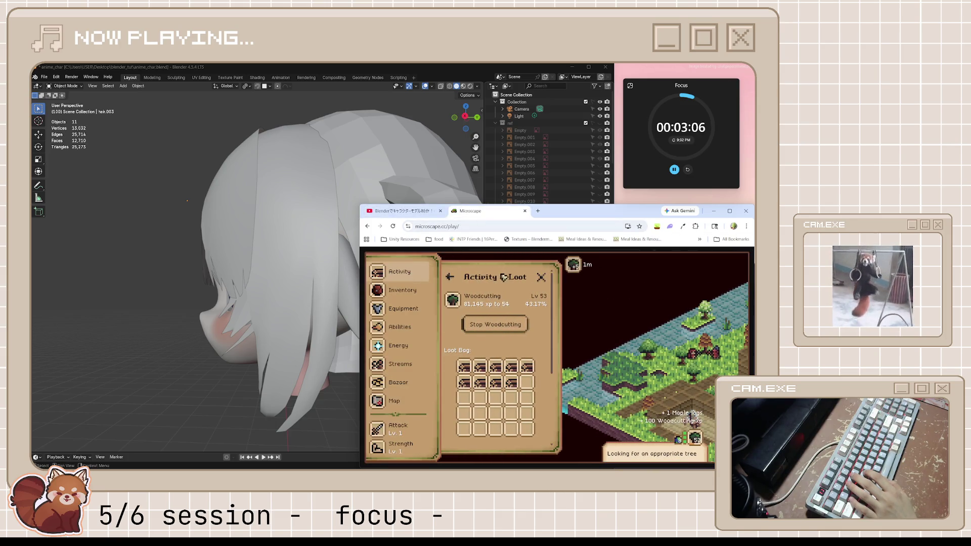
{"action": "left_click", "coordinate": [526, 296]}
{"action": "left_click", "coordinate": [449, 278]}
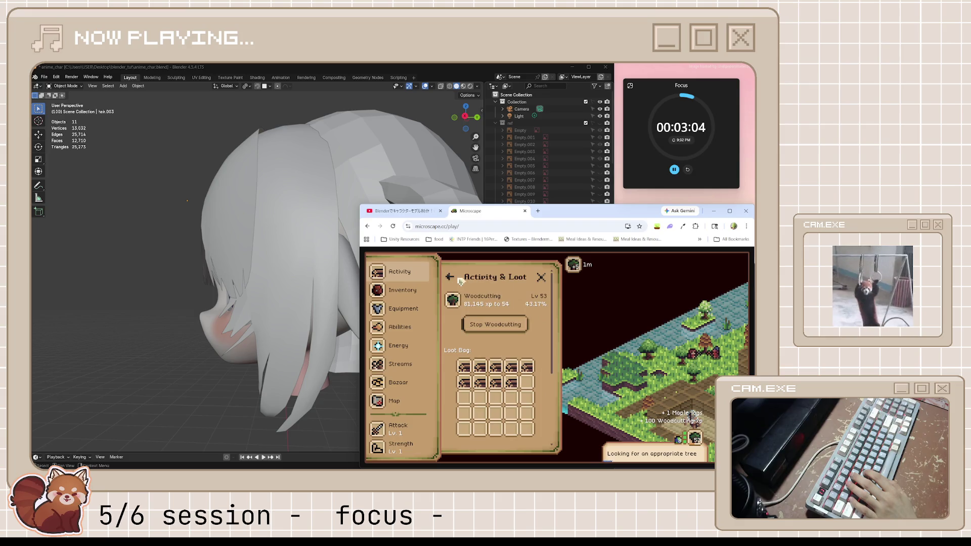
{"action": "left_click", "coordinate": [541, 277]}
{"action": "left_click", "coordinate": [429, 212]}
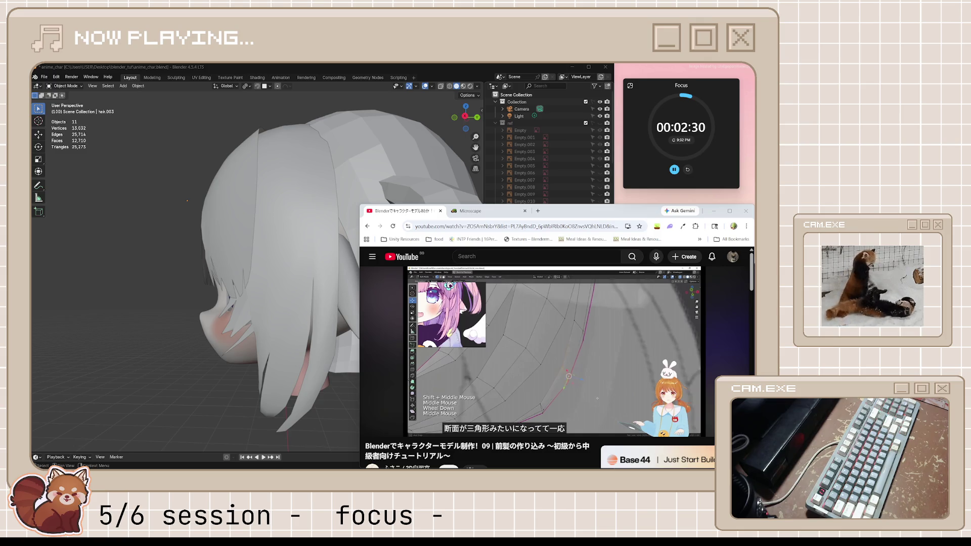
Step: Replay the tutorial's strand-thickness section, pause it, and return to Blender's head view
{"action": "left_click", "coordinate": [591, 336]}
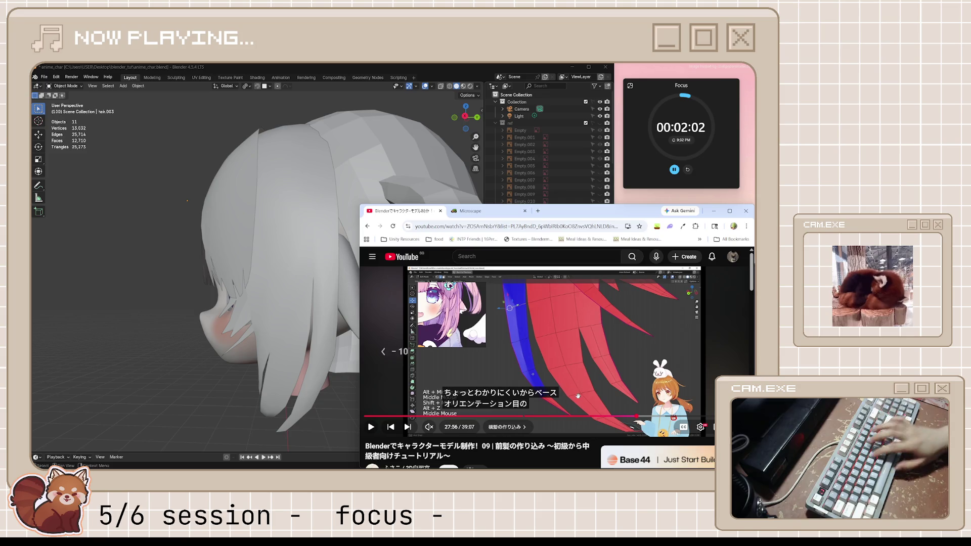
{"action": "key", "text": "j"}
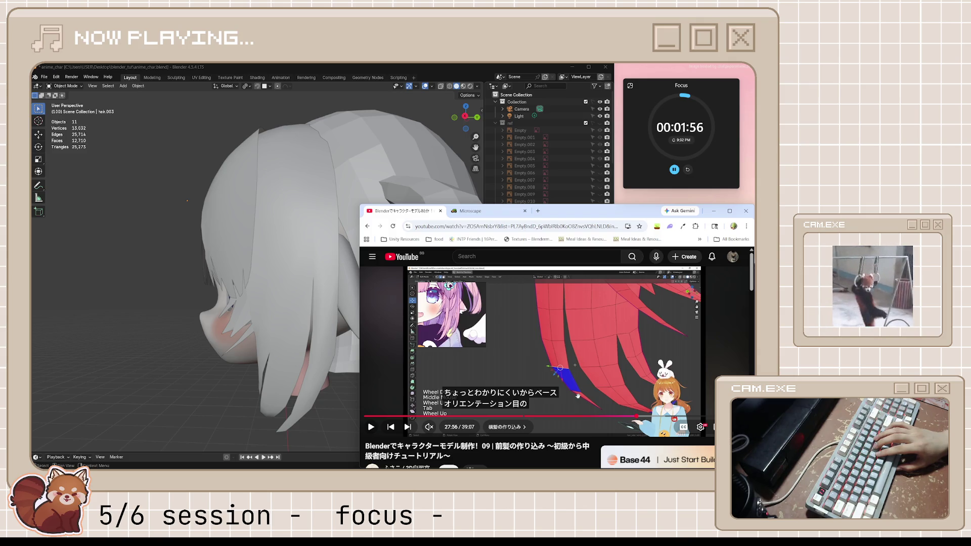
{"action": "key", "text": "k"}
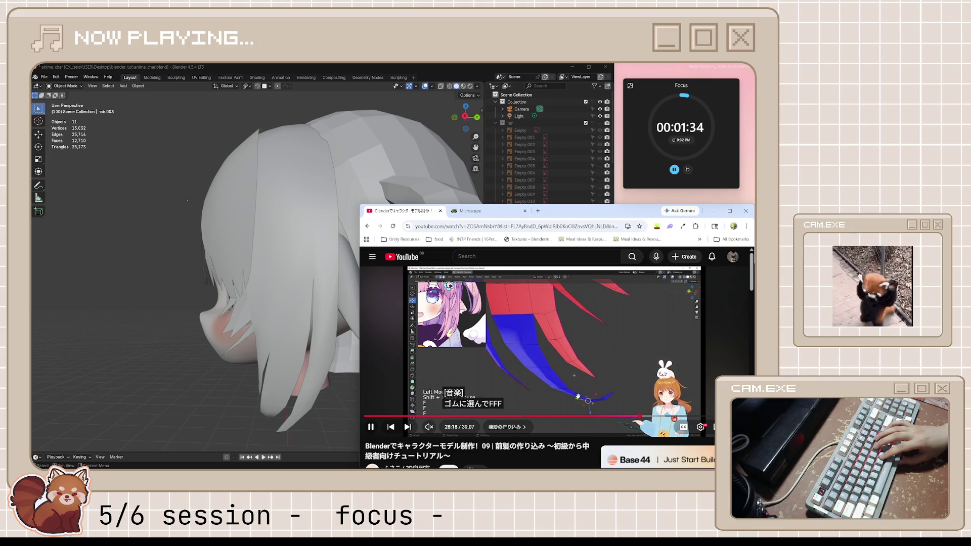
{"action": "key", "text": "space"}
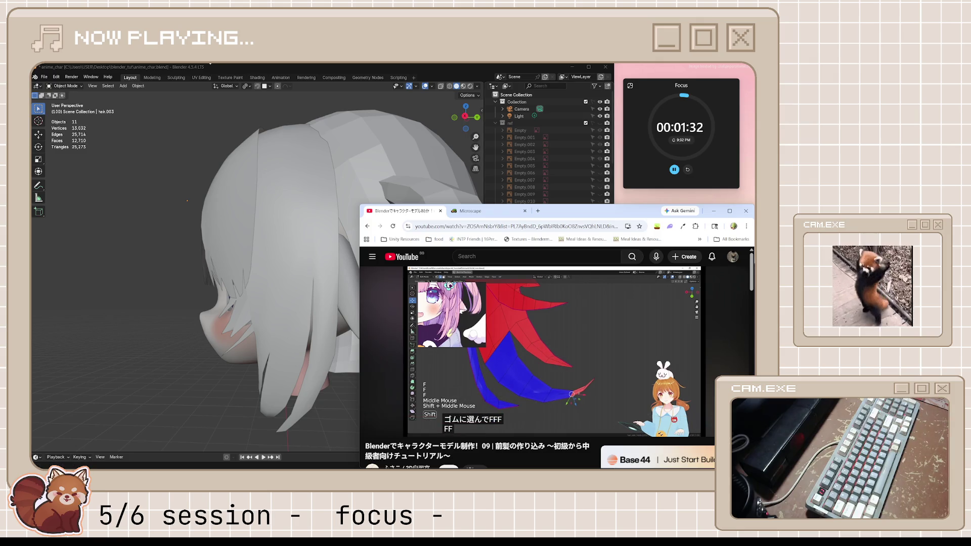
{"action": "left_click", "coordinate": [331, 66]}
{"action": "mouse_move", "coordinate": [327, 229]}
{"action": "middle_mouse_down"}
{"action": "mouse_move", "coordinate": [324, 328]}
{"action": "mouse_move", "coordinate": [271, 321]}
{"action": "mouse_move", "coordinate": [385, 215]}
{"action": "middle_mouse_up"}
{"action": "scroll", "coordinate": [322, 311], "scroll_direction": "down", "scroll_amount": 3}
Step: Isolate hair.003 in local view and enter Edit Mode, viewing the strands from below
{"action": "key", "text": "KP_Divide"}
{"action": "scroll", "coordinate": [271, 321], "scroll_direction": "up", "scroll_amount": 3}
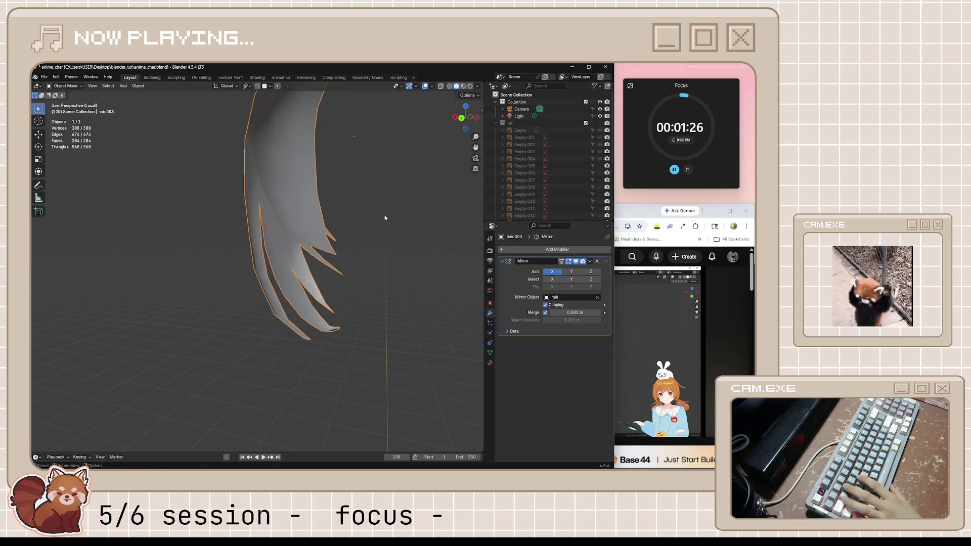
{"action": "key", "text": "Tab"}
{"action": "mouse_move", "coordinate": [348, 266]}
{"action": "middle_mouse_down"}
{"action": "mouse_move", "coordinate": [338, 325]}
{"action": "mouse_move", "coordinate": [297, 296]}
{"action": "mouse_move", "coordinate": [320, 298]}
{"action": "middle_mouse_up"}
{"action": "scroll", "coordinate": [296, 297], "scroll_direction": "up", "scroll_amount": 4}
{"action": "scroll", "coordinate": [320, 298], "scroll_direction": "down", "scroll_amount": 2}
{"action": "scroll", "coordinate": [320, 298], "scroll_direction": "up", "scroll_amount": 2}
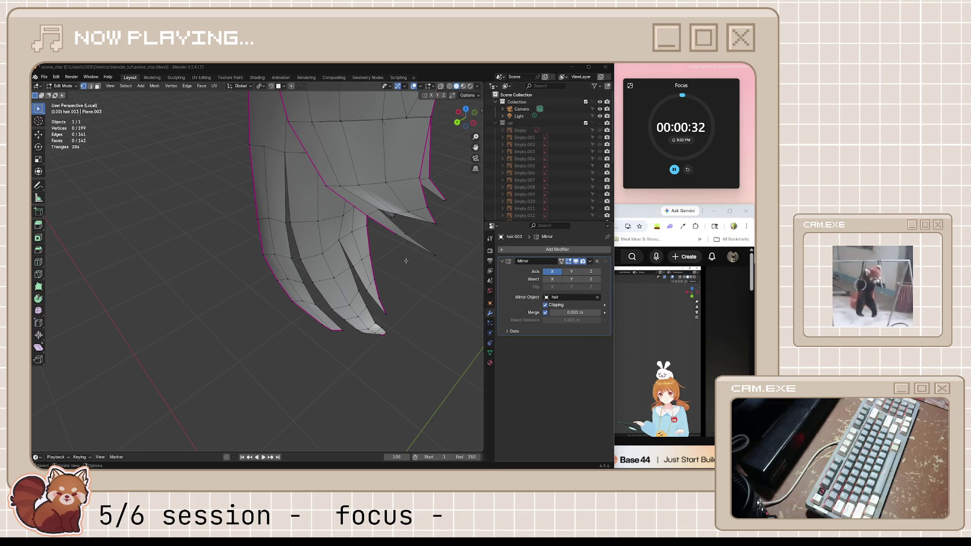
{"action": "mouse_move", "coordinate": [406, 261]}
{"action": "middle_mouse_down"}
{"action": "mouse_move", "coordinate": [272, 168]}
{"action": "mouse_move", "coordinate": [337, 240]}
{"action": "mouse_move", "coordinate": [291, 291]}
{"action": "mouse_move", "coordinate": [304, 322]}
{"action": "mouse_move", "coordinate": [355, 297]}
{"action": "mouse_move", "coordinate": [362, 321]}
{"action": "mouse_move", "coordinate": [293, 311]}
{"action": "middle_mouse_up"}
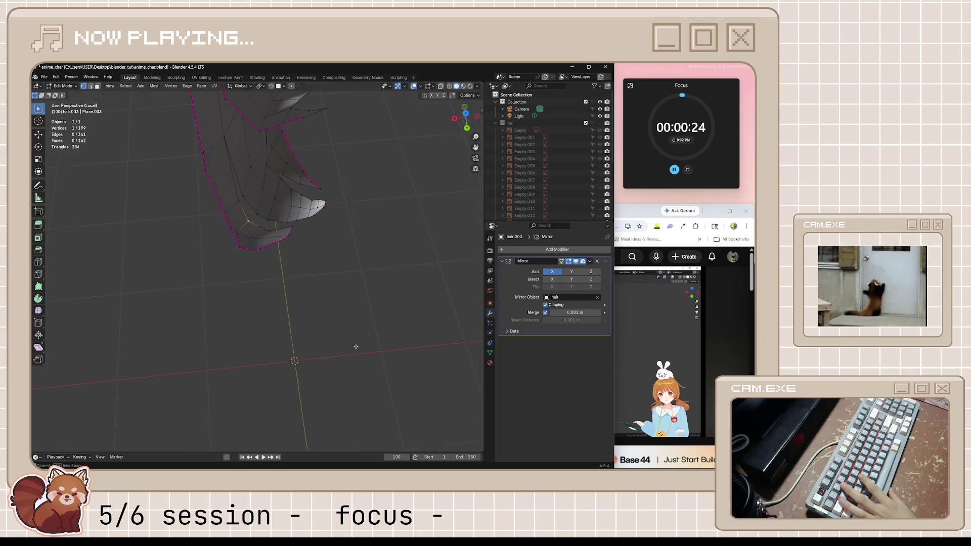
{"action": "scroll", "coordinate": [293, 310], "scroll_direction": "up", "scroll_amount": 4}
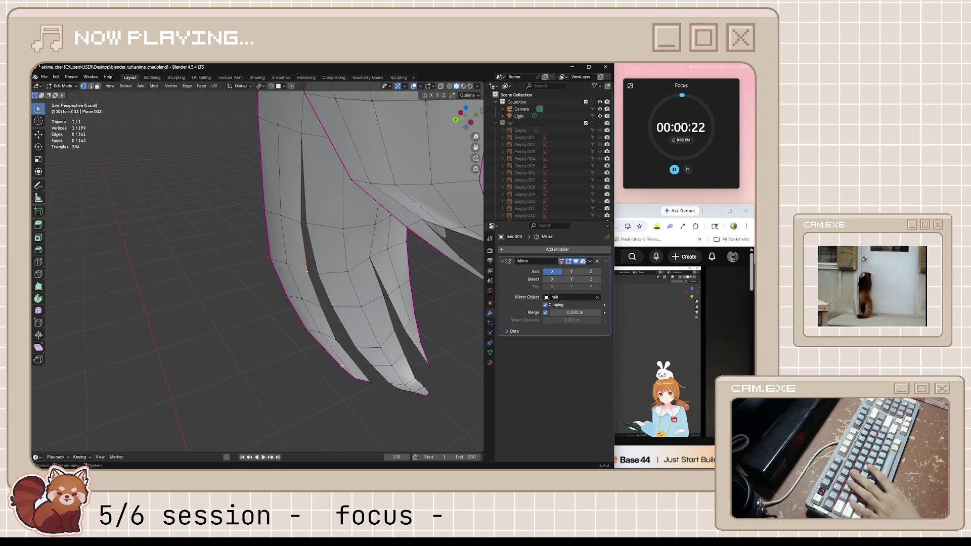
{"action": "scroll", "coordinate": [337, 371], "scroll_direction": "up", "scroll_amount": 2}
{"action": "scroll", "coordinate": [336, 372], "scroll_direction": "up", "scroll_amount": 1}
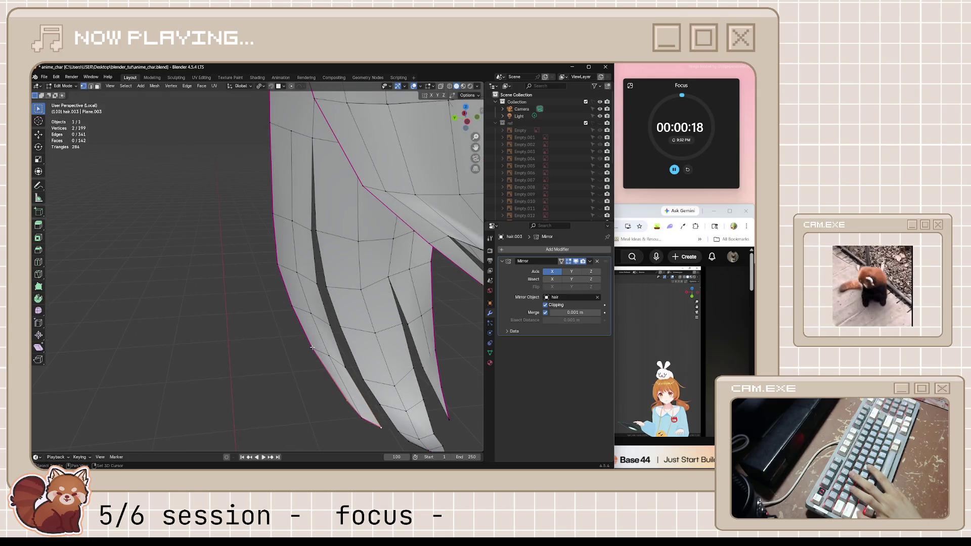
Step: Fill a face at the strand's lower edge, enable Face Orientation overlay, deselect, and reset the focus timer
{"action": "key", "text": "f"}
{"action": "middle_click_drag", "start_coordinate": [351, 373], "coordinate": [404, 107]}
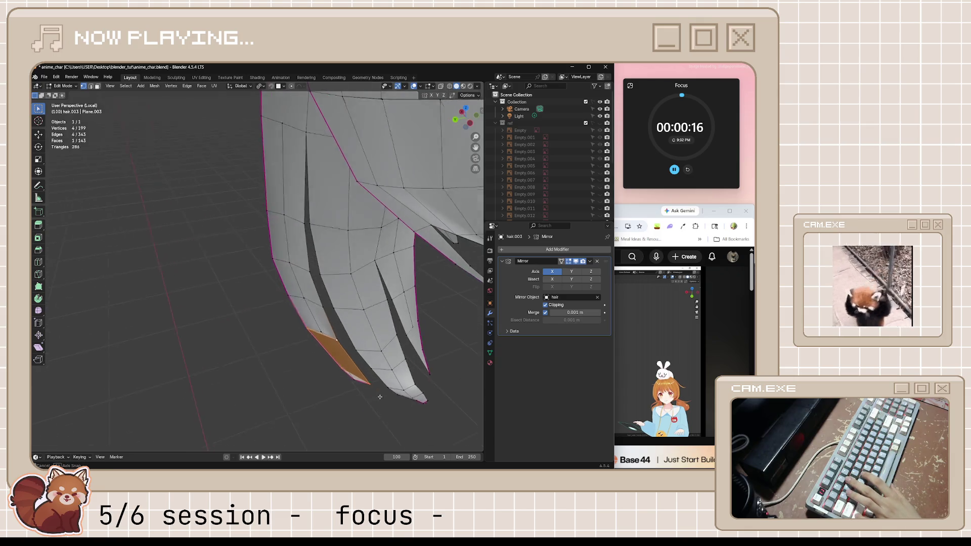
{"action": "left_click", "coordinate": [422, 85]}
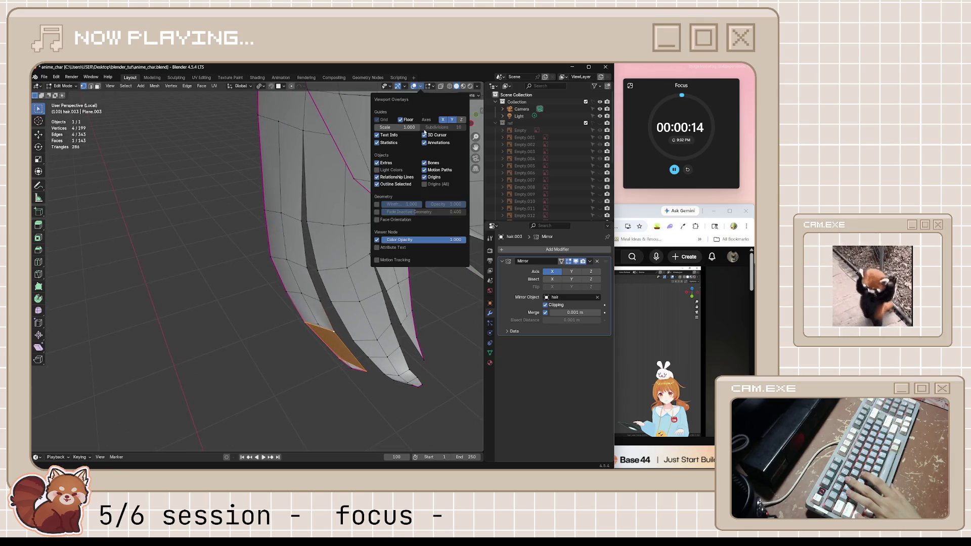
{"action": "left_click", "coordinate": [390, 221]}
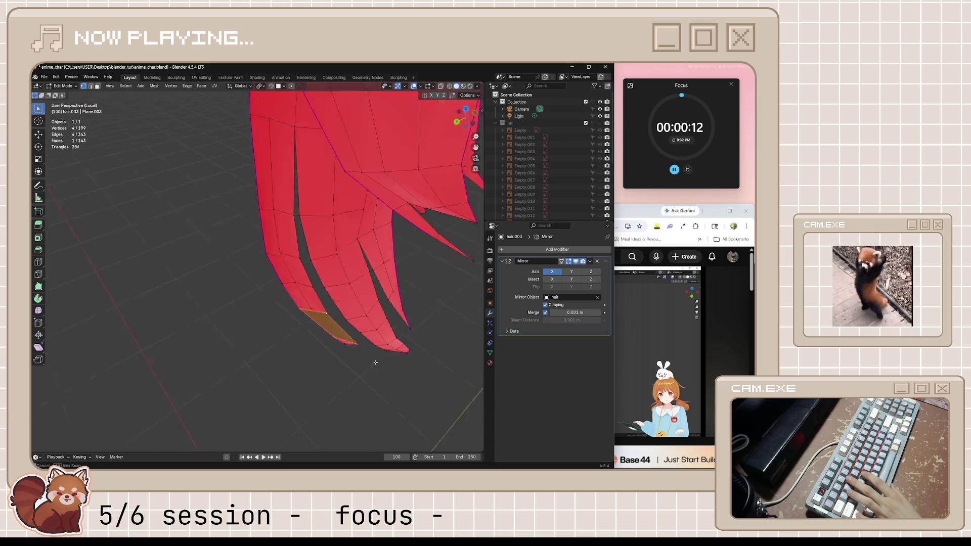
{"action": "mouse_move", "coordinate": [402, 304]}
{"action": "middle_mouse_down"}
{"action": "mouse_move", "coordinate": [413, 359]}
{"action": "mouse_move", "coordinate": [297, 364]}
{"action": "mouse_move", "coordinate": [423, 369]}
{"action": "mouse_move", "coordinate": [526, 241]}
{"action": "middle_mouse_up"}
{"action": "key", "text": "alt+a"}
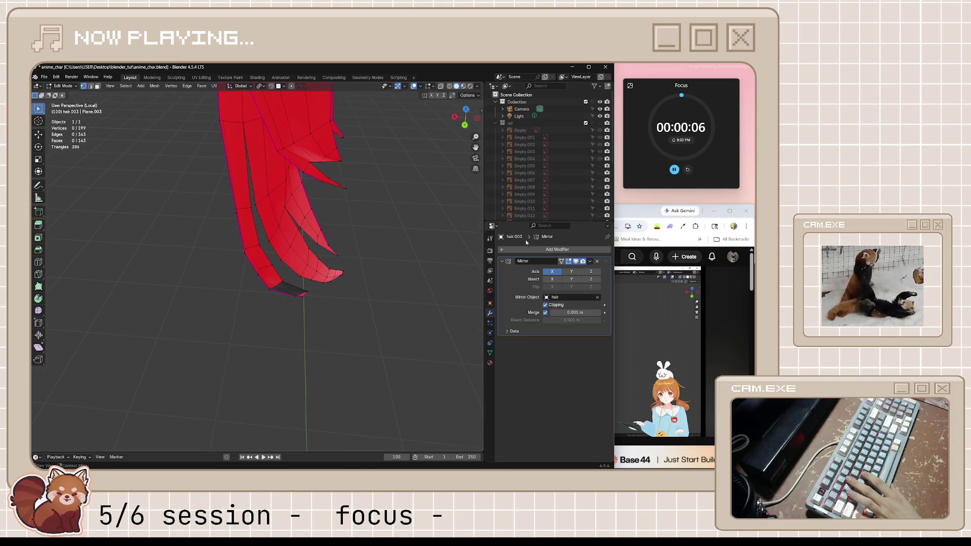
{"action": "left_click", "coordinate": [687, 171]}
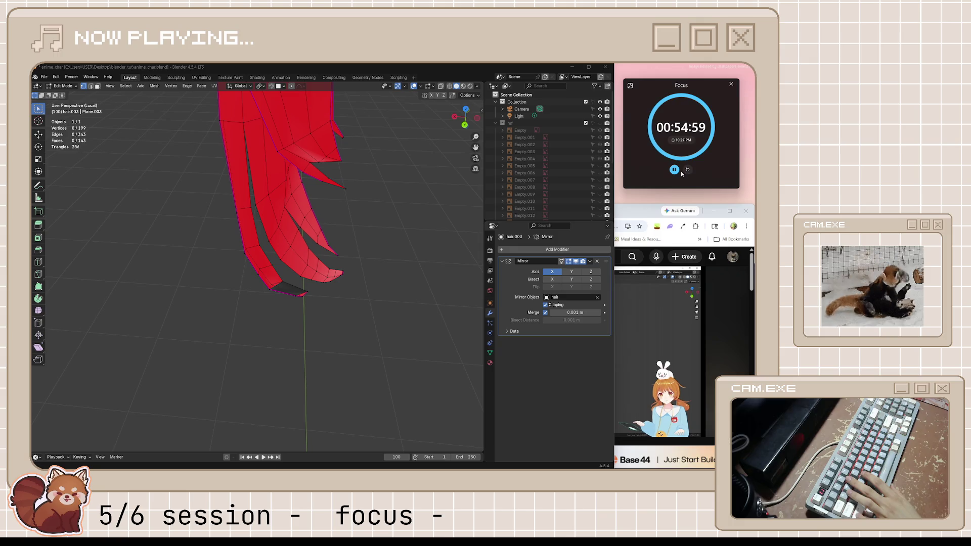
Step: Start the 5-minute break timer as a floating overlay, then bring Chrome forward with a new tab
{"action": "left_click", "coordinate": [630, 85]}
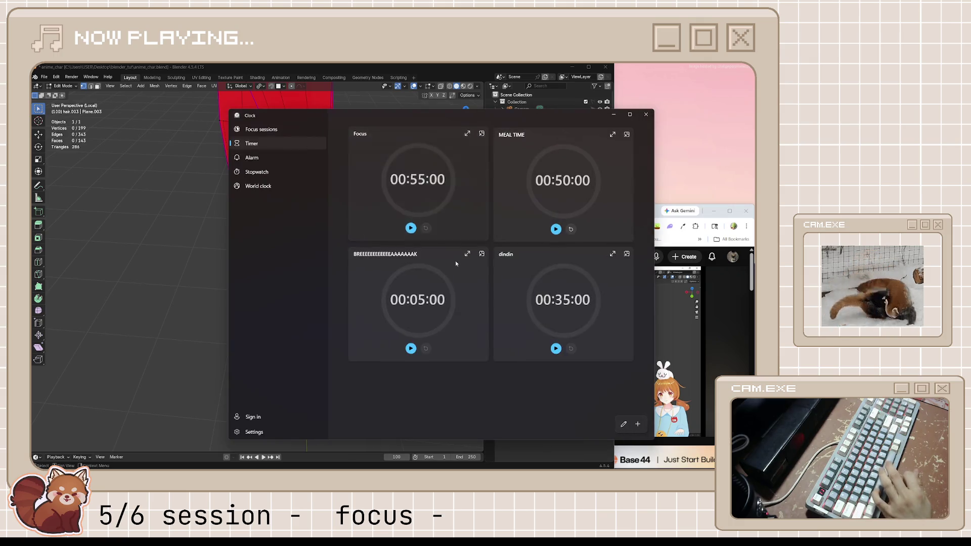
{"action": "left_click", "coordinate": [410, 347]}
{"action": "left_click", "coordinate": [483, 252]}
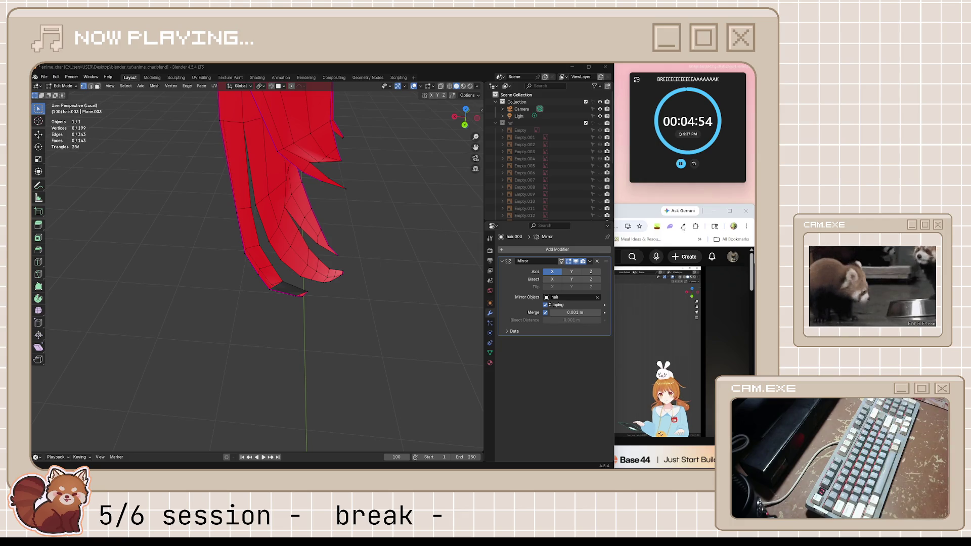
{"action": "left_click", "coordinate": [633, 215]}
{"action": "left_click", "coordinate": [538, 211]}
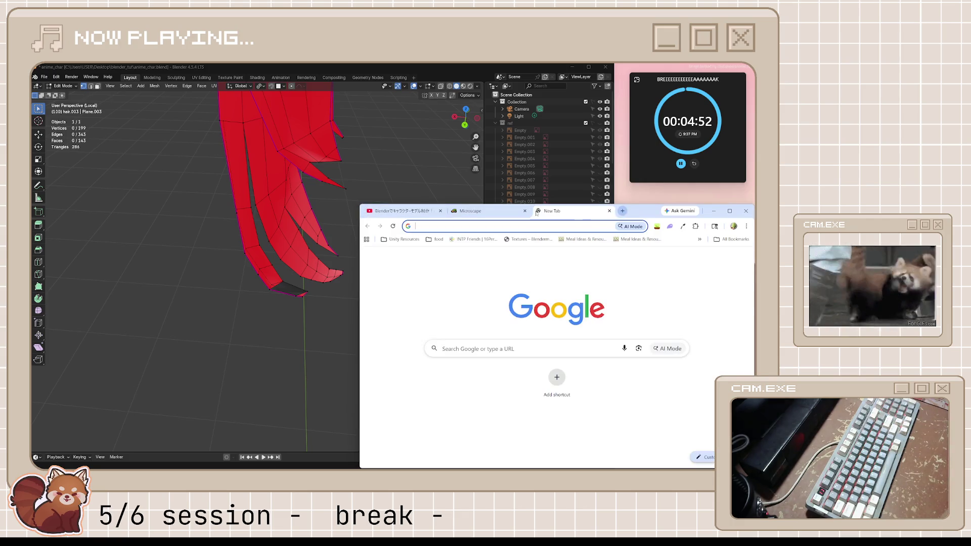
{"action": "type", "text": "s&"}
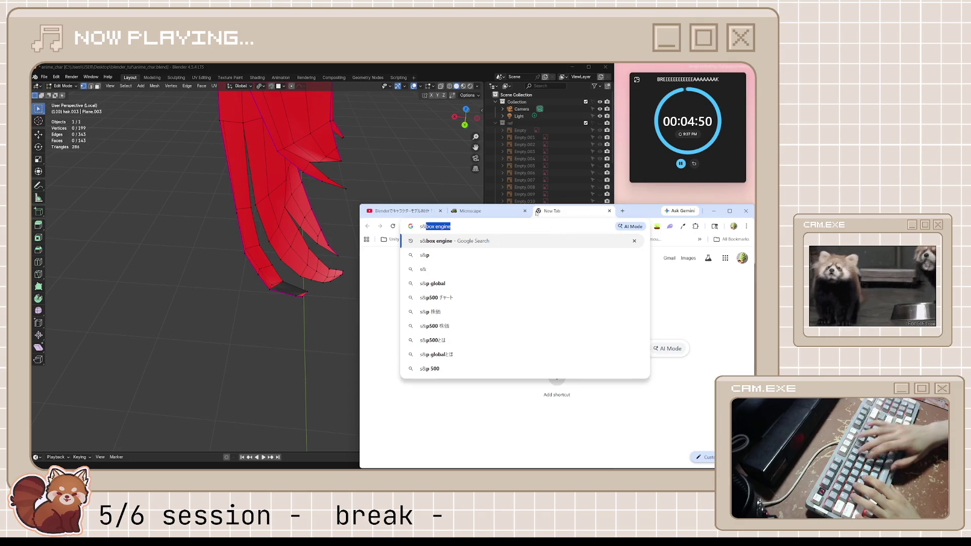
{"action": "type", "text": "b"}
Step: Run a Google search for 's&box engine' from the suggestions, maximized, and return to the results from Steam
{"action": "key", "text": "BackSpace"}
{"action": "key", "text": "Down"}
{"action": "key", "text": "Down"}
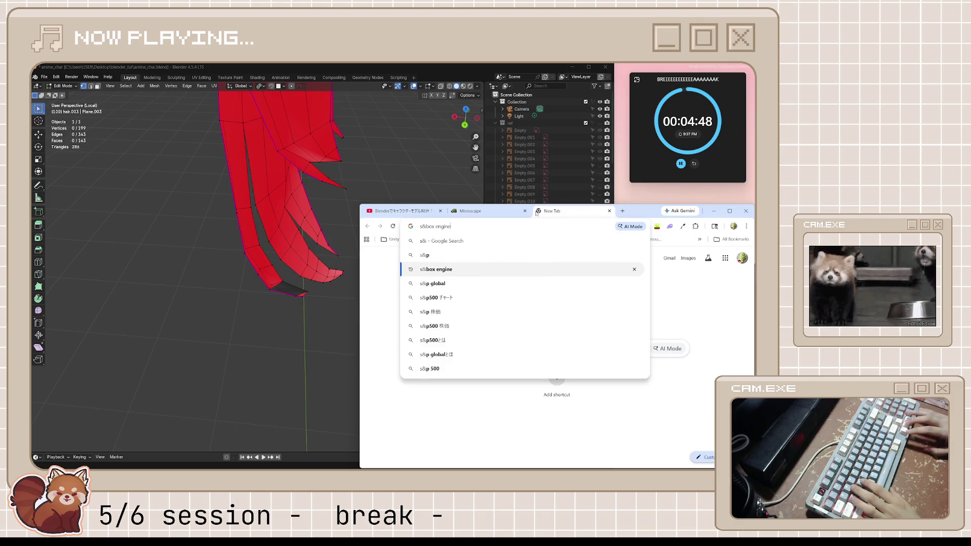
{"action": "key", "text": "Return"}
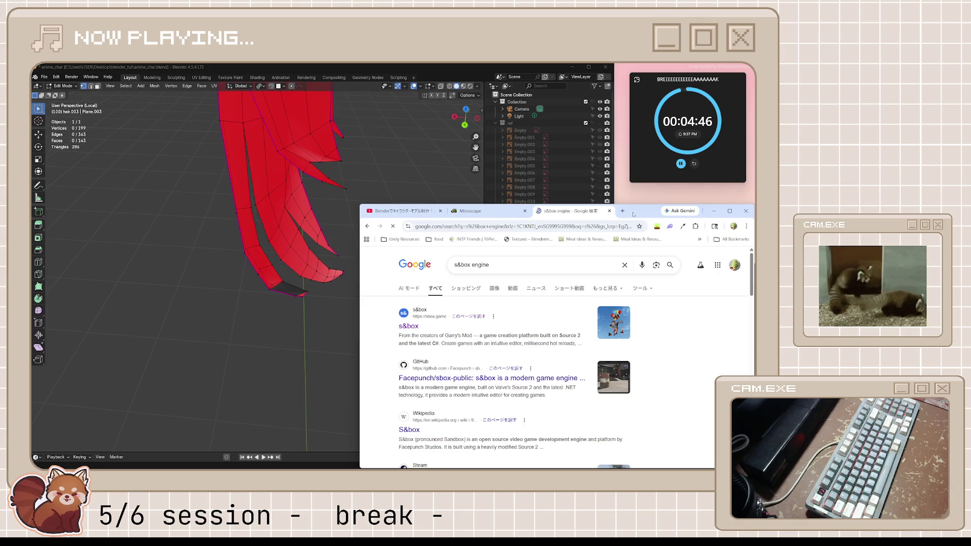
{"action": "double_click", "coordinate": [633, 214]}
{"action": "scroll", "coordinate": [532, 251], "scroll_direction": "down", "scroll_amount": 1}
{"action": "scroll", "coordinate": [439, 283], "scroll_direction": "down", "scroll_amount": 2}
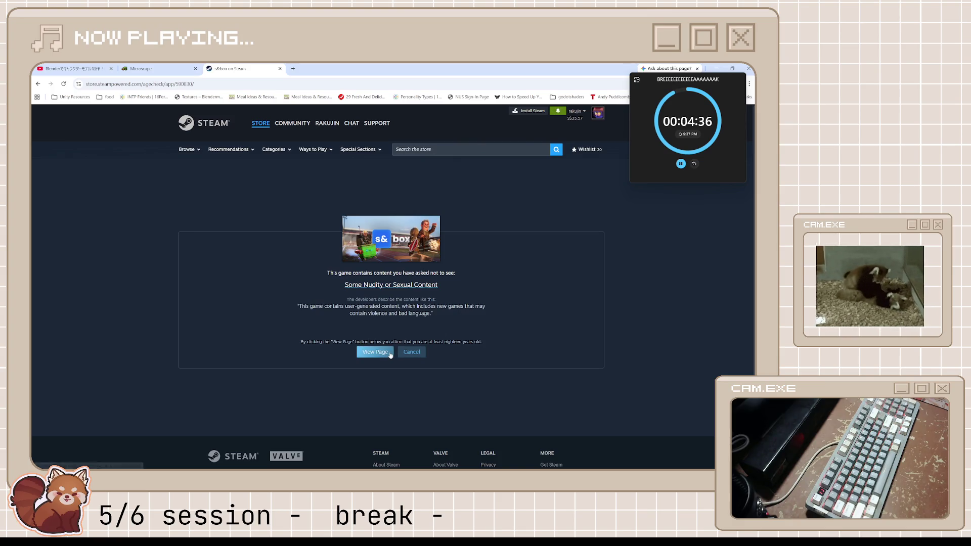
{"action": "key", "text": "alt+Left"}
{"action": "scroll", "coordinate": [127, 285], "scroll_direction": "down", "scroll_amount": 1}
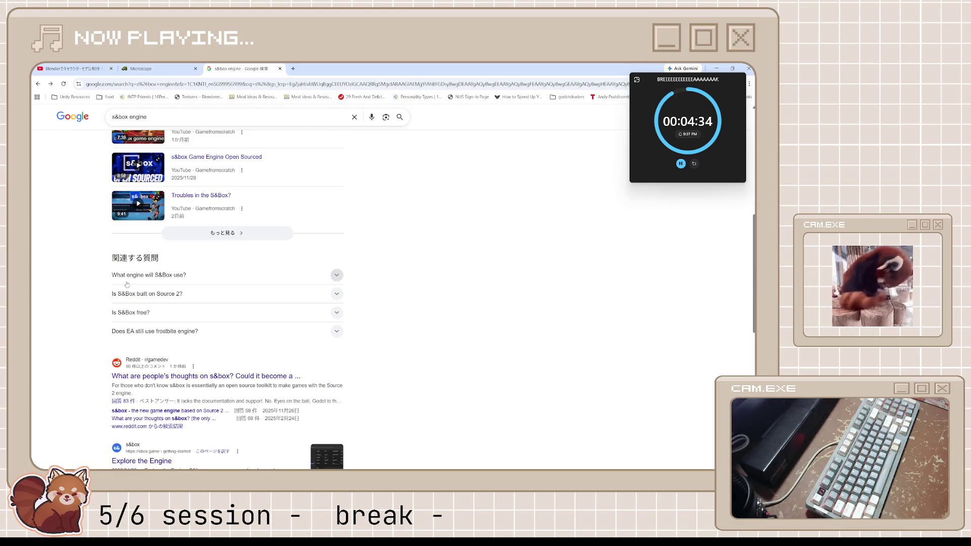
{"action": "scroll", "coordinate": [127, 284], "scroll_direction": "down", "scroll_amount": 1}
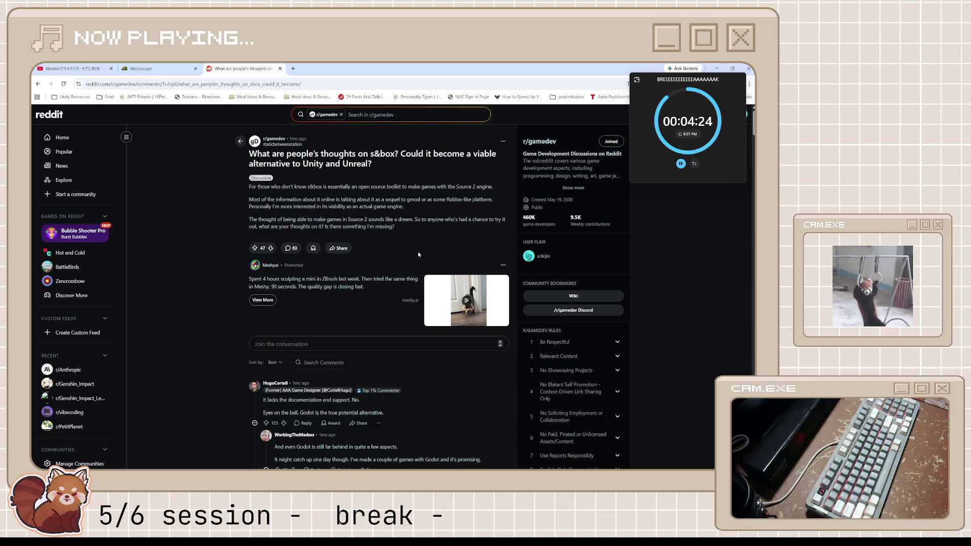
{"action": "scroll", "coordinate": [418, 252], "scroll_direction": "down", "scroll_amount": 2}
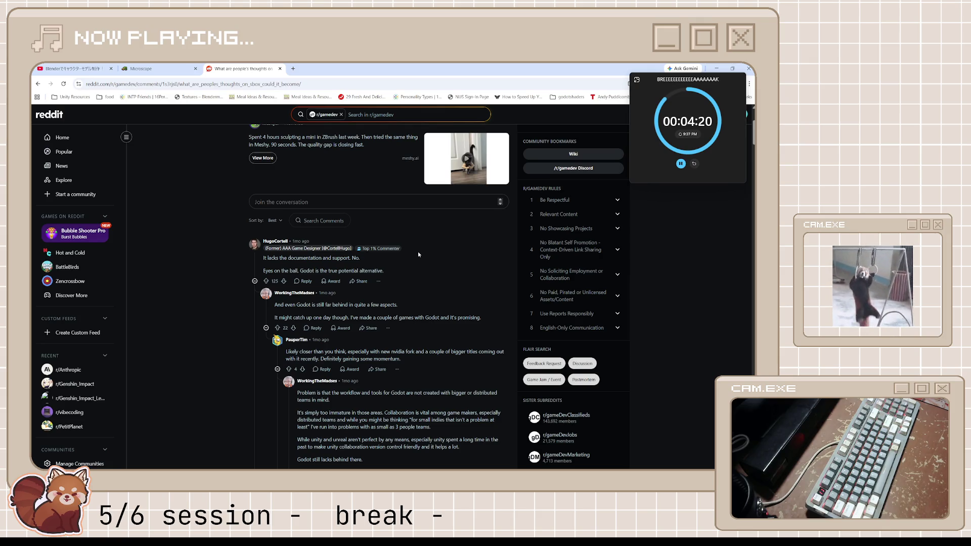
{"action": "scroll", "coordinate": [418, 251], "scroll_direction": "down", "scroll_amount": 2}
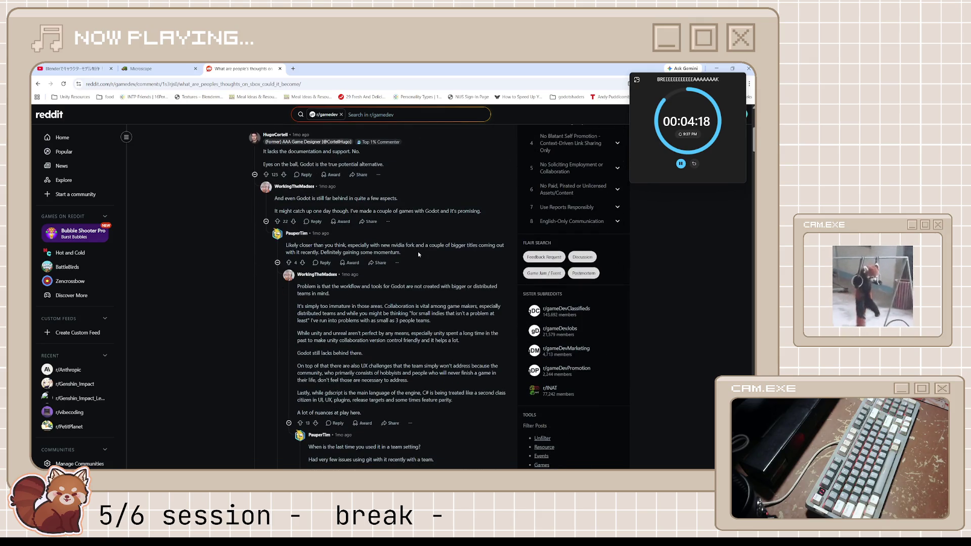
{"action": "scroll", "coordinate": [418, 251], "scroll_direction": "down", "scroll_amount": 1}
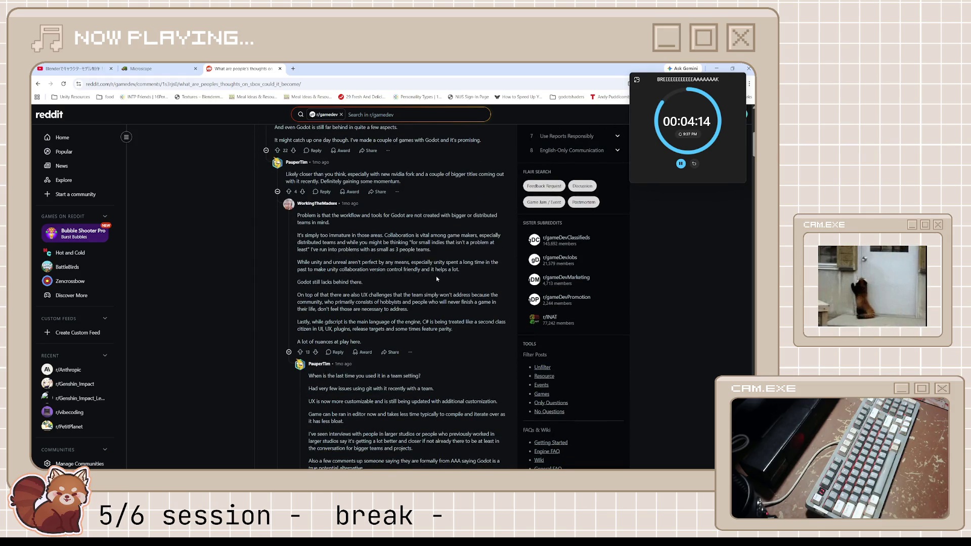
{"action": "scroll", "coordinate": [383, 280], "scroll_direction": "down", "scroll_amount": 1}
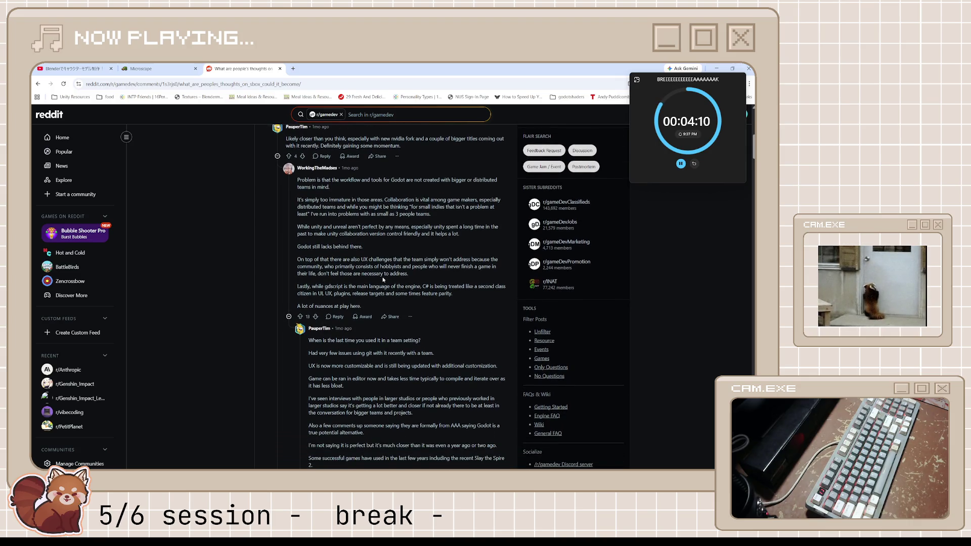
{"action": "scroll", "coordinate": [383, 278], "scroll_direction": "down", "scroll_amount": 1}
{"action": "scroll", "coordinate": [383, 279], "scroll_direction": "down", "scroll_amount": 1}
{"action": "scroll", "coordinate": [383, 278], "scroll_direction": "down", "scroll_amount": 1}
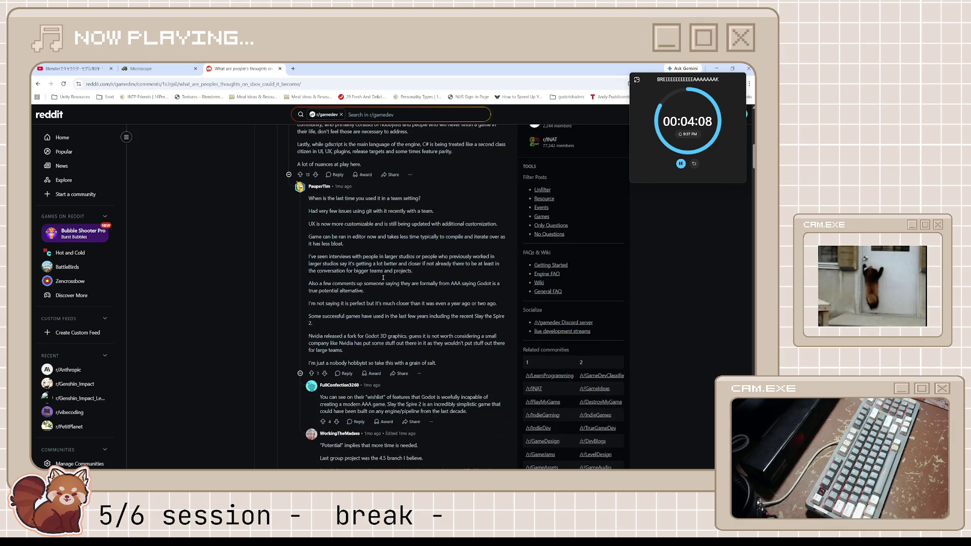
{"action": "scroll", "coordinate": [382, 279], "scroll_direction": "down", "scroll_amount": 2}
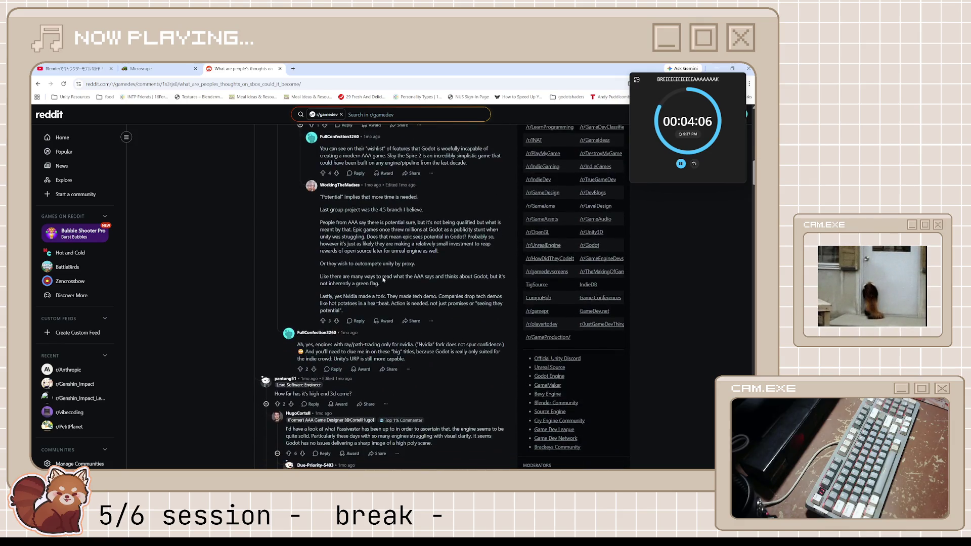
{"action": "scroll", "coordinate": [381, 280], "scroll_direction": "up", "scroll_amount": 3}
{"action": "scroll", "coordinate": [383, 278], "scroll_direction": "up", "scroll_amount": 3}
{"action": "scroll", "coordinate": [254, 298], "scroll_direction": "up", "scroll_amount": 2}
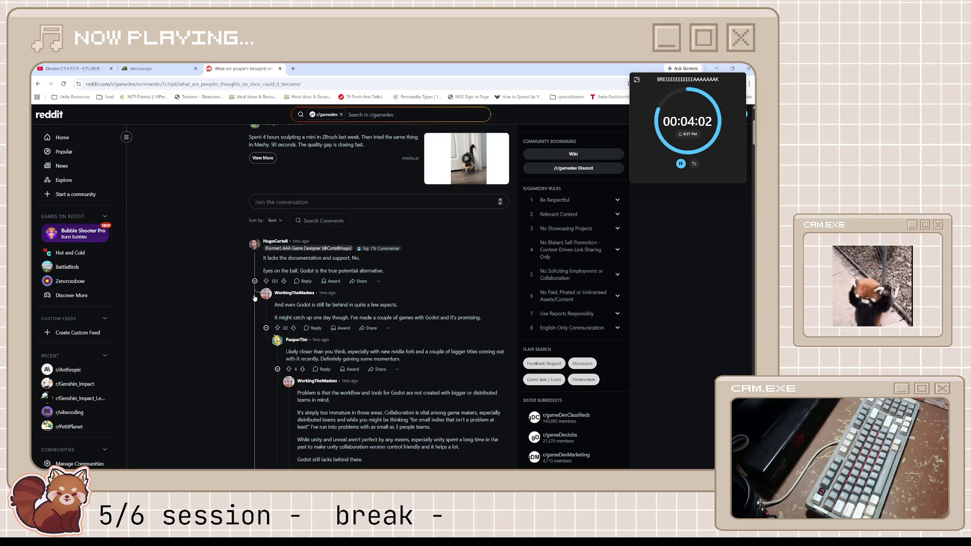
Step: Collapse the first comment thread, close the Reddit tab and switch to the Microscape game
{"action": "left_click", "coordinate": [254, 298]}
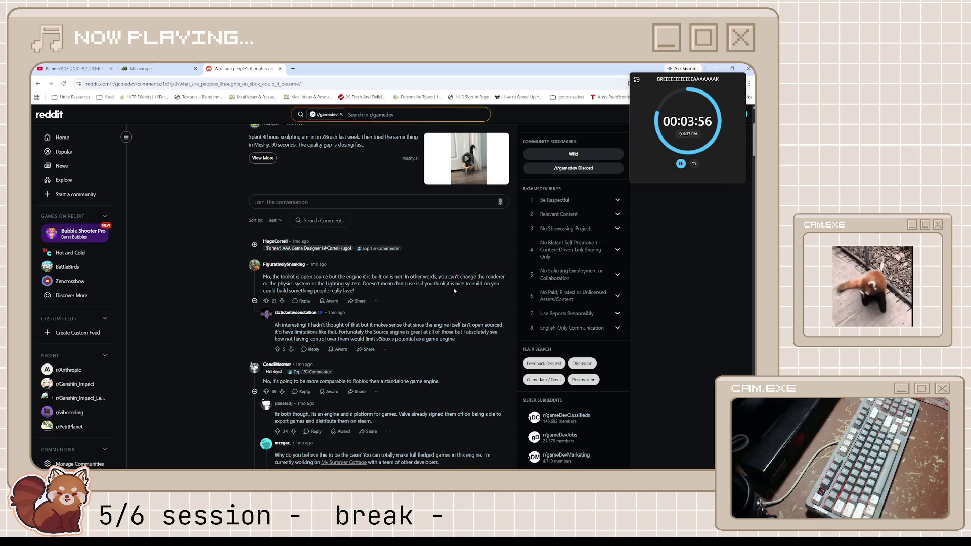
{"action": "scroll", "coordinate": [455, 288], "scroll_direction": "down", "scroll_amount": 1}
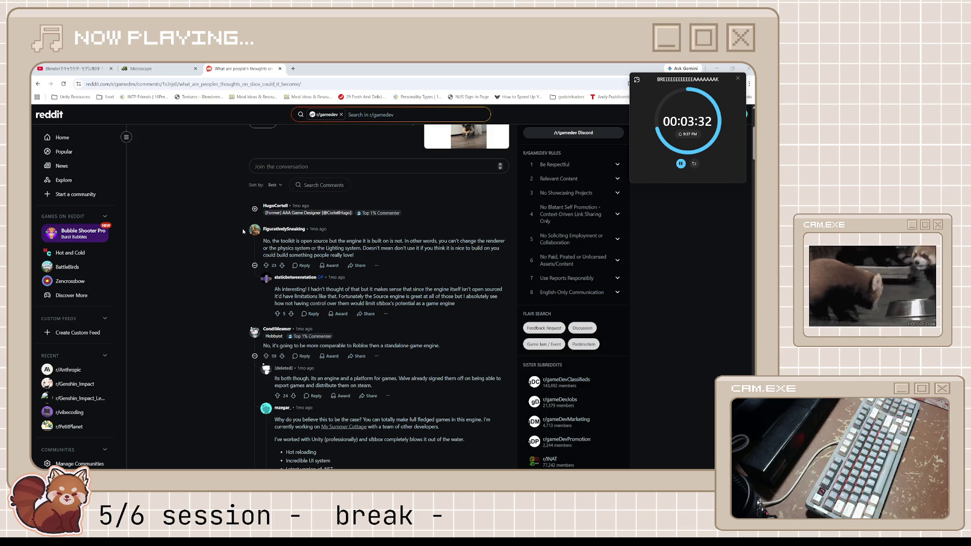
{"action": "scroll", "coordinate": [243, 232], "scroll_direction": "down", "scroll_amount": 3}
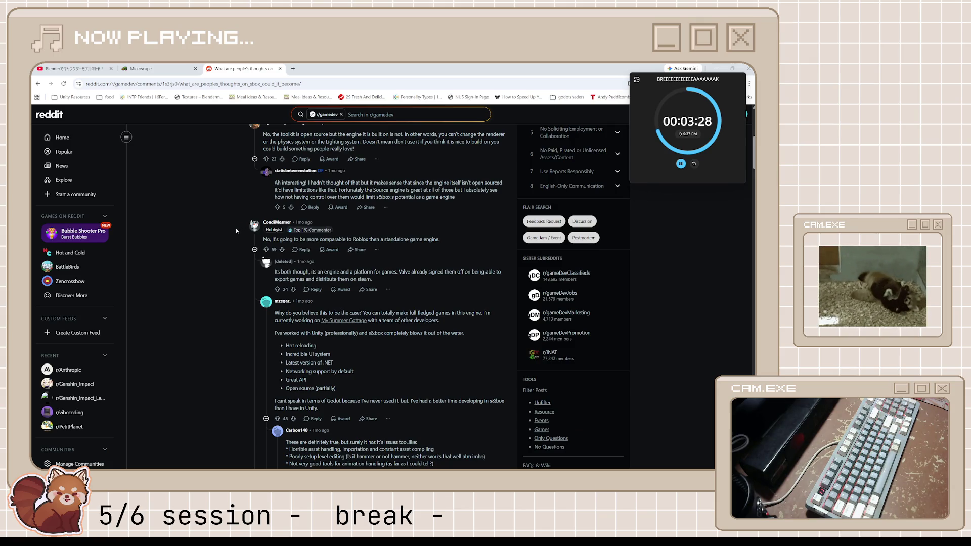
{"action": "scroll", "coordinate": [236, 227], "scroll_direction": "down", "scroll_amount": 3}
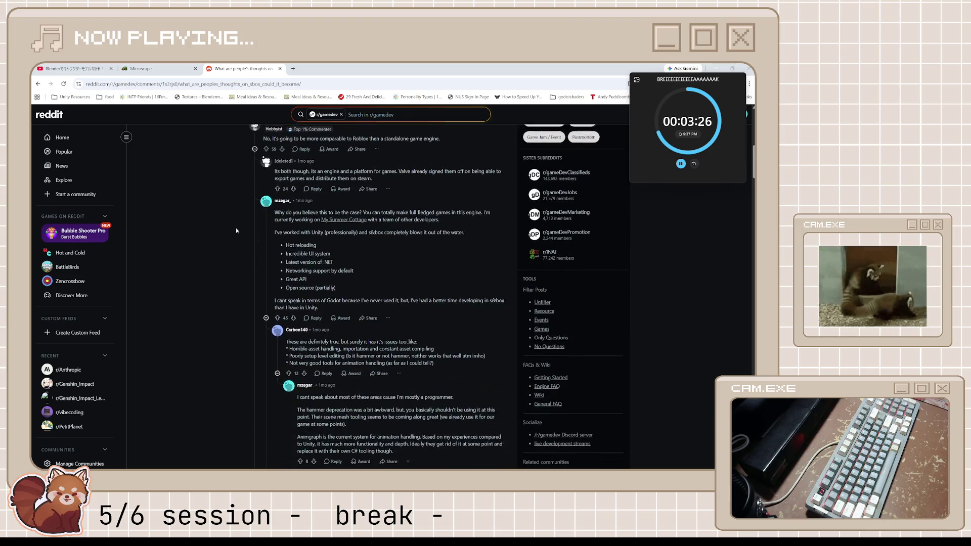
{"action": "scroll", "coordinate": [237, 228], "scroll_direction": "down", "scroll_amount": 2}
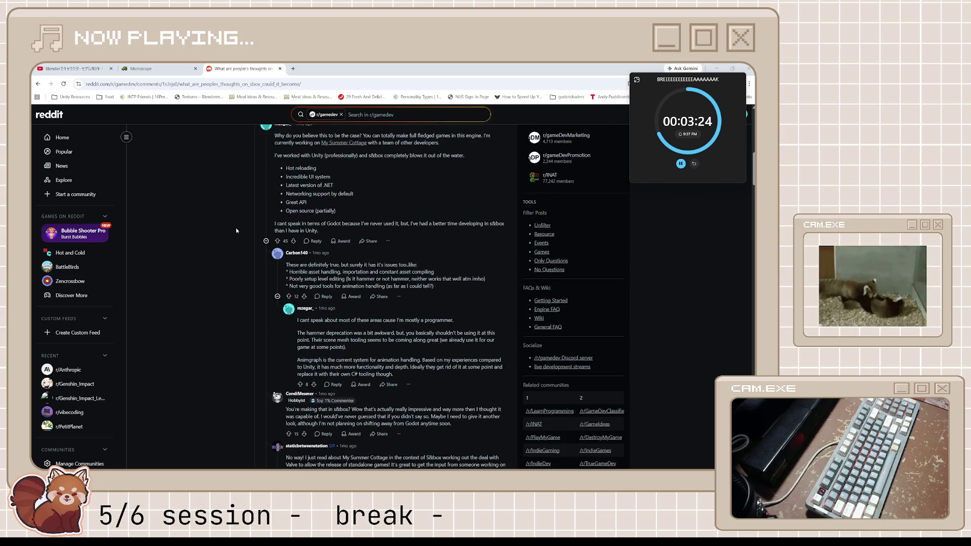
{"action": "scroll", "coordinate": [236, 228], "scroll_direction": "down", "scroll_amount": 3}
{"action": "scroll", "coordinate": [236, 228], "scroll_direction": "down", "scroll_amount": 3}
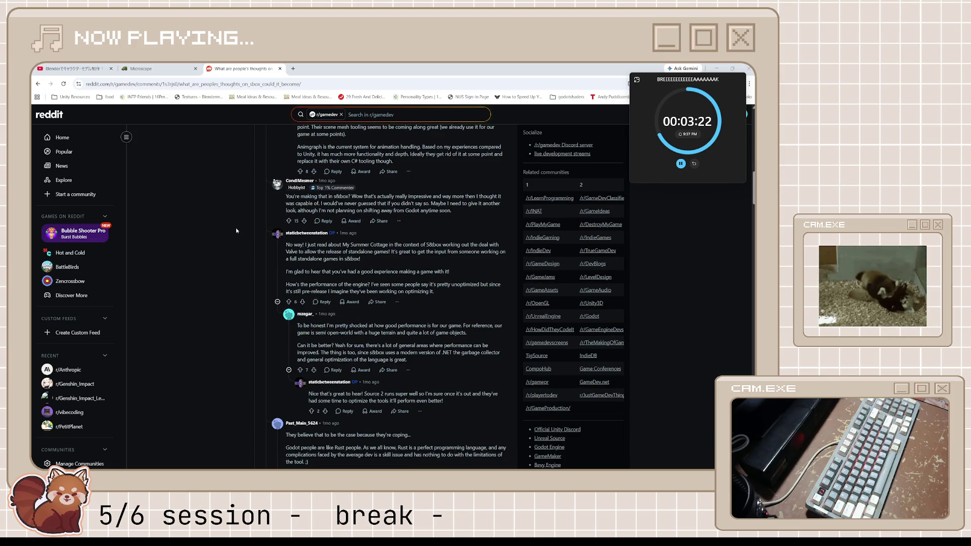
{"action": "scroll", "coordinate": [236, 227], "scroll_direction": "down", "scroll_amount": 3}
{"action": "scroll", "coordinate": [236, 228], "scroll_direction": "down", "scroll_amount": 3}
{"action": "scroll", "coordinate": [236, 228], "scroll_direction": "down", "scroll_amount": 3}
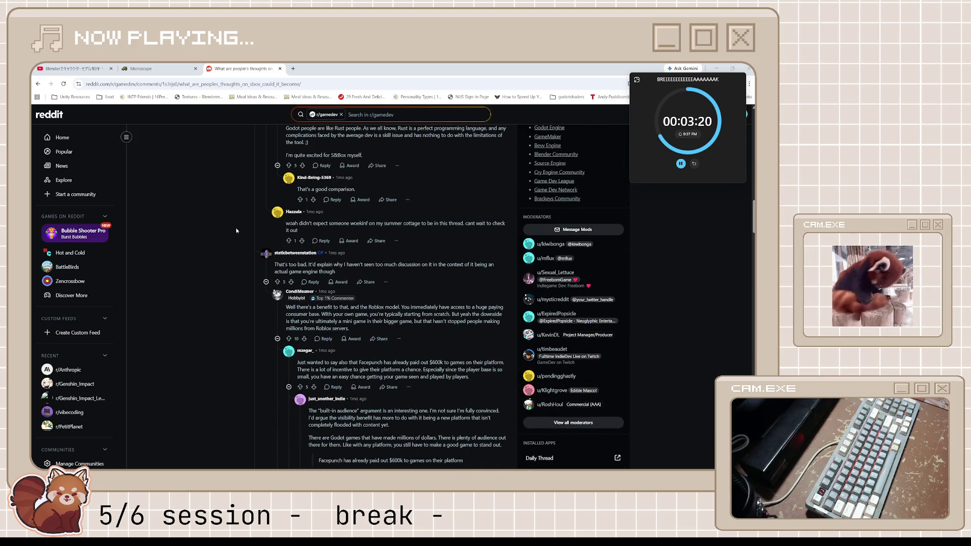
{"action": "scroll", "coordinate": [237, 228], "scroll_direction": "down", "scroll_amount": 4}
{"action": "scroll", "coordinate": [236, 228], "scroll_direction": "up", "scroll_amount": 1}
{"action": "scroll", "coordinate": [236, 229], "scroll_direction": "up", "scroll_amount": 1}
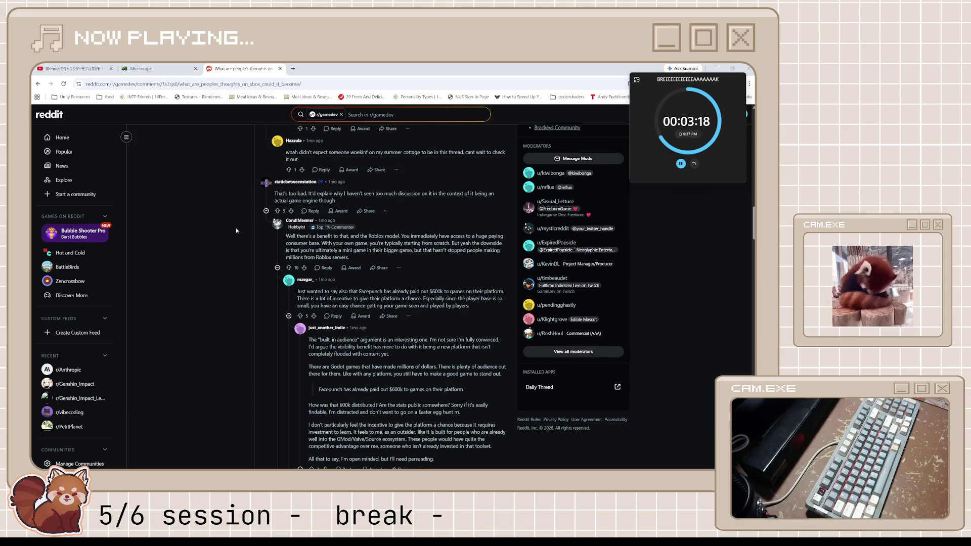
{"action": "scroll", "coordinate": [236, 228], "scroll_direction": "down", "scroll_amount": 1}
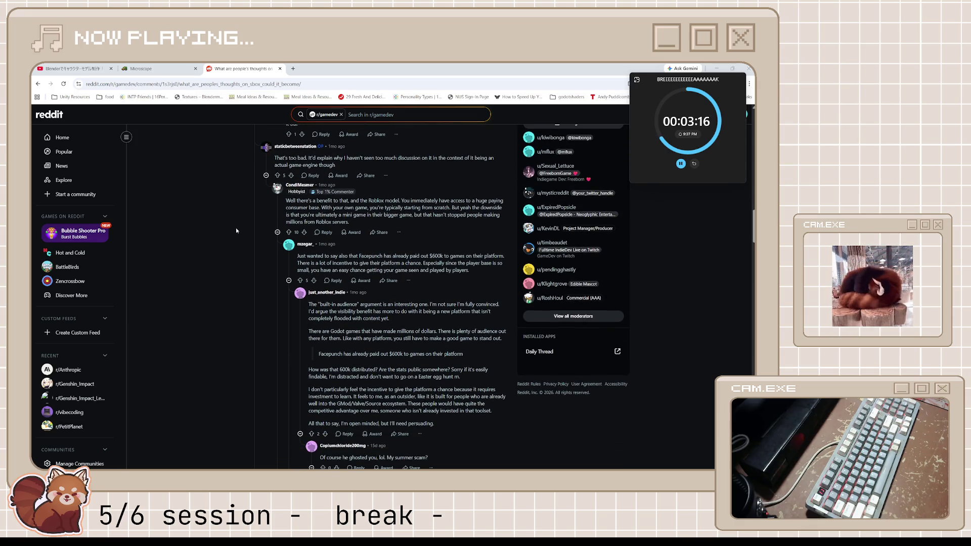
{"action": "scroll", "coordinate": [236, 228], "scroll_direction": "down", "scroll_amount": 1}
{"action": "scroll", "coordinate": [236, 227], "scroll_direction": "down", "scroll_amount": 3}
{"action": "scroll", "coordinate": [236, 227], "scroll_direction": "down", "scroll_amount": 2}
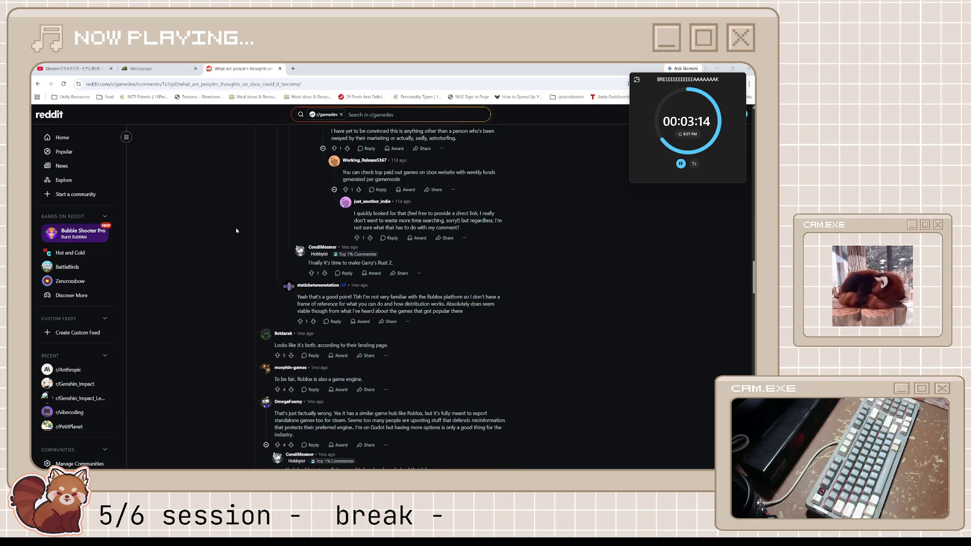
{"action": "scroll", "coordinate": [237, 228], "scroll_direction": "down", "scroll_amount": 2}
{"action": "scroll", "coordinate": [236, 228], "scroll_direction": "up", "scroll_amount": 4}
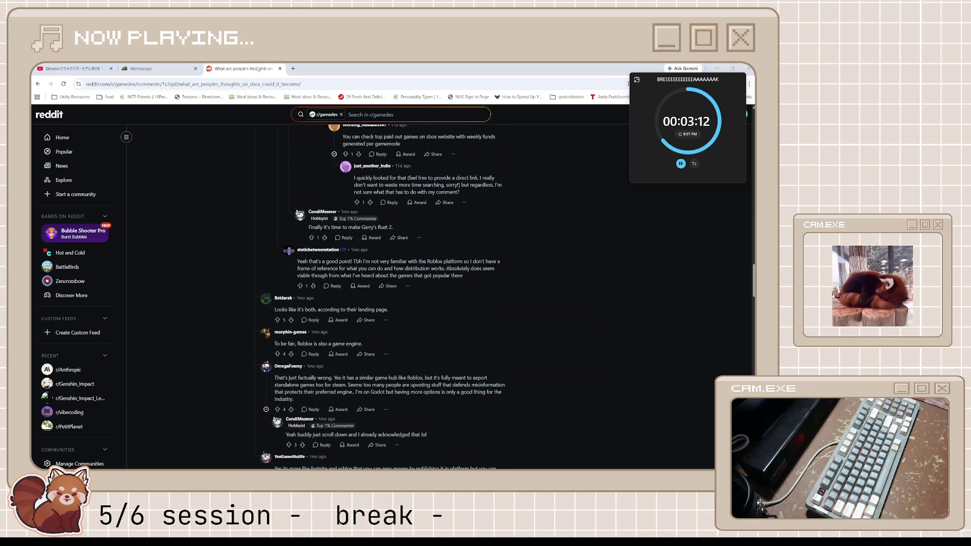
{"action": "left_click", "coordinate": [272, 69]}
{"action": "left_click", "coordinate": [155, 69]}
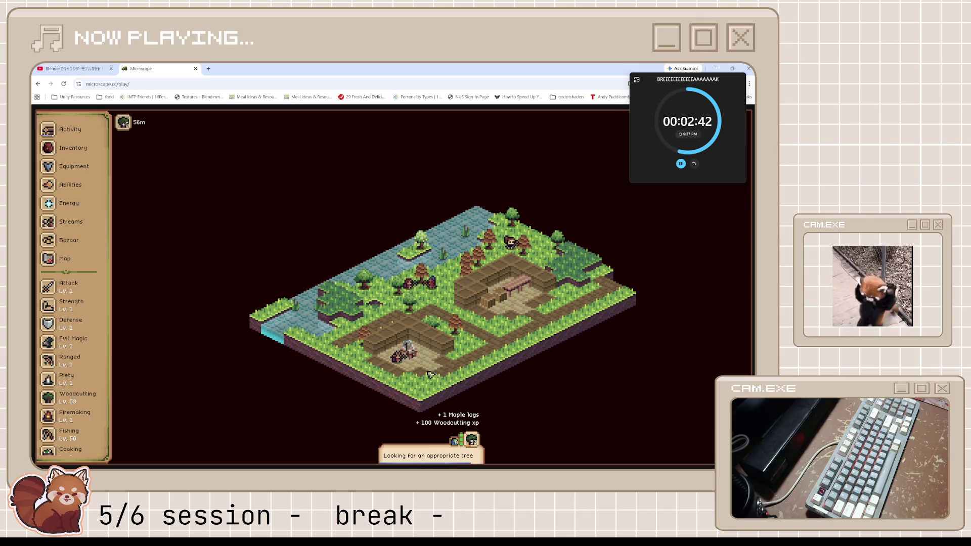
Step: View Microscape's Activity & Loot panel, shrink Chrome and bring Blender's hair model forward
{"action": "left_click", "coordinate": [62, 130]}
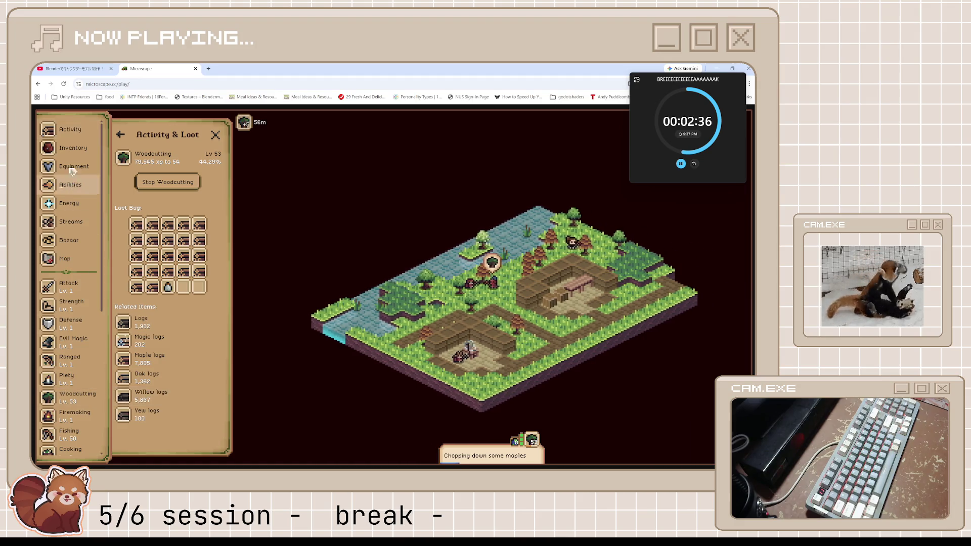
{"action": "double_click", "coordinate": [484, 66]}
{"action": "left_click", "coordinate": [313, 258]}
{"action": "scroll", "coordinate": [313, 258], "scroll_direction": "up", "scroll_amount": 3}
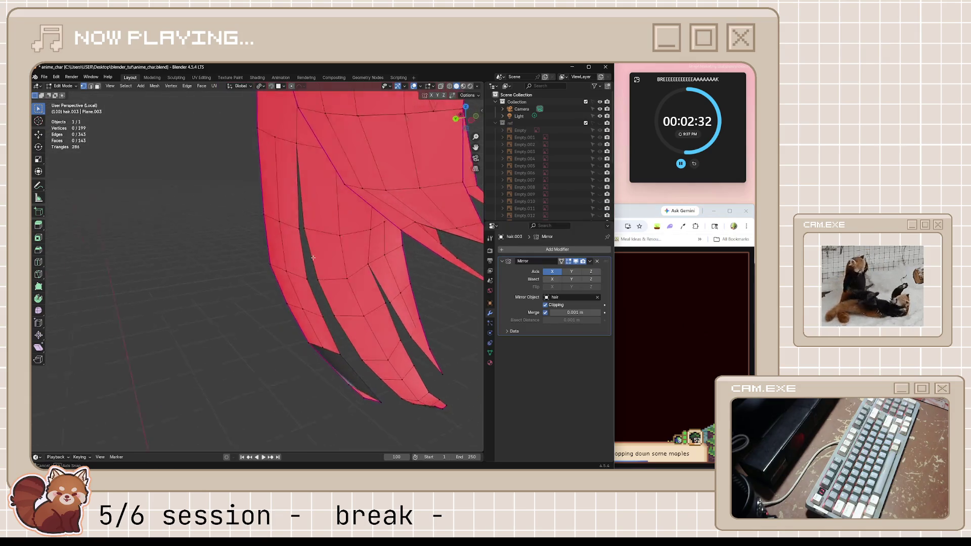
Step: Connect two tip vertices of the side hair strand with J and fill the gap with faces
{"action": "mouse_move", "coordinate": [313, 258]}
{"action": "middle_mouse_down"}
{"action": "mouse_move", "coordinate": [325, 321]}
{"action": "mouse_move", "coordinate": [348, 272]}
{"action": "mouse_move", "coordinate": [331, 324]}
{"action": "mouse_move", "coordinate": [318, 315]}
{"action": "middle_mouse_up"}
{"action": "left_click", "coordinate": [311, 307], "text": "shift"}
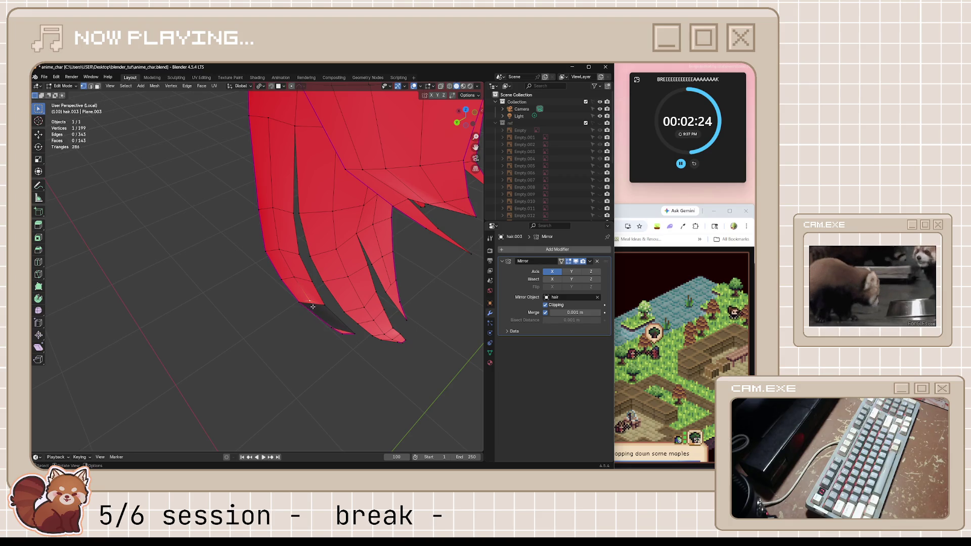
{"action": "key", "text": "j"}
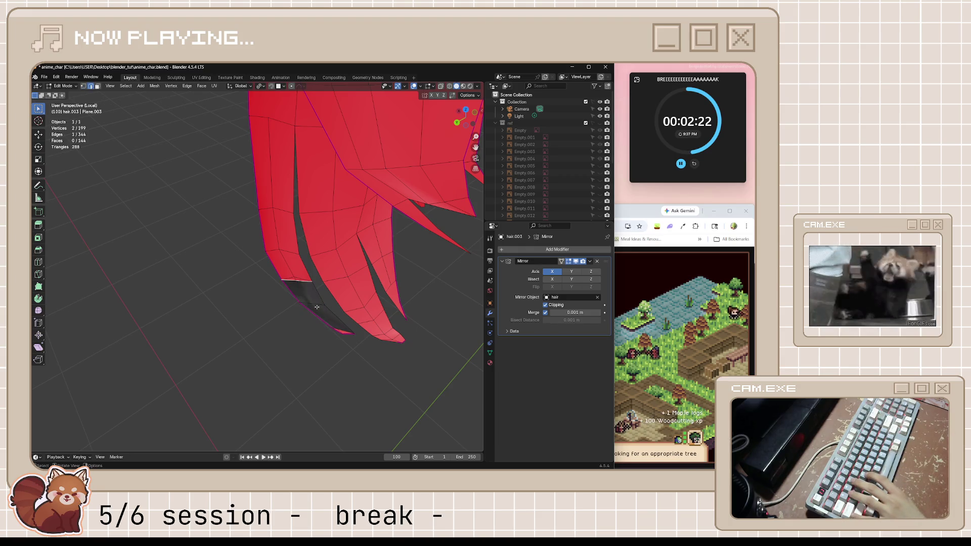
{"action": "key", "text": "f"}
{"action": "key", "text": "f"}
Step: Inspect the new faces from other angles, save anime_char.blend and return to the browser game
{"action": "middle_click_drag", "start_coordinate": [316, 307], "coordinate": [365, 336]}
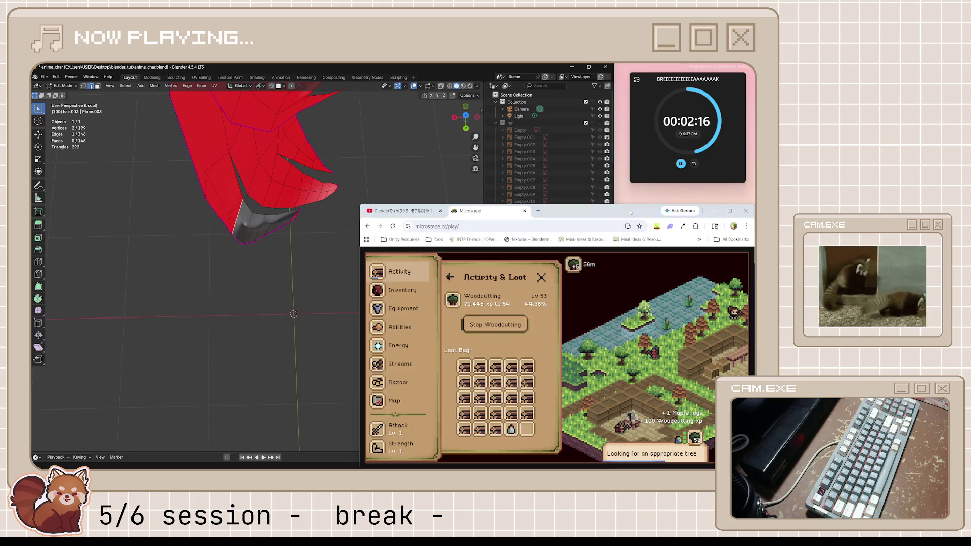
{"action": "middle_click_drag", "start_coordinate": [258, 304], "coordinate": [276, 320]}
{"action": "key", "text": "ctrl+s"}
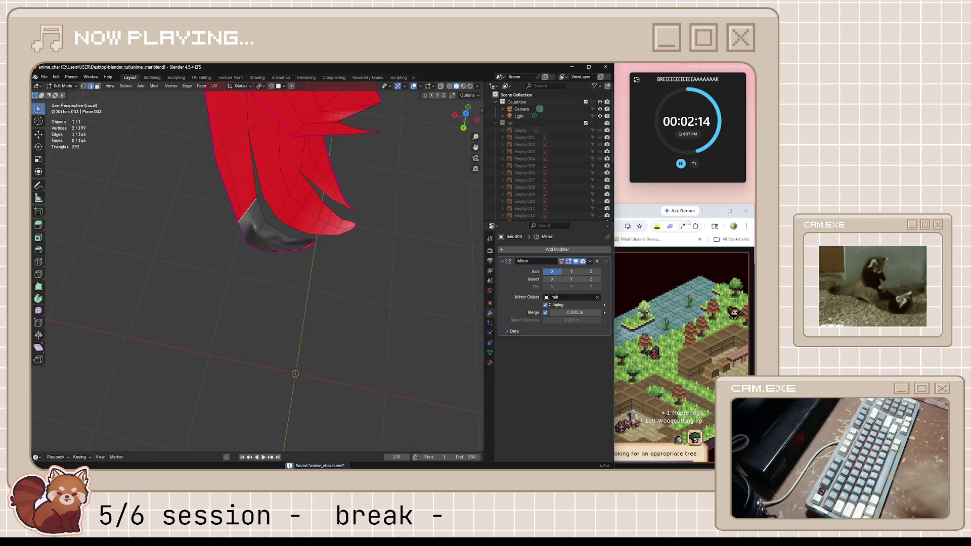
{"action": "left_click", "coordinate": [643, 216]}
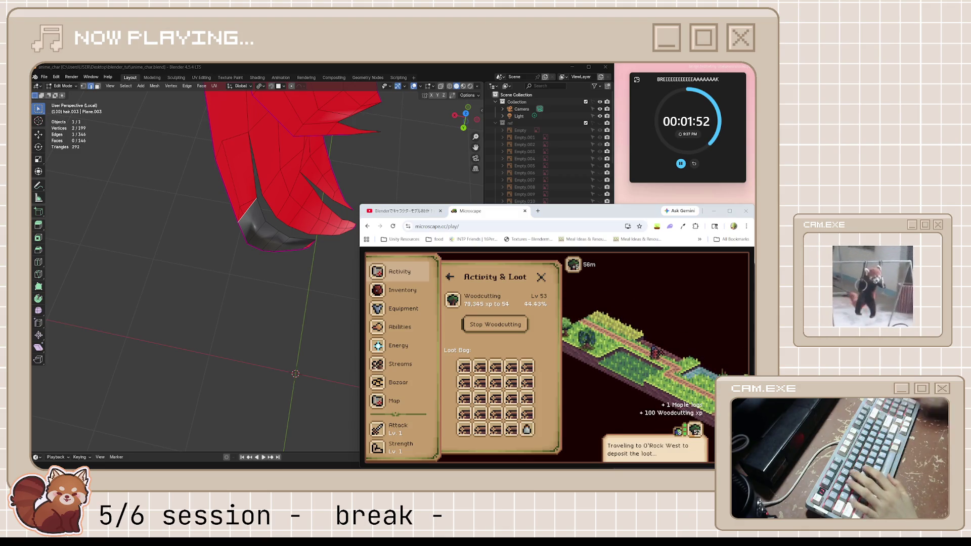
{"action": "mouse_move", "coordinate": [495, 463]}
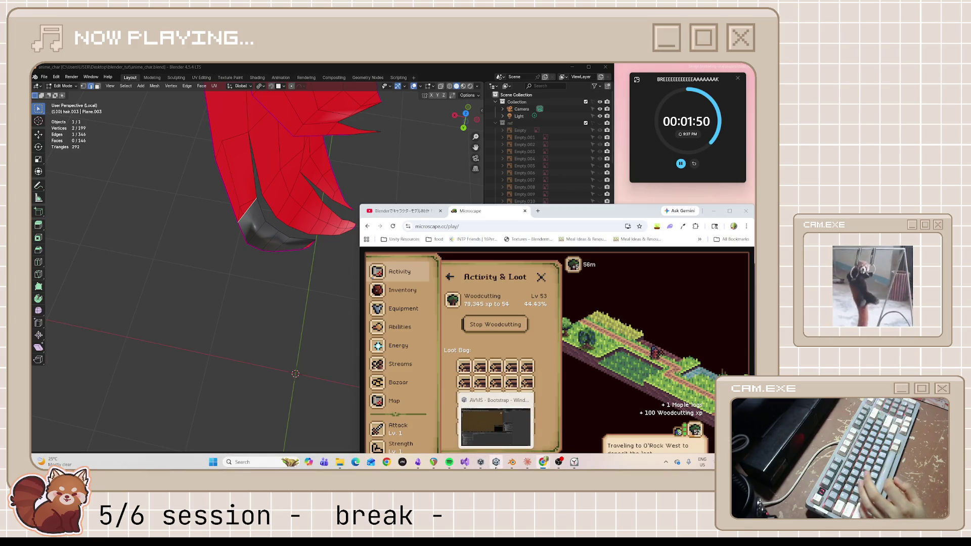
Step: Start play mode in the Unity AVMS project, then view the Maple Logs item details in Microscape
{"action": "left_click", "coordinate": [497, 422]}
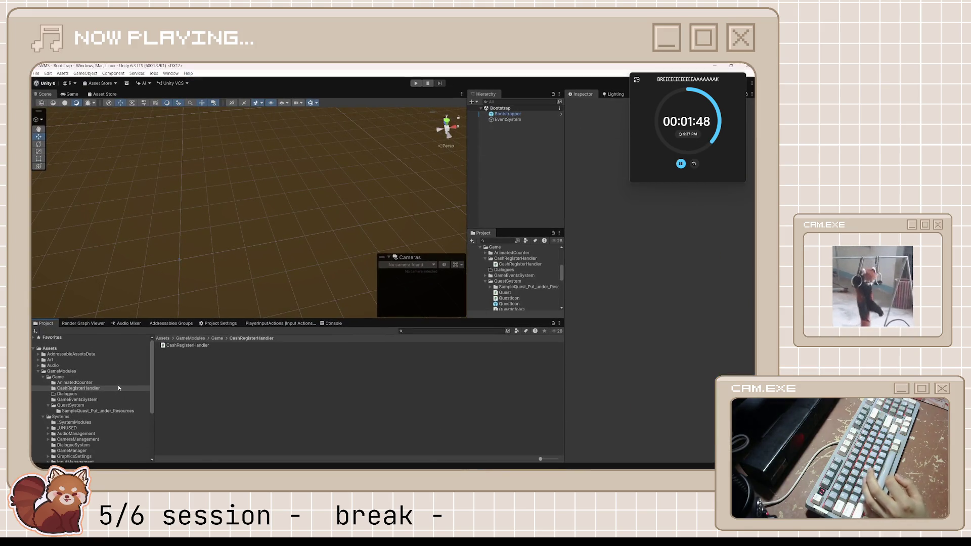
{"action": "scroll", "coordinate": [305, 219], "scroll_direction": "up", "scroll_amount": 3}
{"action": "scroll", "coordinate": [305, 219], "scroll_direction": "up", "scroll_amount": 2}
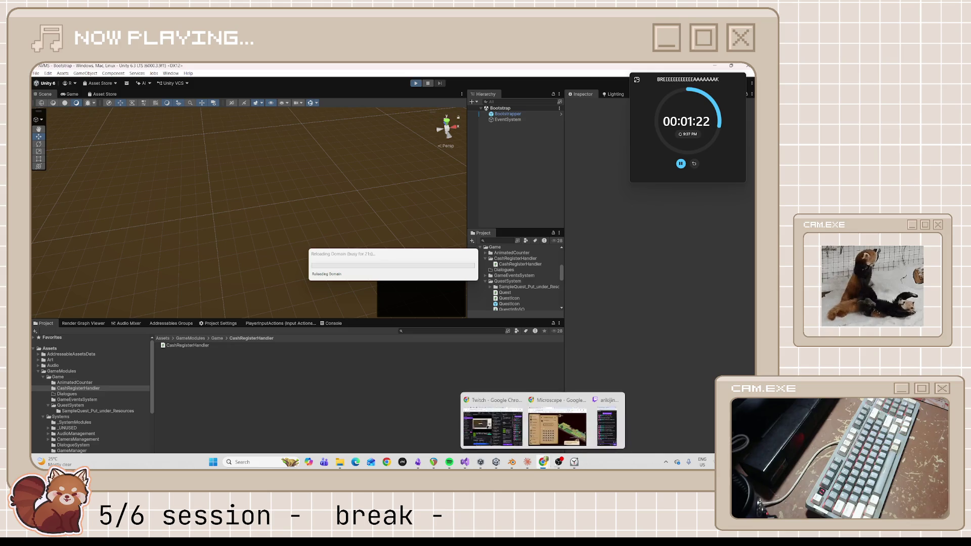
{"action": "mouse_move", "coordinate": [543, 462]}
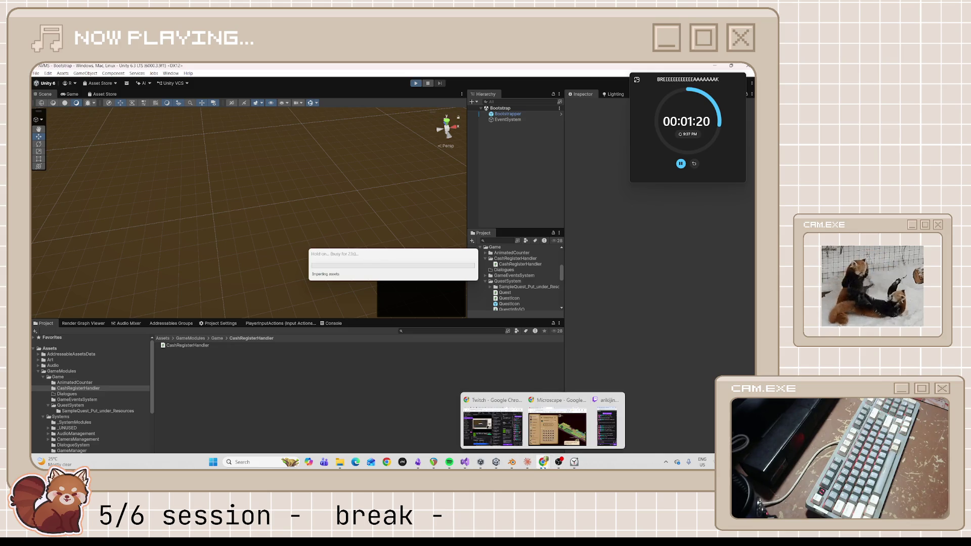
{"action": "left_click", "coordinate": [553, 423]}
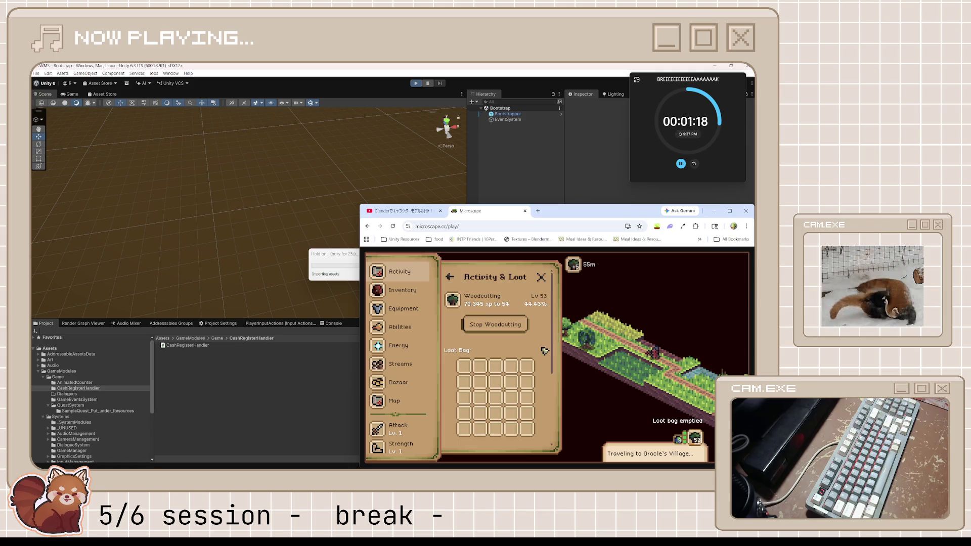
{"action": "scroll", "coordinate": [544, 351], "scroll_direction": "down", "scroll_amount": 2}
{"action": "scroll", "coordinate": [543, 350], "scroll_direction": "down", "scroll_amount": 2}
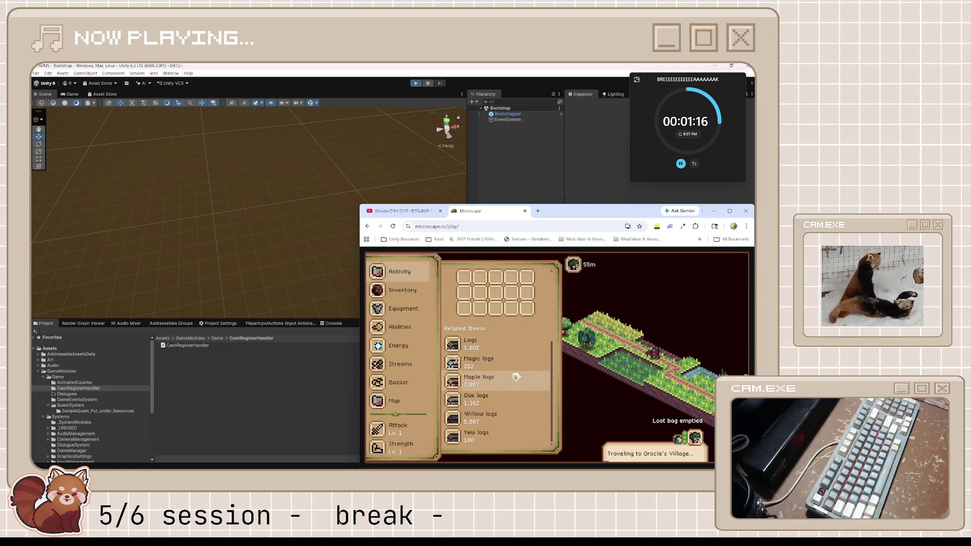
{"action": "left_click", "coordinate": [505, 396]}
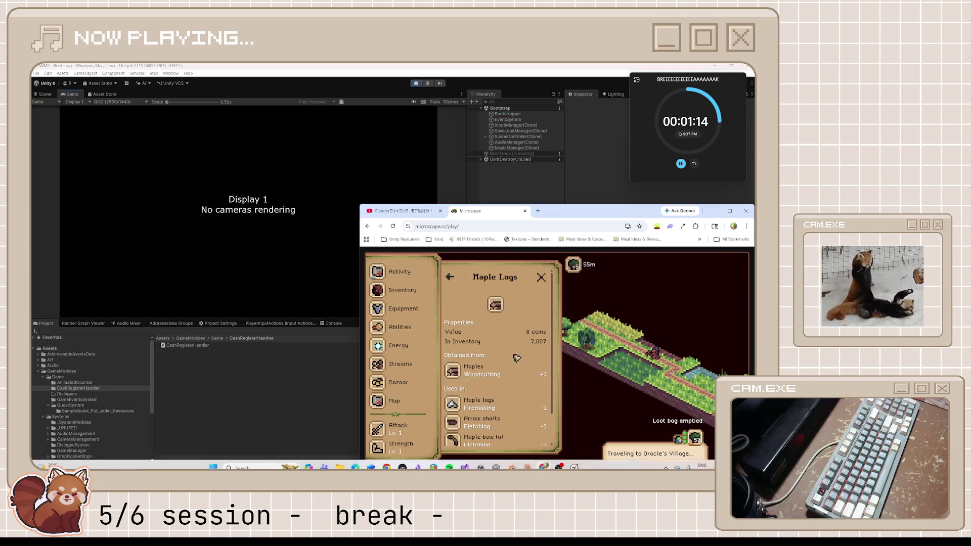
Step: Close the Maple Logs panel, start a New Game in the running Unity build and pause it with Esc
{"action": "left_click", "coordinate": [540, 277]}
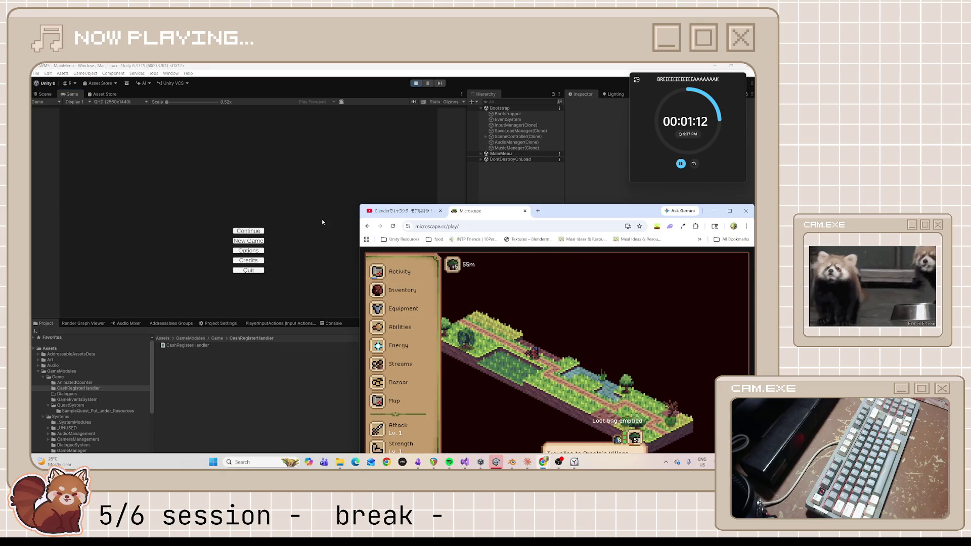
{"action": "left_click", "coordinate": [283, 236]}
{"action": "left_click", "coordinate": [263, 241]}
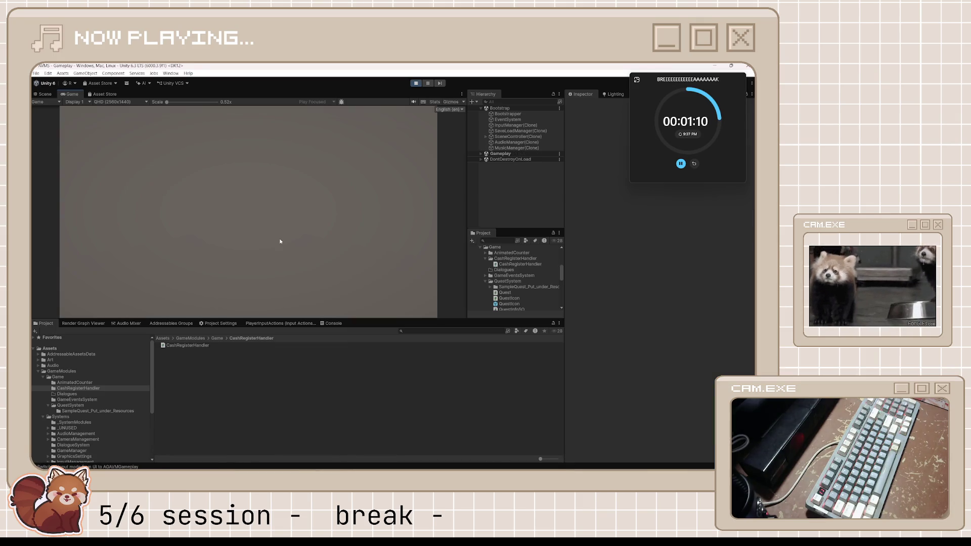
{"action": "key", "text": "Escape"}
Step: Quit to the main menu through the pause Options and stop play mode
{"action": "left_click", "coordinate": [251, 237]}
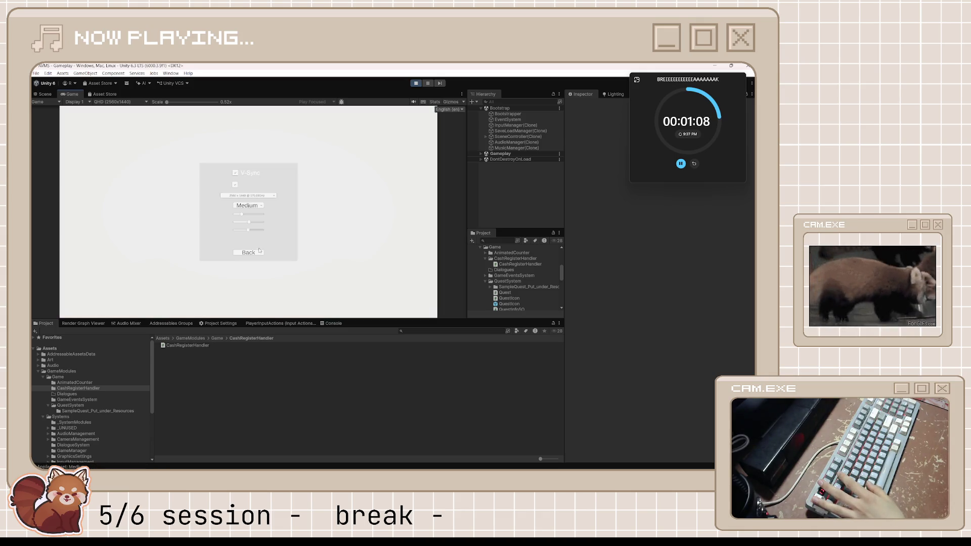
{"action": "left_click", "coordinate": [260, 253]}
{"action": "left_click", "coordinate": [415, 83]}
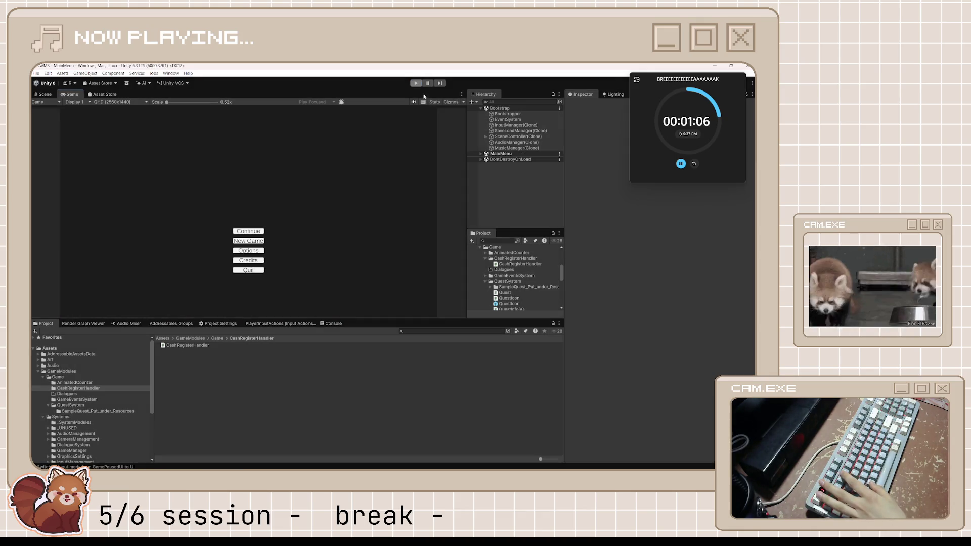
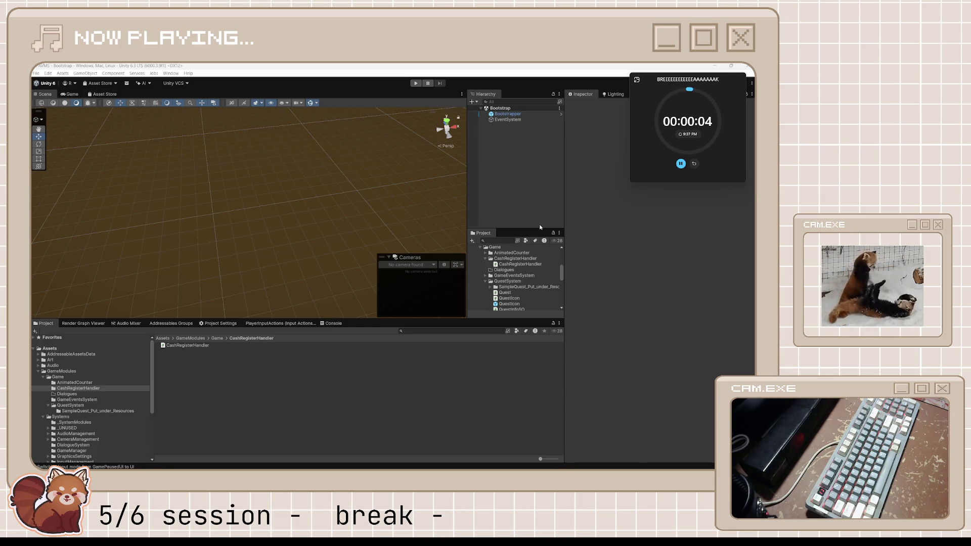
Step: Reset the break timer, start the Focus countdown as a compact overlay, and return to Blender
{"action": "left_click", "coordinate": [694, 164]}
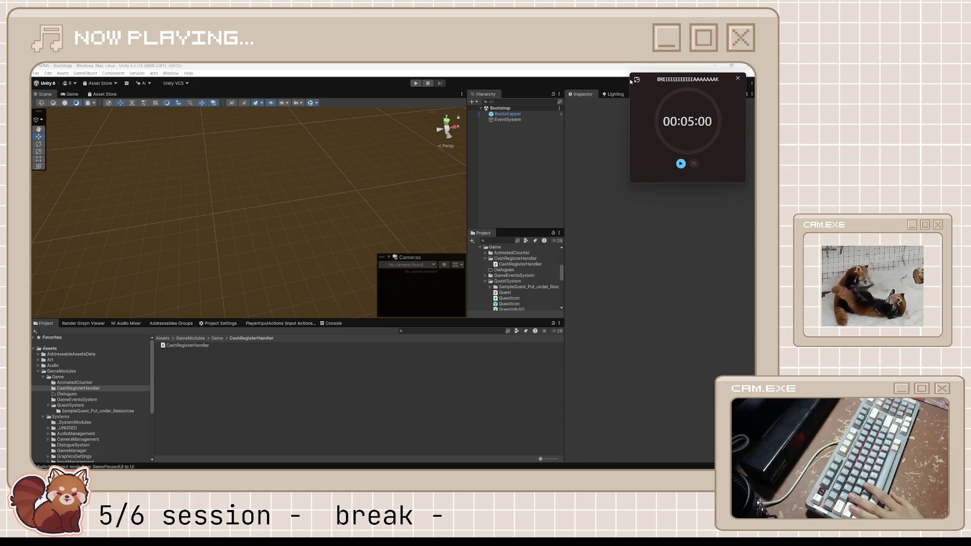
{"action": "left_click", "coordinate": [637, 79]}
{"action": "left_click", "coordinate": [411, 228]}
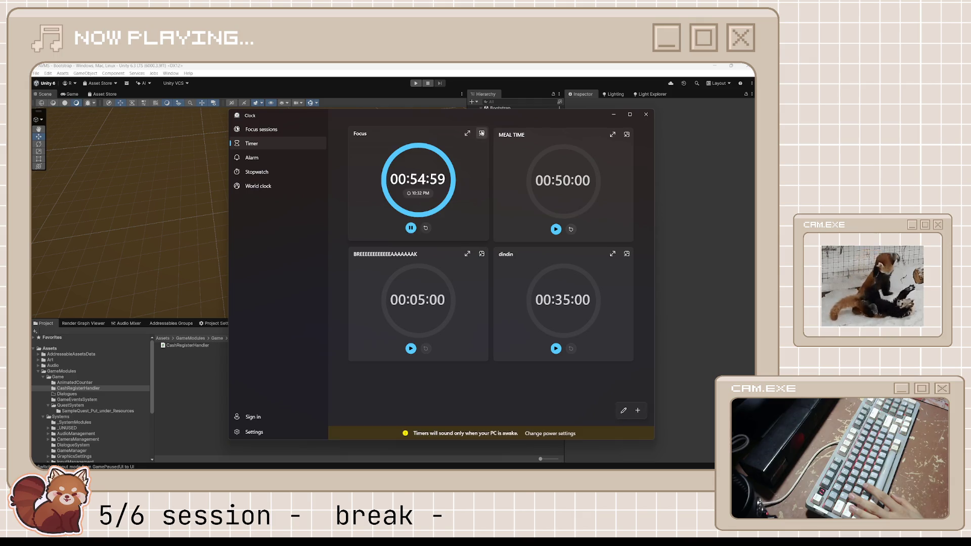
{"action": "left_click", "coordinate": [481, 133]}
{"action": "key", "text": "ctrl+super+Right"}
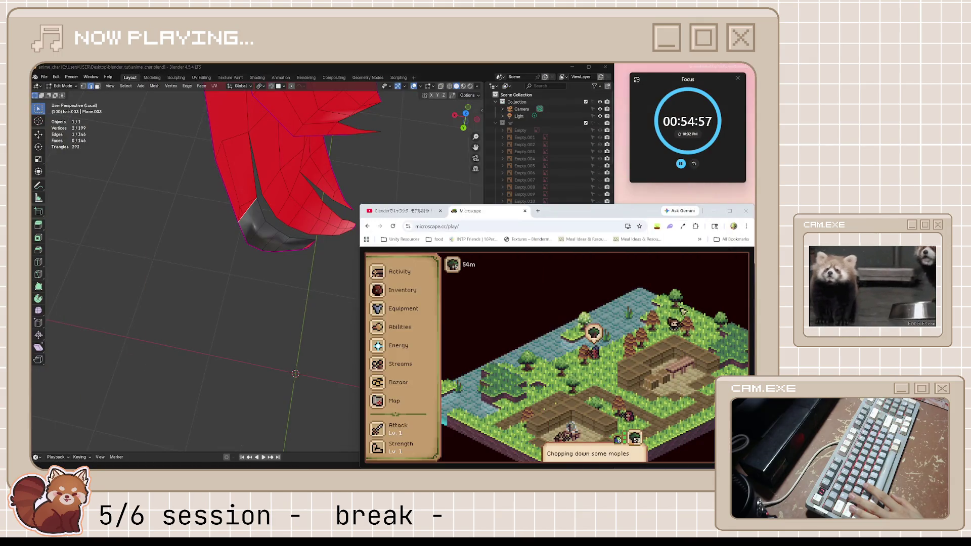
Step: Return to the Blender bangs tutorial tab and resume playback
{"action": "left_click", "coordinate": [402, 211]}
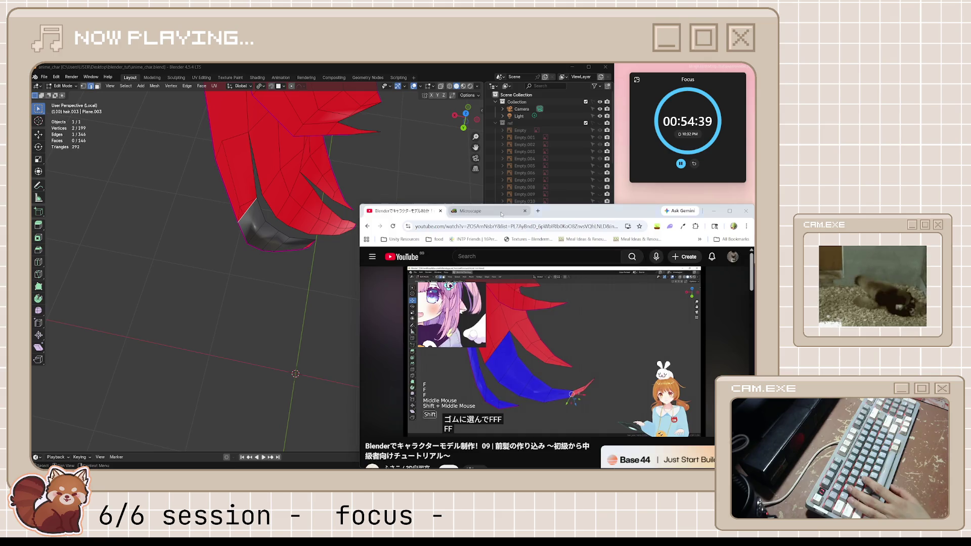
{"action": "left_click", "coordinate": [470, 211]}
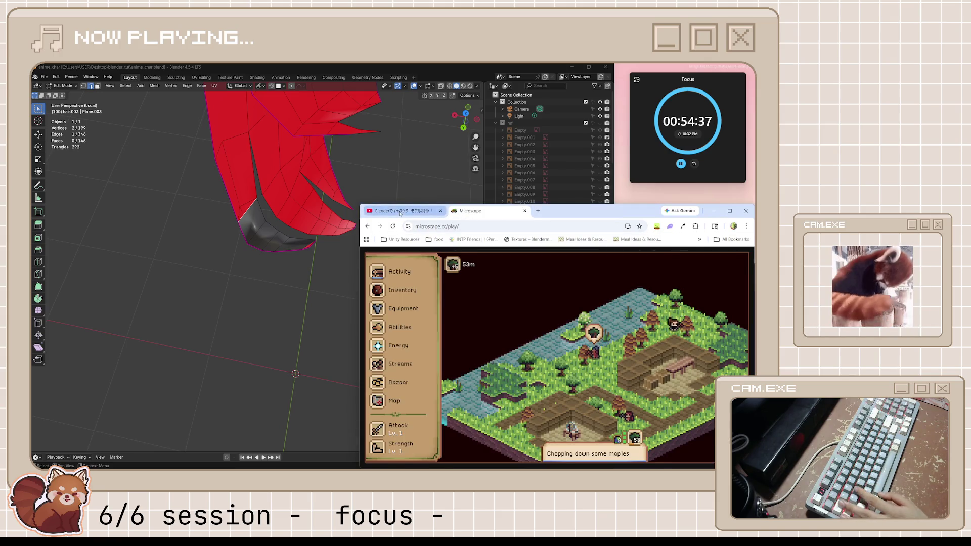
{"action": "key", "text": "ctrl+Tab"}
{"action": "key", "text": "space"}
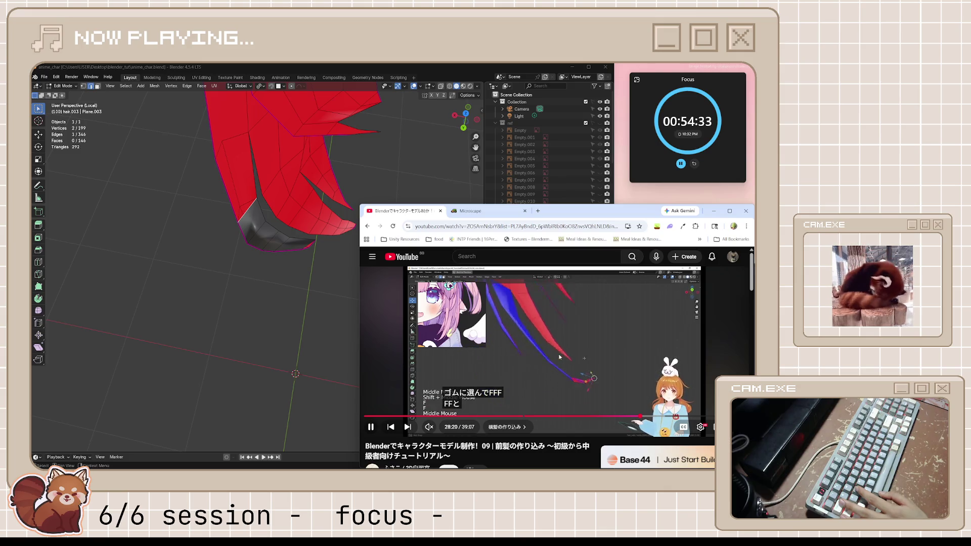
{"action": "mouse_move", "coordinate": [327, 228]}
{"action": "middle_mouse_down"}
{"action": "mouse_move", "coordinate": [363, 247]}
{"action": "mouse_move", "coordinate": [268, 265]}
{"action": "middle_mouse_up"}
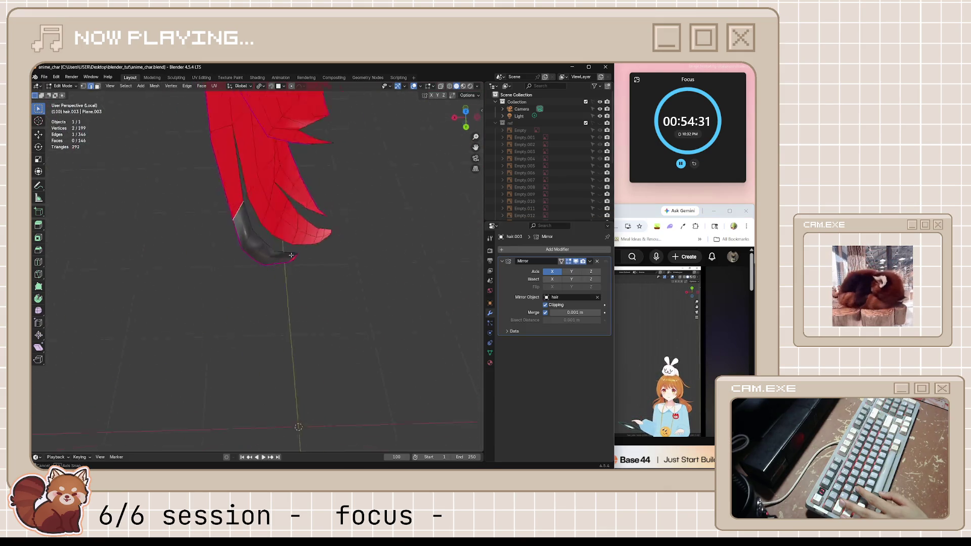
Step: Play the tutorial to around the 28-minute mark, pause it, and refocus on the hair mesh
{"action": "key", "text": "alt+Tab"}
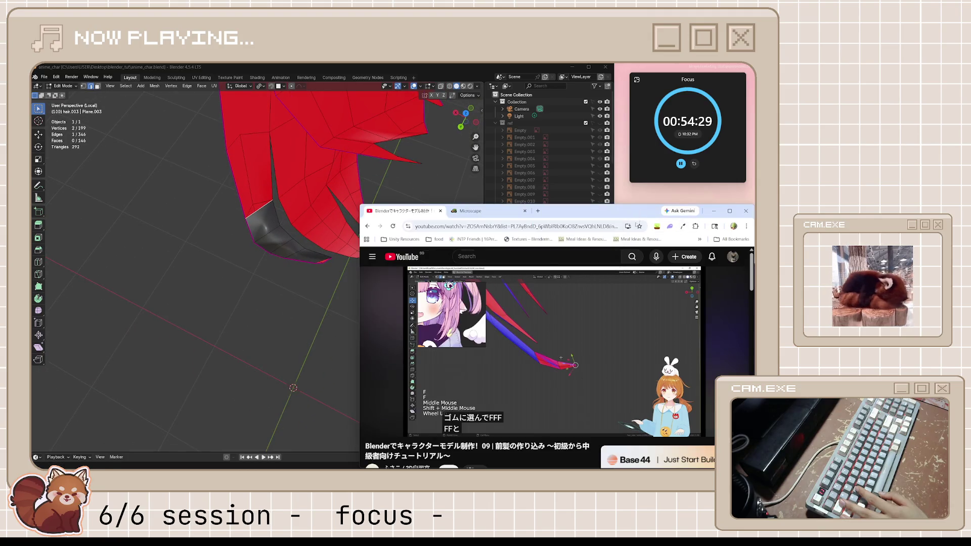
{"action": "left_click", "coordinate": [576, 364]}
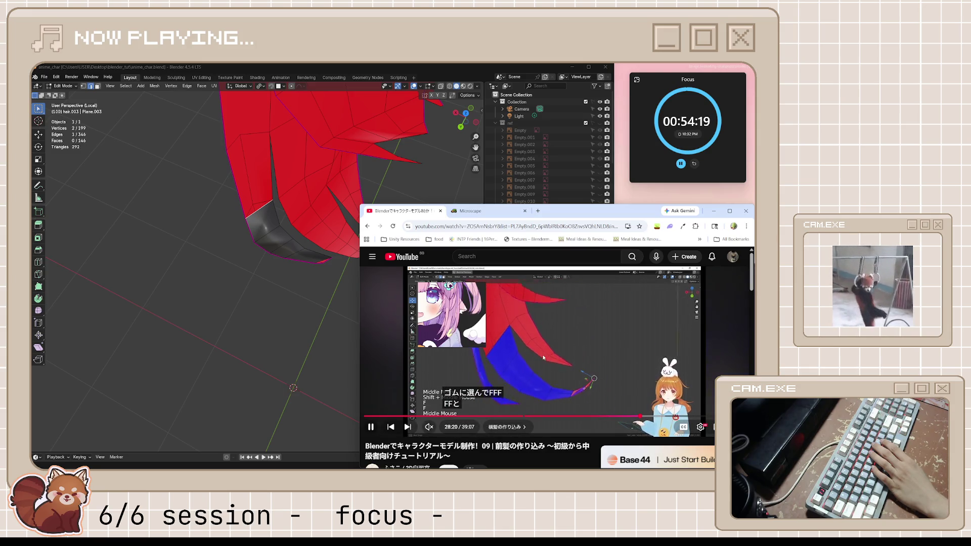
{"action": "left_click", "coordinate": [544, 357]}
{"action": "mouse_move", "coordinate": [327, 273]}
{"action": "middle_mouse_down"}
{"action": "mouse_move", "coordinate": [279, 243]}
{"action": "mouse_move", "coordinate": [275, 218]}
{"action": "middle_mouse_up"}
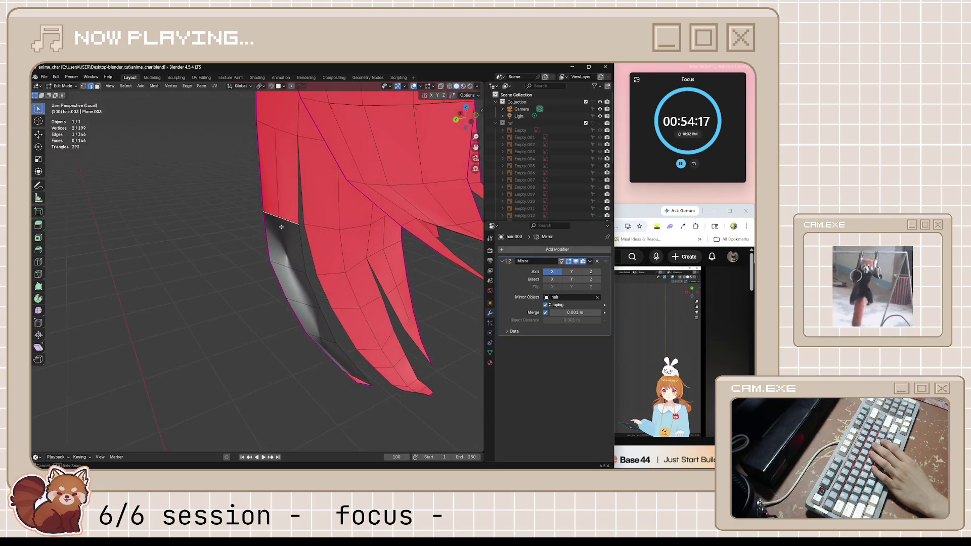
Step: Fill the gap above the grey strip with a face and vertex-slide the tip vertex along its edge
{"action": "key", "text": "f"}
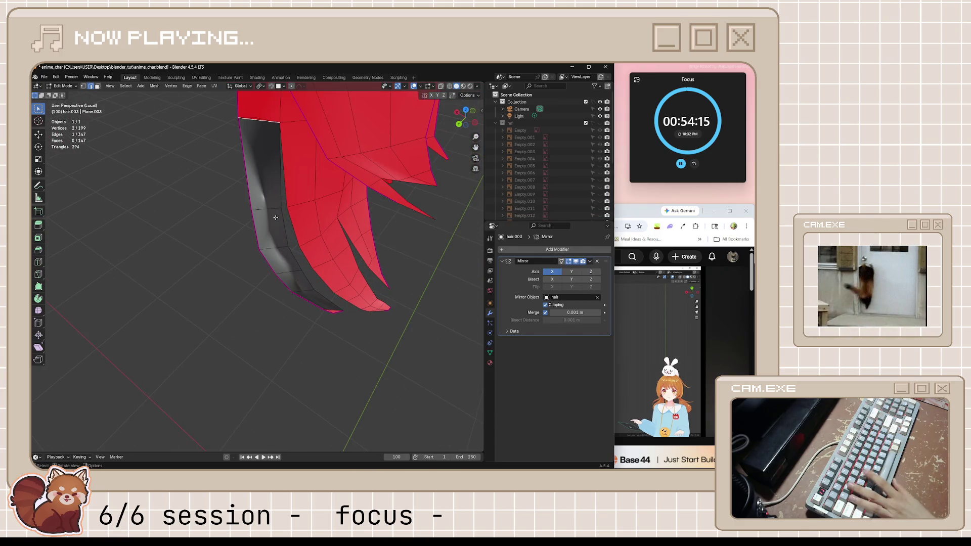
{"action": "scroll", "coordinate": [330, 216], "scroll_direction": "up", "scroll_amount": 2}
{"action": "mouse_move", "coordinate": [331, 216]}
{"action": "middle_mouse_down"}
{"action": "mouse_move", "coordinate": [245, 307]}
{"action": "mouse_move", "coordinate": [327, 227]}
{"action": "middle_mouse_up"}
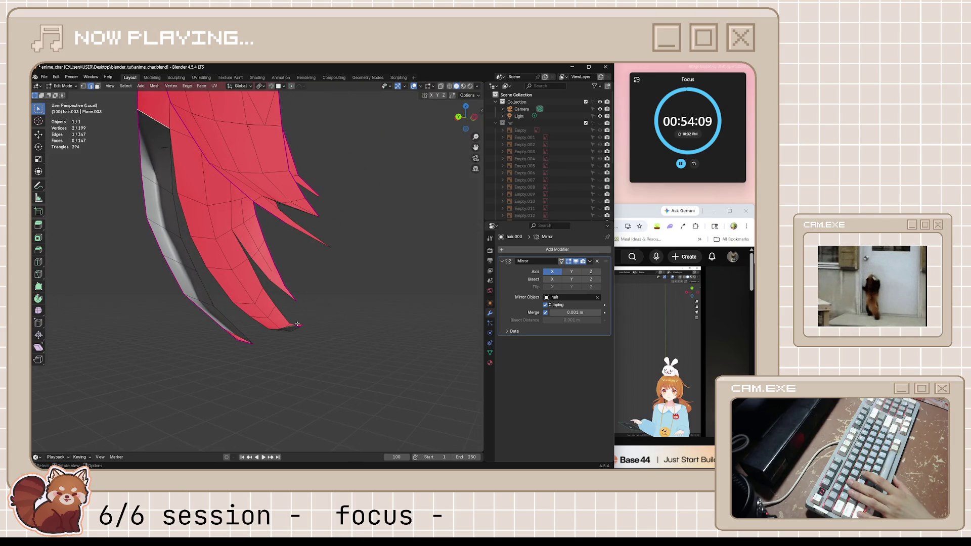
{"action": "middle_click_drag", "start_coordinate": [297, 324], "coordinate": [266, 338]}
{"action": "key", "text": "g"}
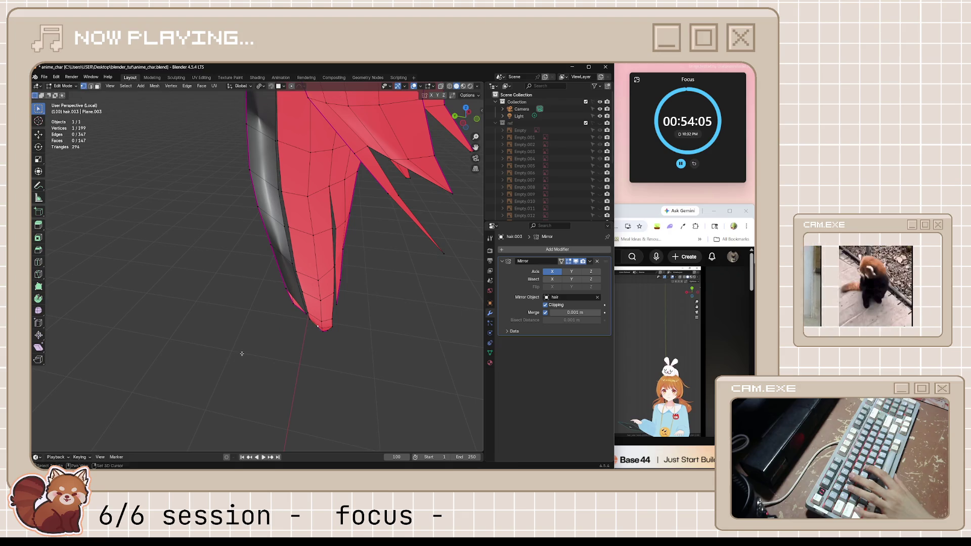
{"action": "key", "text": "g"}
{"action": "left_click", "coordinate": [253, 367]}
{"action": "left_click", "coordinate": [232, 345]}
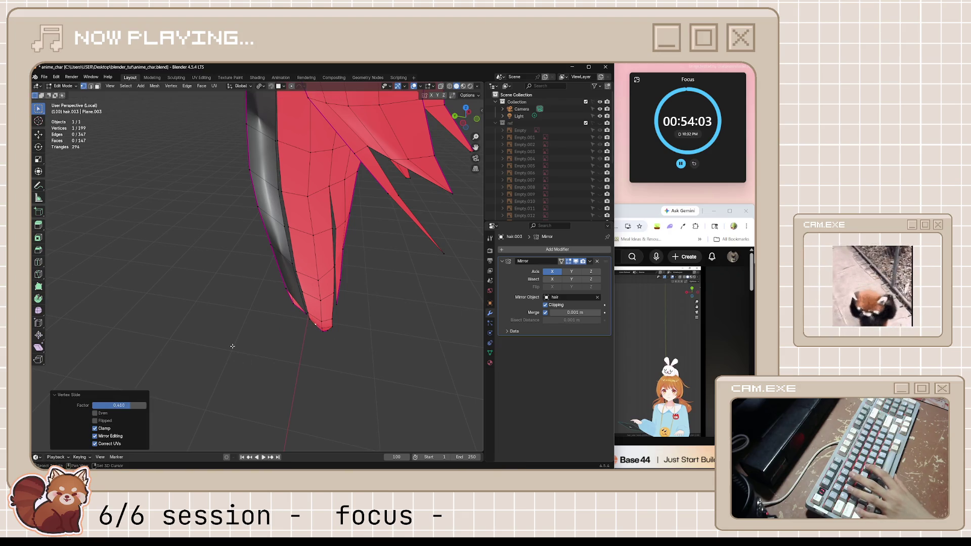
Step: Fill faces upward from the hair tip between two selected vertices, then bring the tutorial forward
{"action": "middle_click_drag", "start_coordinate": [232, 344], "coordinate": [282, 358]}
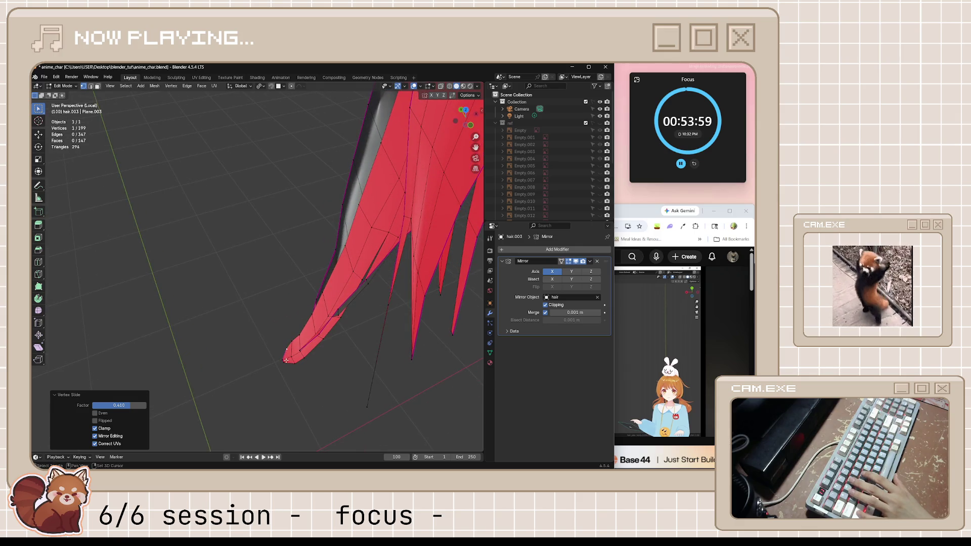
{"action": "left_click", "coordinate": [285, 360], "text": "shift"}
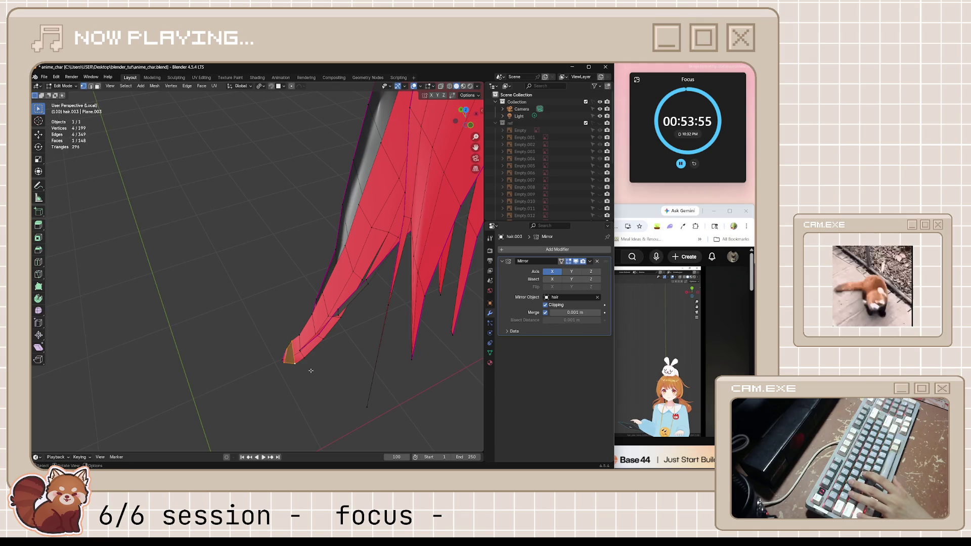
{"action": "middle_click_drag", "start_coordinate": [311, 370], "coordinate": [326, 356]}
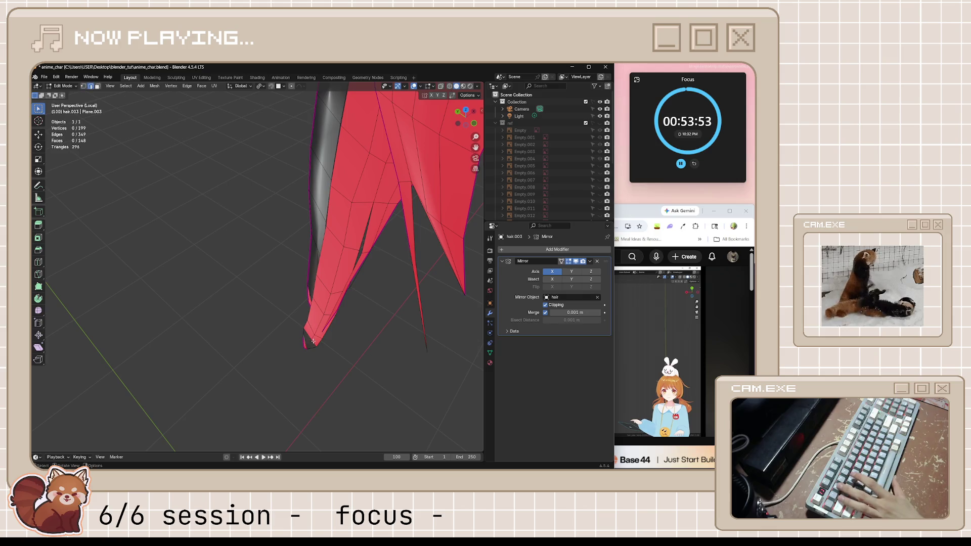
{"action": "key", "text": "f"}
{"action": "key", "text": "f"}
{"action": "key", "text": "f"}
{"action": "key", "text": "f"}
{"action": "key", "text": "f"}
{"action": "key", "text": "f"}
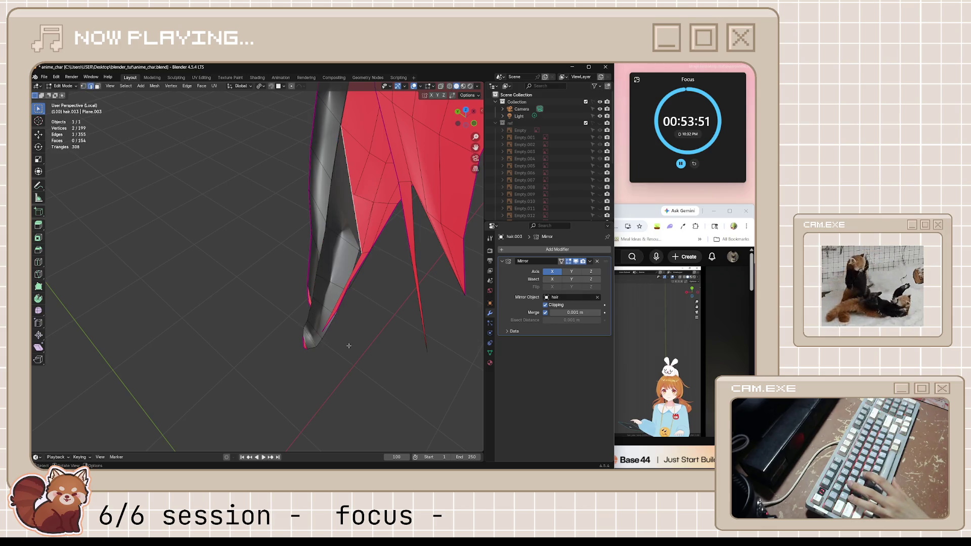
{"action": "mouse_move", "coordinate": [348, 346]}
{"action": "middle_mouse_down"}
{"action": "mouse_move", "coordinate": [385, 307]}
{"action": "mouse_move", "coordinate": [308, 331]}
{"action": "middle_mouse_up"}
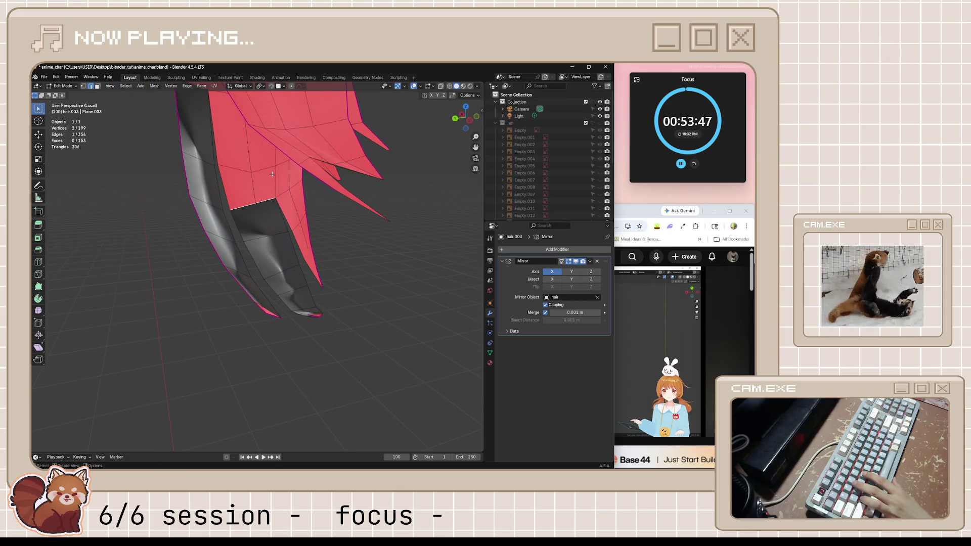
{"action": "left_click", "coordinate": [655, 212]}
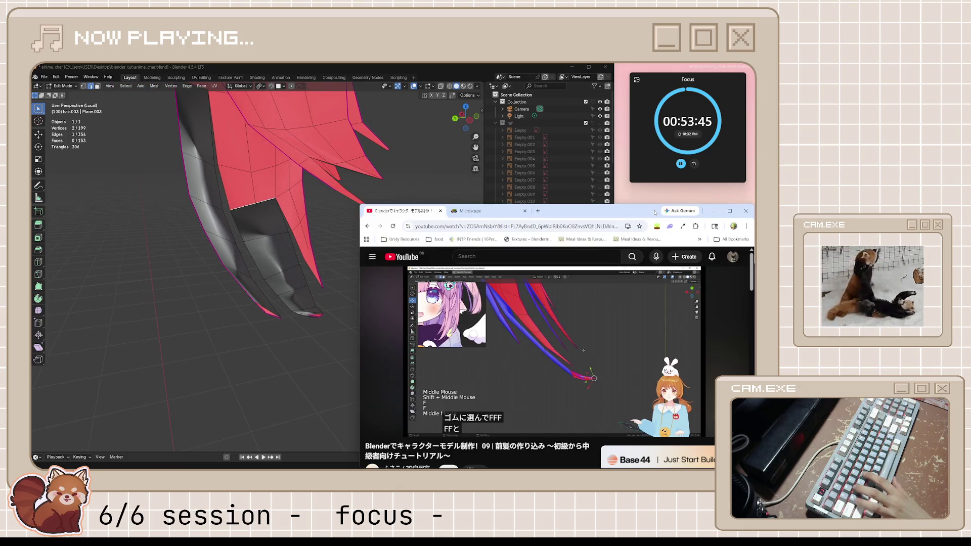
Step: Play the tutorial on to 29:01, pause it, and bring Blender back in front
{"action": "left_click", "coordinate": [575, 349]}
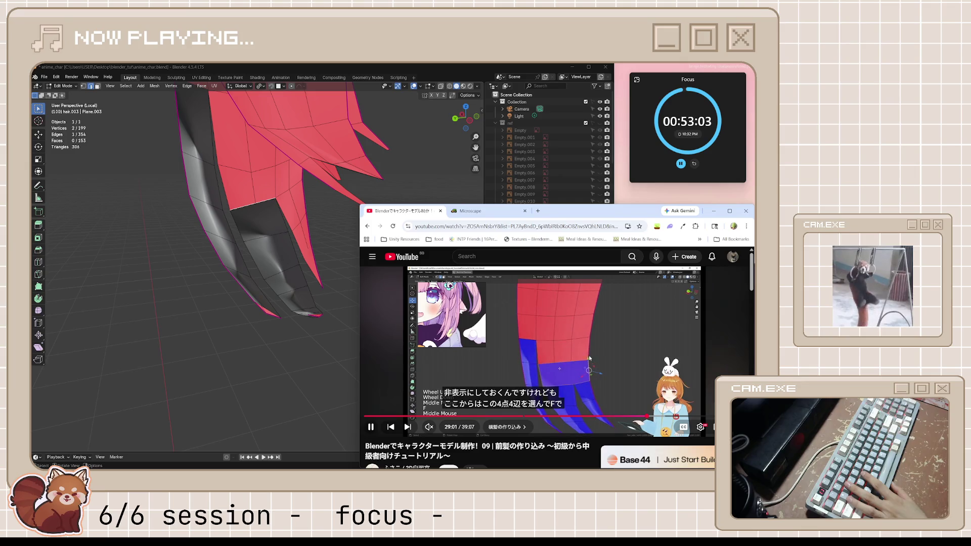
{"action": "key", "text": "k"}
{"action": "left_click", "coordinate": [337, 69]}
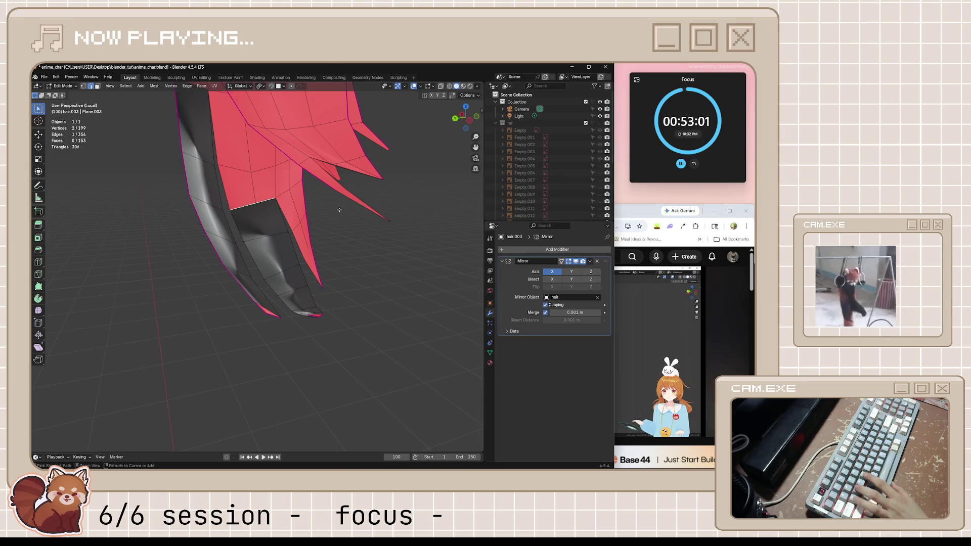
Step: Save anime_char.blend and vertex-slide the strand's tip vertex along its edge
{"action": "key", "text": "ctrl+s"}
{"action": "mouse_move", "coordinate": [337, 210]}
{"action": "middle_mouse_down"}
{"action": "mouse_move", "coordinate": [335, 290]}
{"action": "mouse_move", "coordinate": [265, 288]}
{"action": "mouse_move", "coordinate": [237, 265]}
{"action": "mouse_move", "coordinate": [351, 297]}
{"action": "mouse_move", "coordinate": [413, 287]}
{"action": "mouse_move", "coordinate": [237, 275]}
{"action": "mouse_move", "coordinate": [243, 282]}
{"action": "middle_mouse_up"}
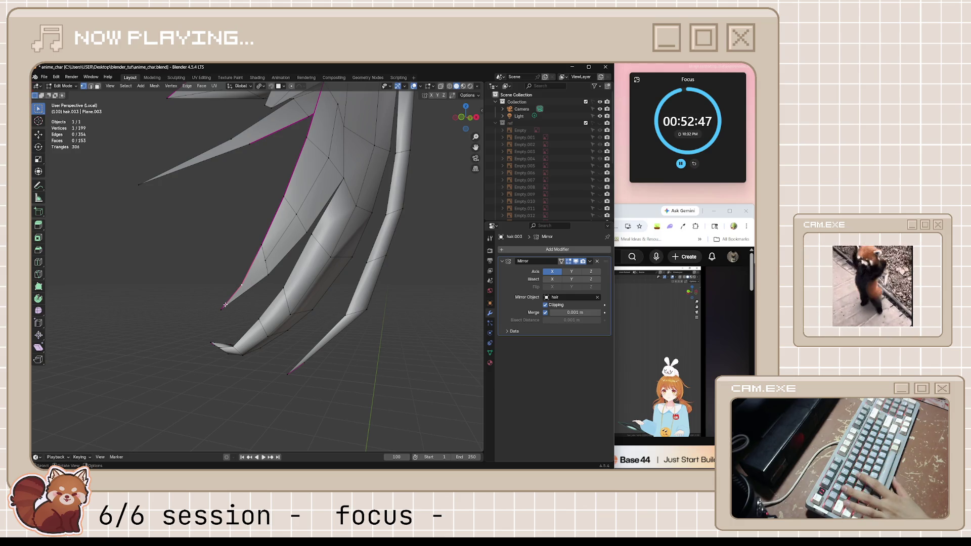
{"action": "key", "text": "shift+v"}
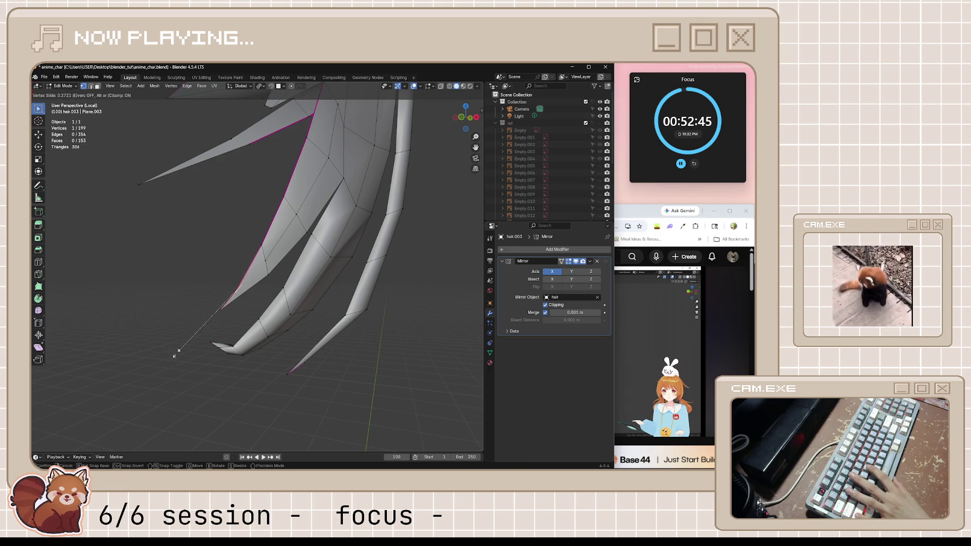
{"action": "left_click", "coordinate": [168, 365]}
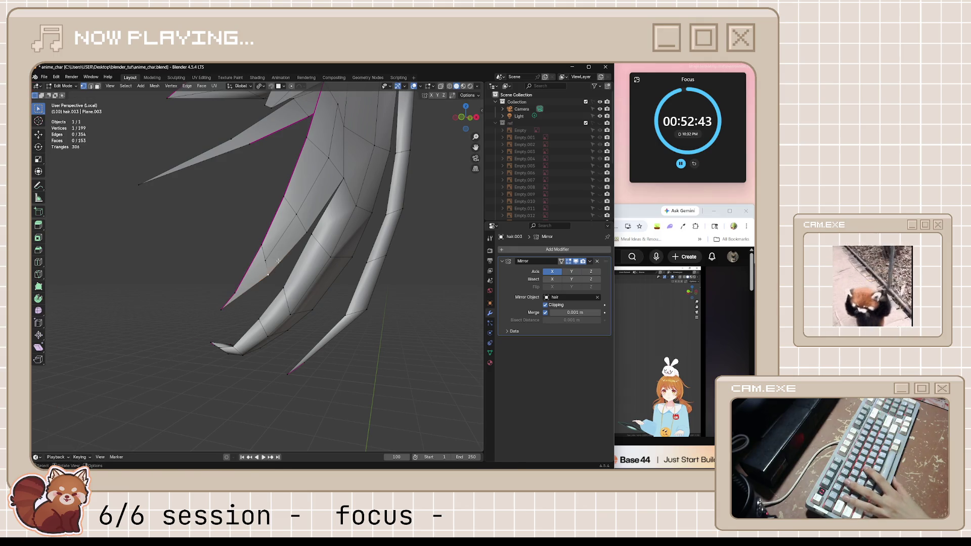
{"action": "mouse_move", "coordinate": [168, 365]}
{"action": "middle_mouse_down"}
{"action": "mouse_move", "coordinate": [316, 268]}
{"action": "mouse_move", "coordinate": [271, 271]}
{"action": "middle_mouse_up"}
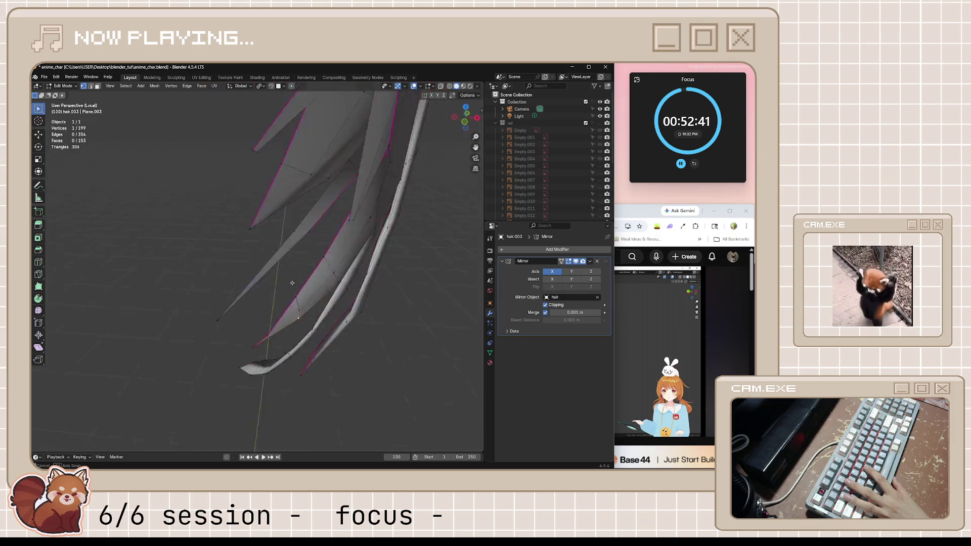
{"action": "middle_click_drag", "start_coordinate": [272, 271], "coordinate": [251, 267]}
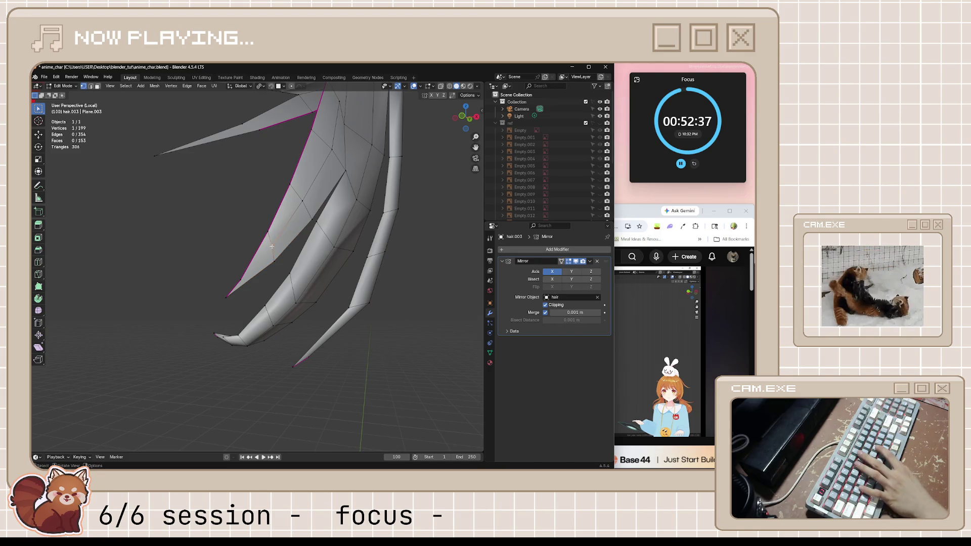
Step: Knife-cut a new edge across the strand and move the tip vertex to a new position
{"action": "key", "text": "k"}
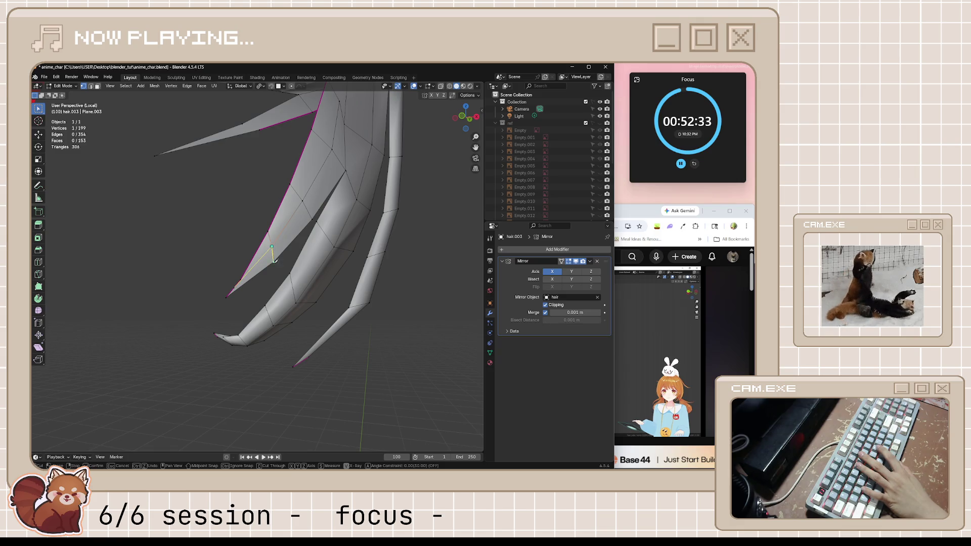
{"action": "left_click", "coordinate": [276, 289]}
{"action": "key", "text": "Return"}
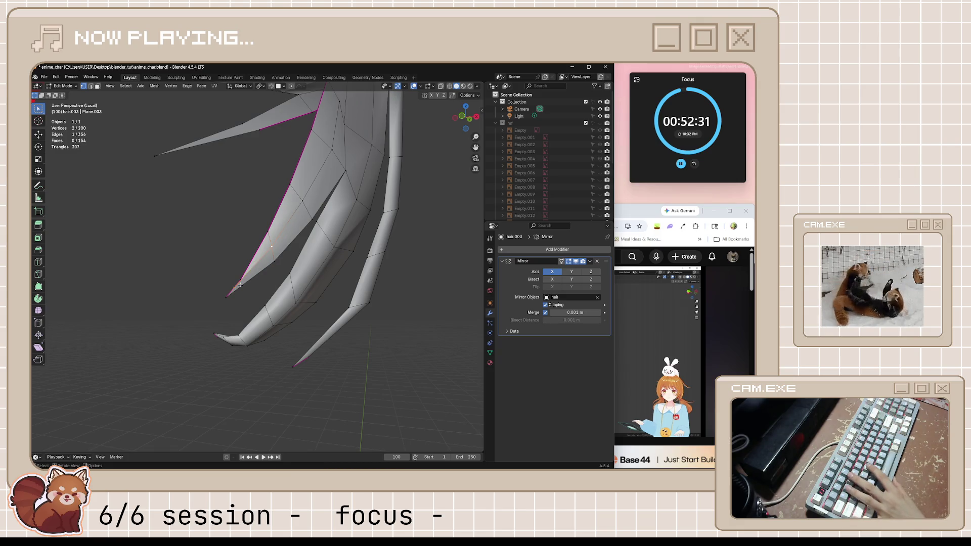
{"action": "key", "text": "g"}
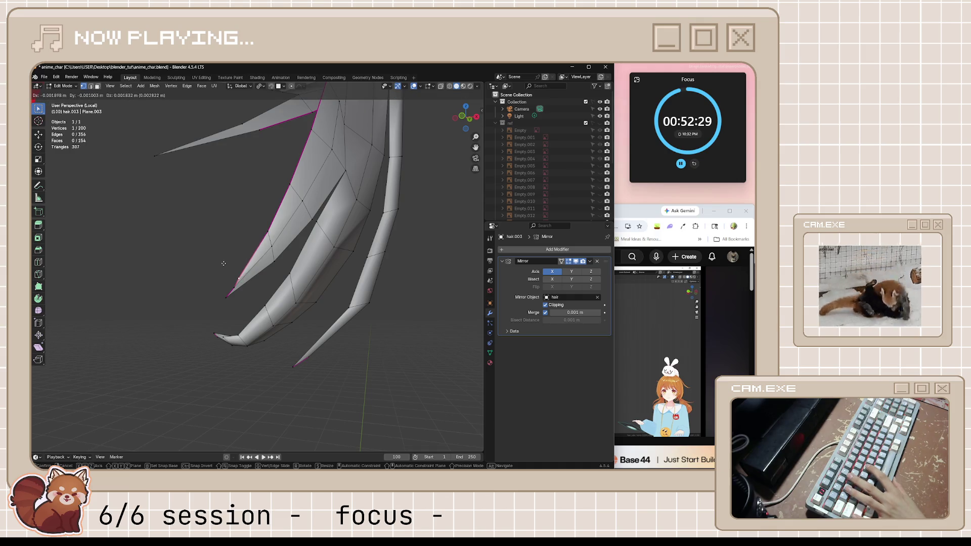
{"action": "left_click", "coordinate": [287, 189]}
{"action": "middle_click_drag", "start_coordinate": [265, 263], "coordinate": [274, 267]}
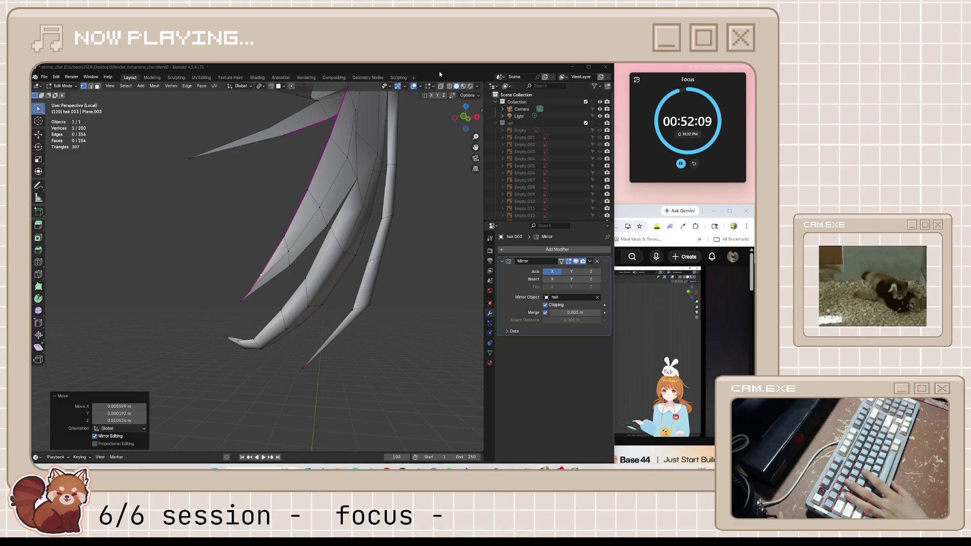
{"action": "mouse_move", "coordinate": [409, 250]}
{"action": "middle_mouse_down"}
{"action": "mouse_move", "coordinate": [452, 272]}
{"action": "mouse_move", "coordinate": [369, 281]}
{"action": "mouse_move", "coordinate": [418, 295]}
{"action": "mouse_move", "coordinate": [397, 284]}
{"action": "mouse_move", "coordinate": [323, 293]}
{"action": "mouse_move", "coordinate": [286, 237]}
{"action": "mouse_move", "coordinate": [277, 203]}
{"action": "middle_mouse_up"}
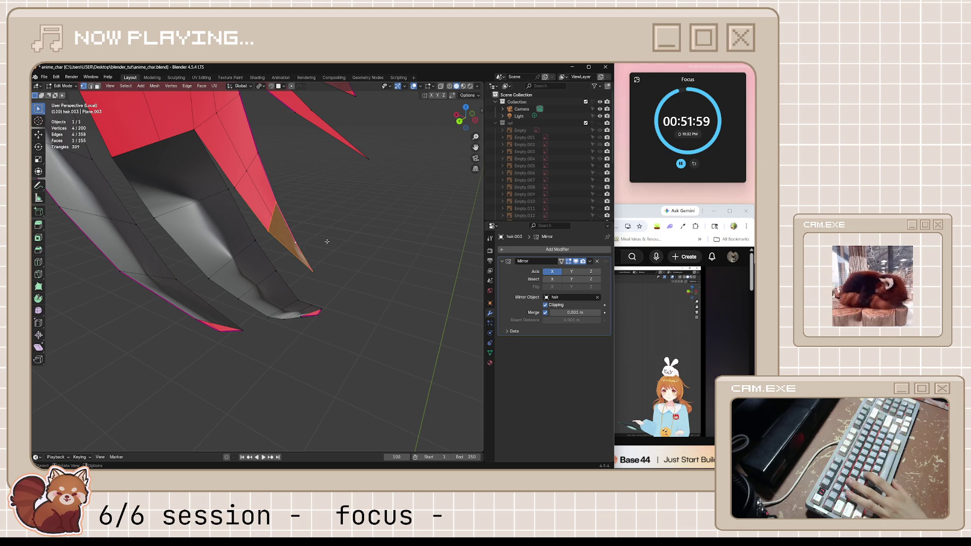
Step: Fill the gap between the selected vertices with faces and save the blend file
{"action": "key", "text": "f"}
{"action": "key", "text": "f"}
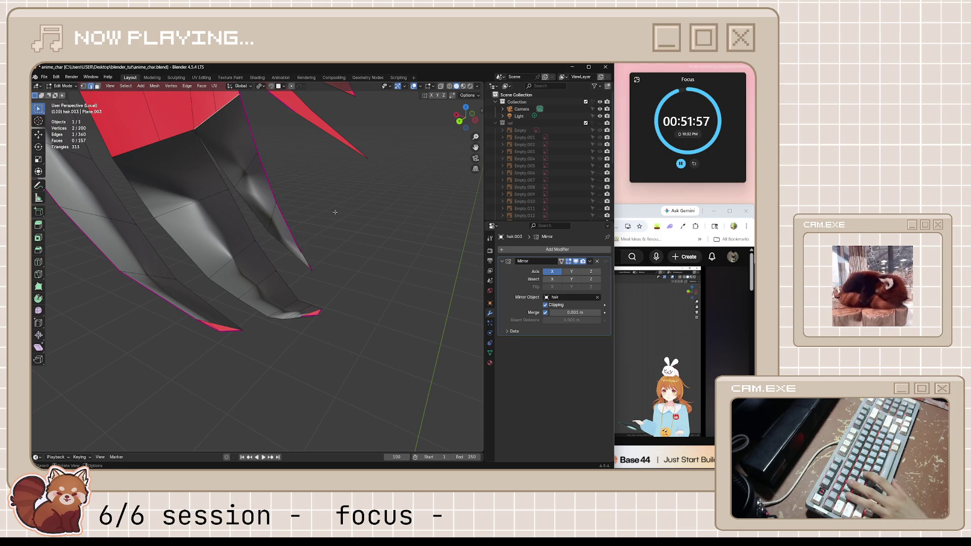
{"action": "mouse_move", "coordinate": [272, 215]}
{"action": "middle_mouse_down"}
{"action": "mouse_move", "coordinate": [314, 215]}
{"action": "mouse_move", "coordinate": [380, 242]}
{"action": "mouse_move", "coordinate": [390, 260]}
{"action": "mouse_move", "coordinate": [318, 260]}
{"action": "mouse_move", "coordinate": [284, 175]}
{"action": "mouse_move", "coordinate": [383, 176]}
{"action": "mouse_move", "coordinate": [386, 202]}
{"action": "mouse_move", "coordinate": [372, 224]}
{"action": "mouse_move", "coordinate": [321, 237]}
{"action": "mouse_move", "coordinate": [251, 208]}
{"action": "middle_mouse_up"}
{"action": "key", "text": "ctrl+s"}
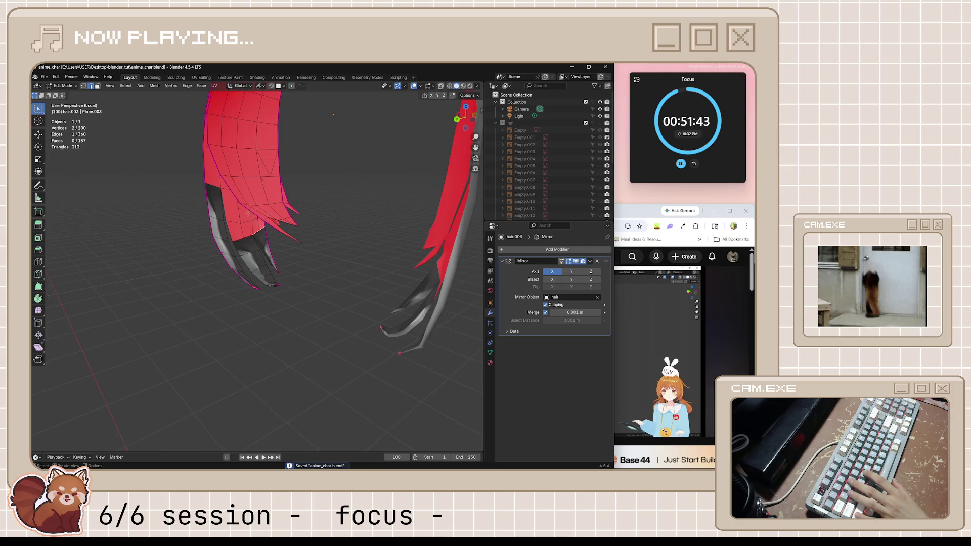
Step: Select one linked hair piece, hide it, and begin a vertex slide on the remaining bangs
{"action": "key", "text": "l"}
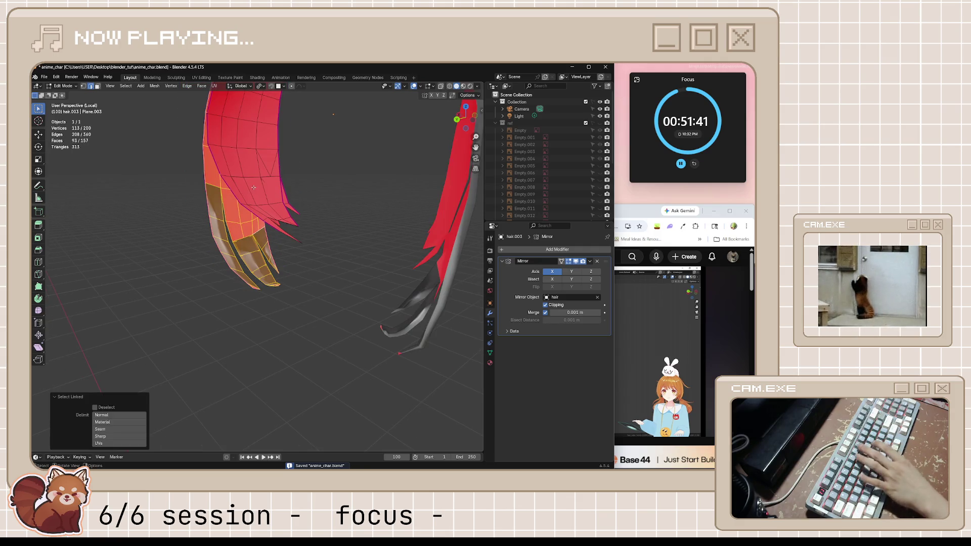
{"action": "key", "text": "l"}
{"action": "key", "text": "alt+a"}
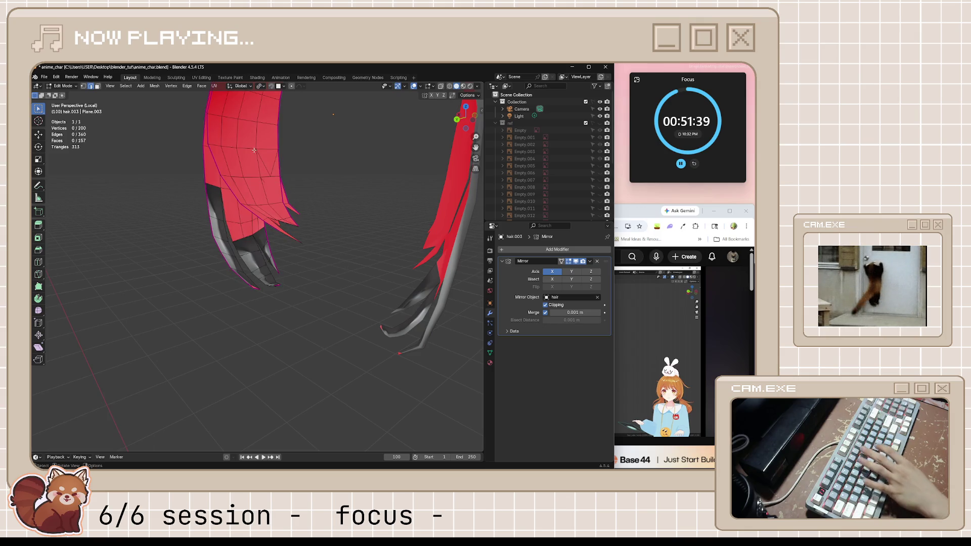
{"action": "key", "text": "l"}
{"action": "key", "text": "h"}
{"action": "scroll", "coordinate": [287, 184], "scroll_direction": "up", "scroll_amount": 3}
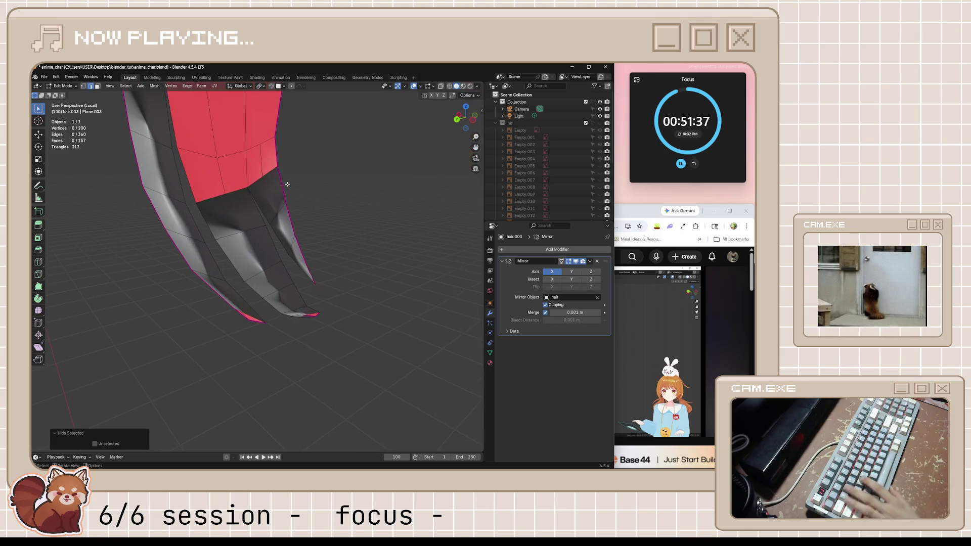
{"action": "scroll", "coordinate": [288, 184], "scroll_direction": "up", "scroll_amount": 1}
{"action": "scroll", "coordinate": [224, 241], "scroll_direction": "up", "scroll_amount": 1}
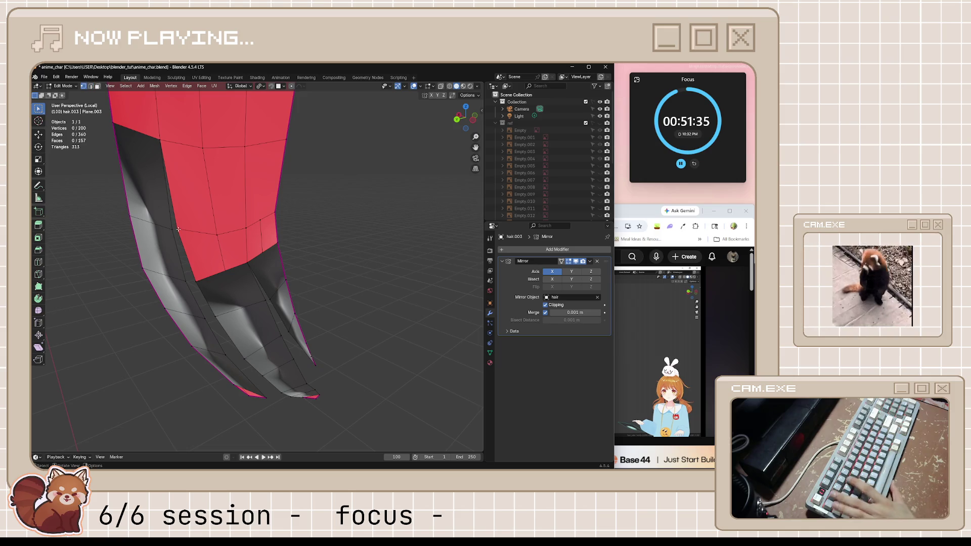
{"action": "key", "text": "shift+v"}
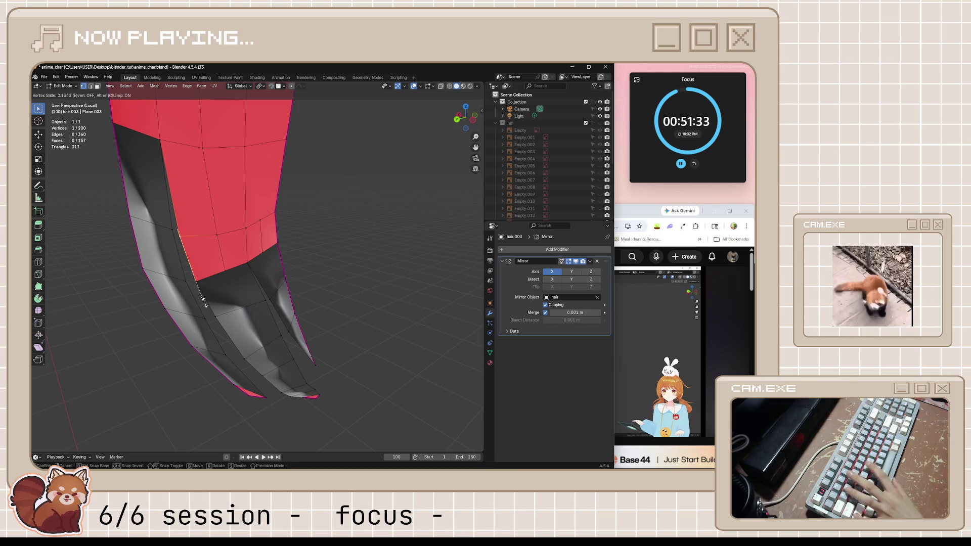
Step: Finish the vertex slide and move vertices around the gap below the red faces into place
{"action": "left_click", "coordinate": [204, 303]}
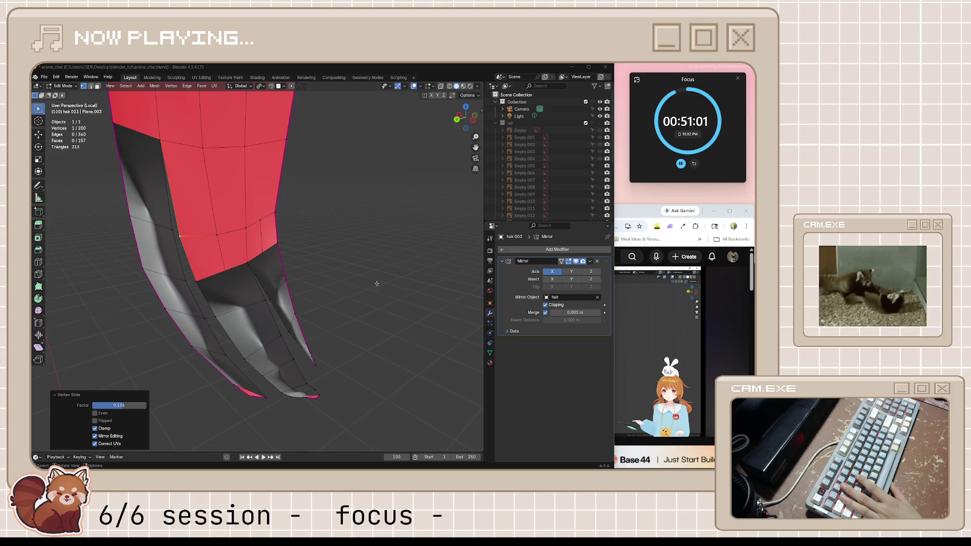
{"action": "middle_click_drag", "start_coordinate": [377, 284], "coordinate": [304, 234]}
{"action": "middle_click_drag", "start_coordinate": [254, 260], "coordinate": [248, 266]}
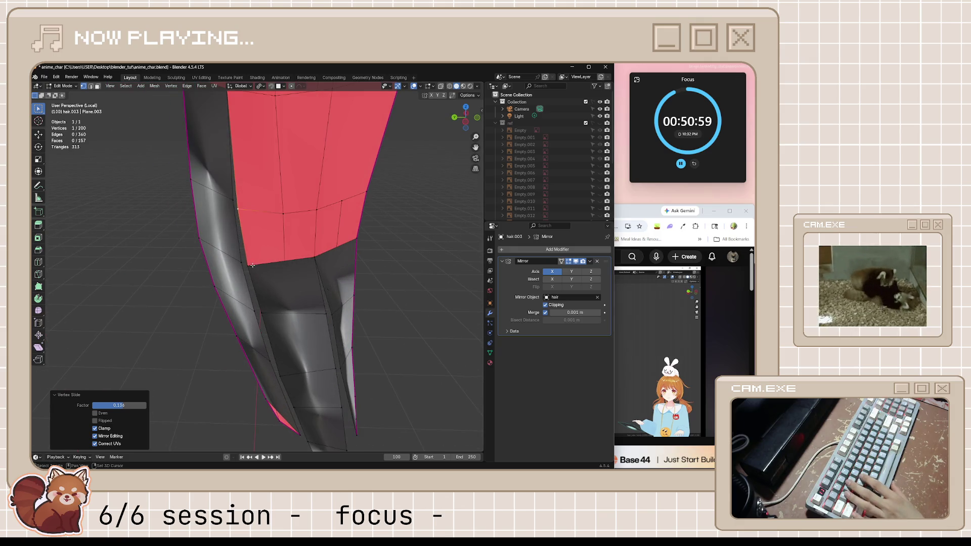
{"action": "left_click", "coordinate": [248, 265], "text": "shift"}
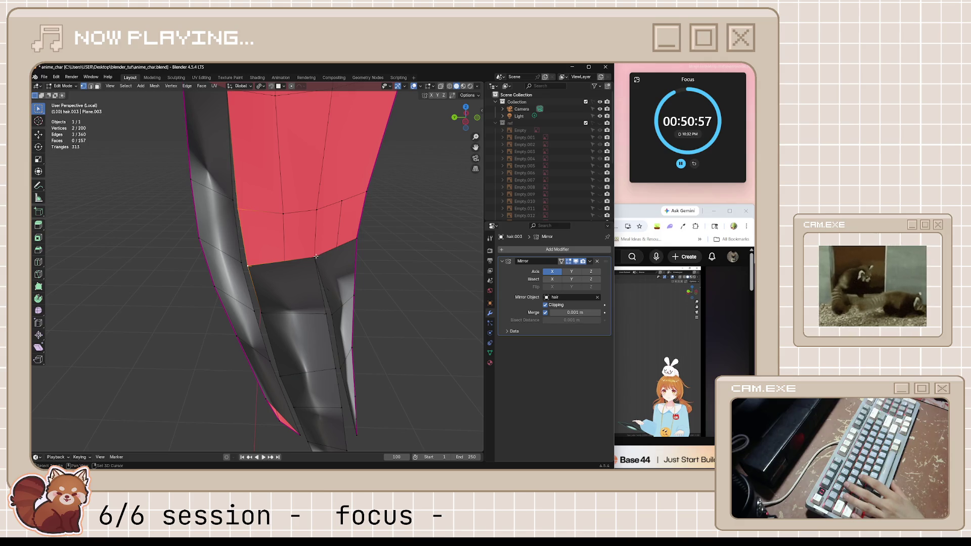
{"action": "scroll", "coordinate": [349, 241], "scroll_direction": "up", "scroll_amount": 5}
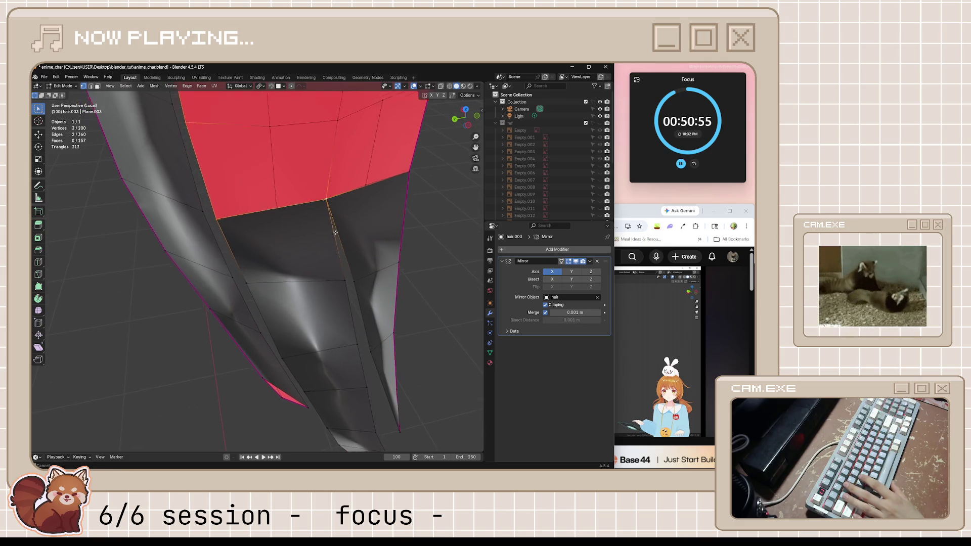
{"action": "scroll", "coordinate": [351, 230], "scroll_direction": "up", "scroll_amount": 2}
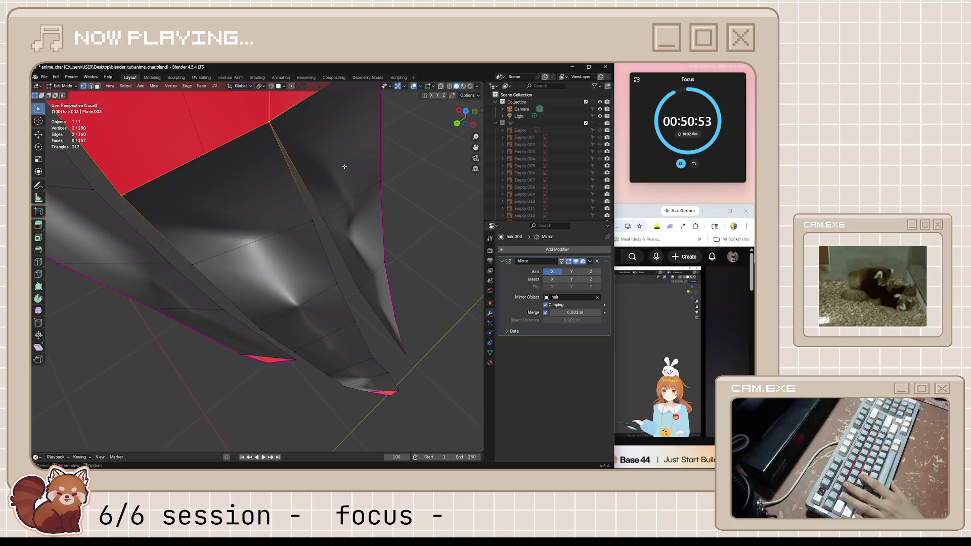
{"action": "mouse_move", "coordinate": [351, 230]}
{"action": "middle_mouse_down"}
{"action": "mouse_move", "coordinate": [313, 135]}
{"action": "mouse_move", "coordinate": [334, 197]}
{"action": "middle_mouse_up"}
{"action": "key", "text": "g"}
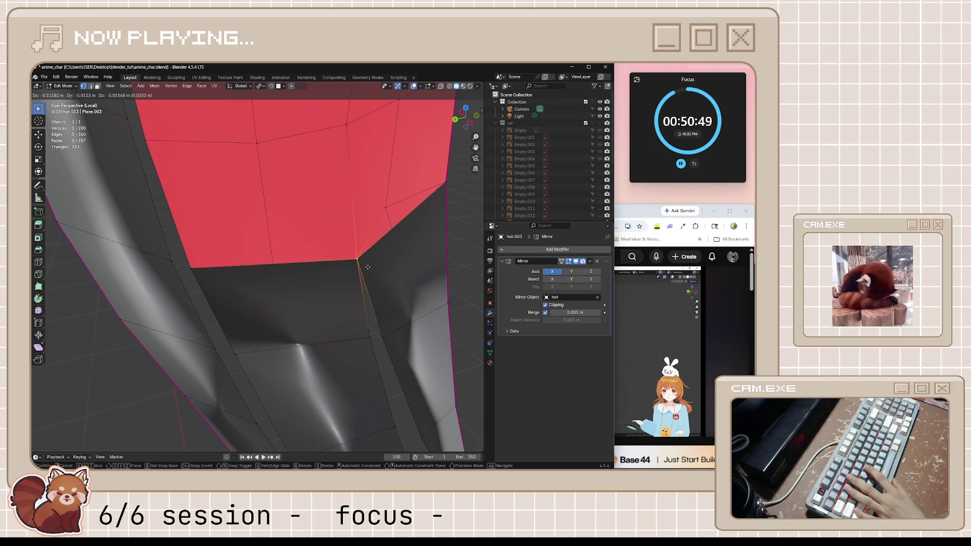
{"action": "left_click", "coordinate": [341, 249]}
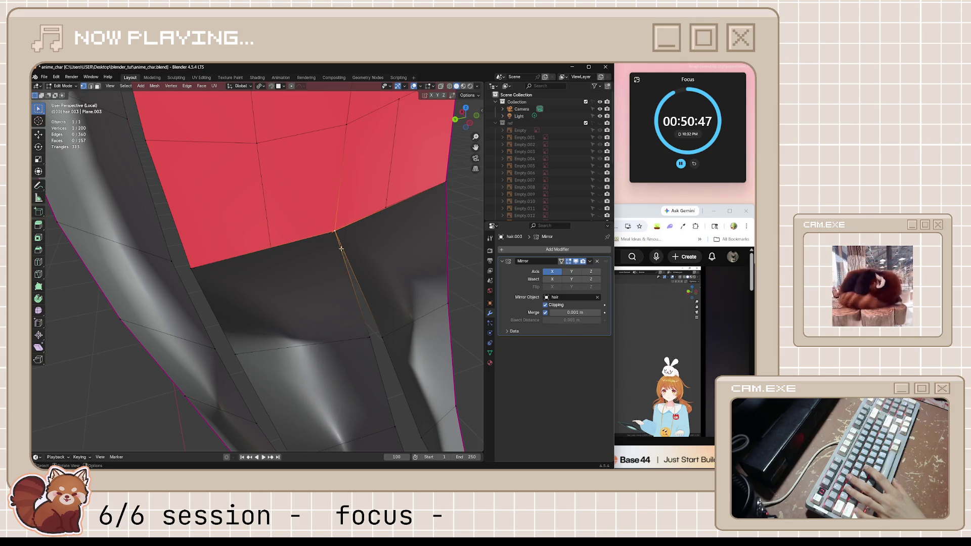
{"action": "middle_click_drag", "start_coordinate": [342, 249], "coordinate": [353, 271]}
{"action": "scroll", "coordinate": [354, 271], "scroll_direction": "up", "scroll_amount": 3}
{"action": "key", "text": "g"}
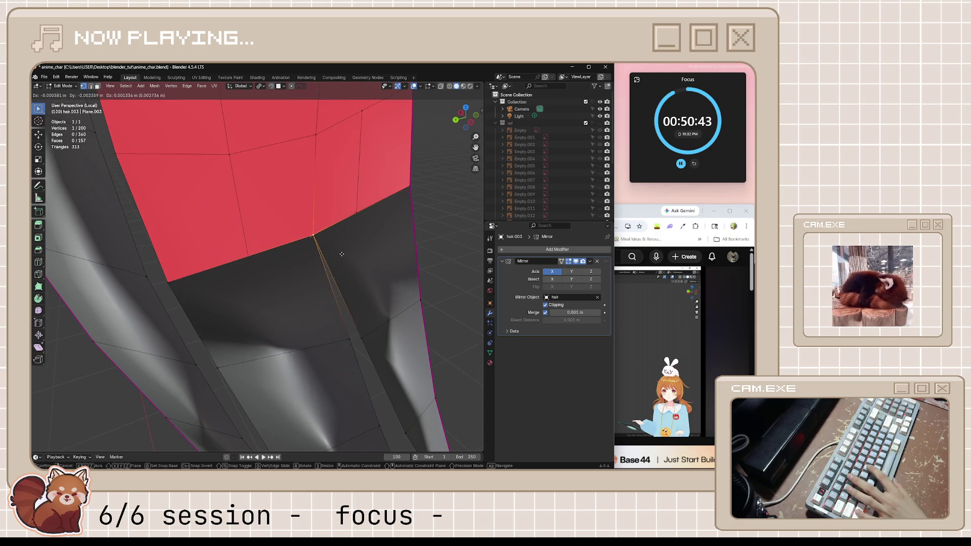
{"action": "left_click", "coordinate": [322, 221]}
Step: Try filling a face between two gap vertices, then undo it
{"action": "left_click", "coordinate": [186, 143]}
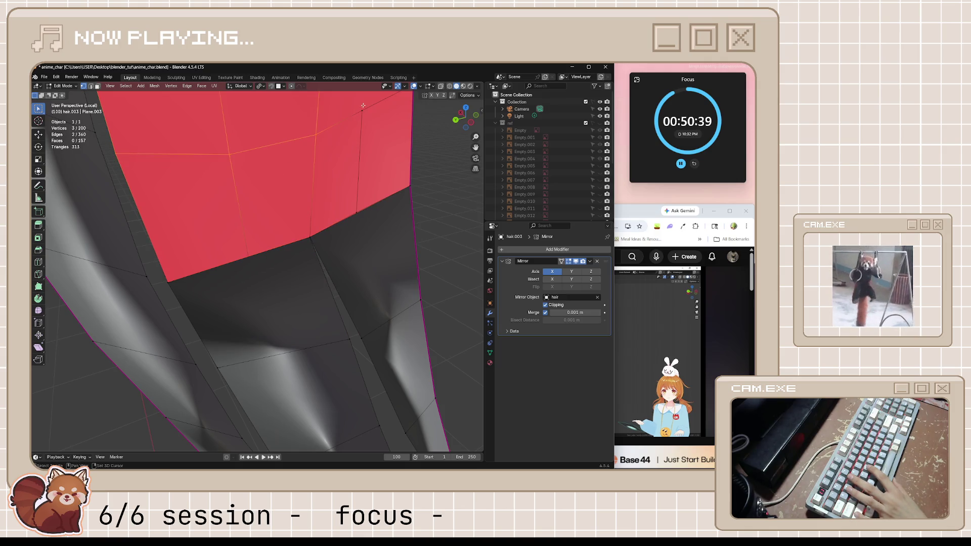
{"action": "middle_click_drag", "start_coordinate": [380, 130], "coordinate": [378, 115]}
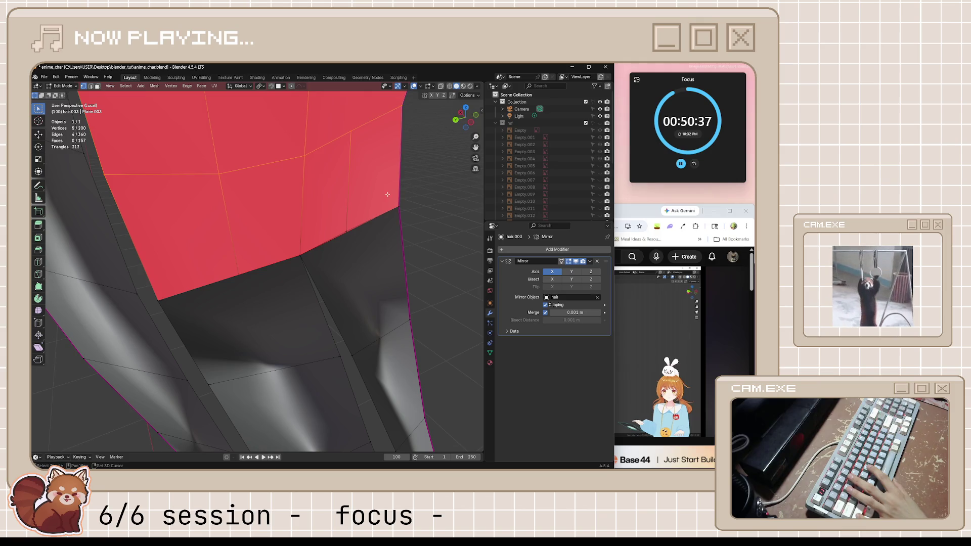
{"action": "left_click", "coordinate": [296, 253], "text": "shift"}
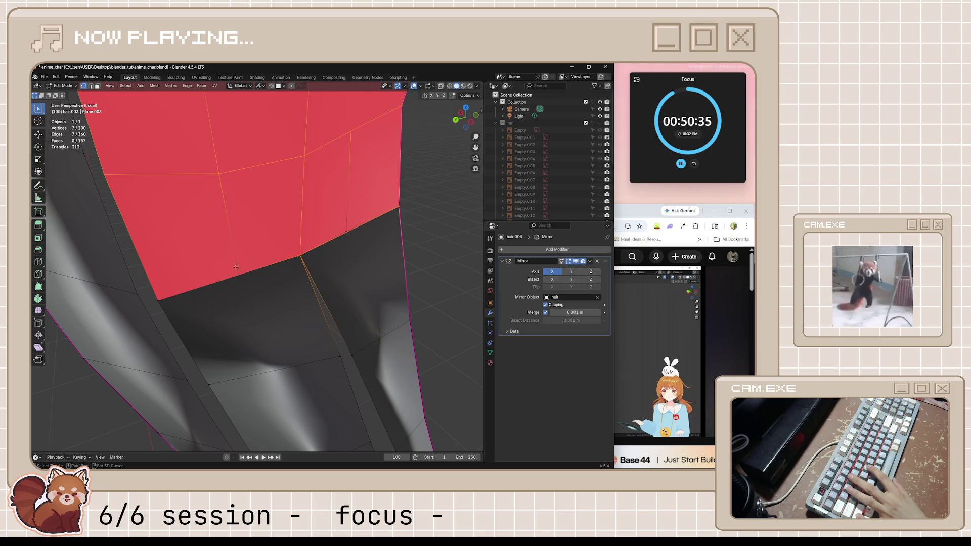
{"action": "left_click", "coordinate": [157, 299], "text": "shift"}
{"action": "key", "text": "f"}
{"action": "key", "text": "ctrl+z"}
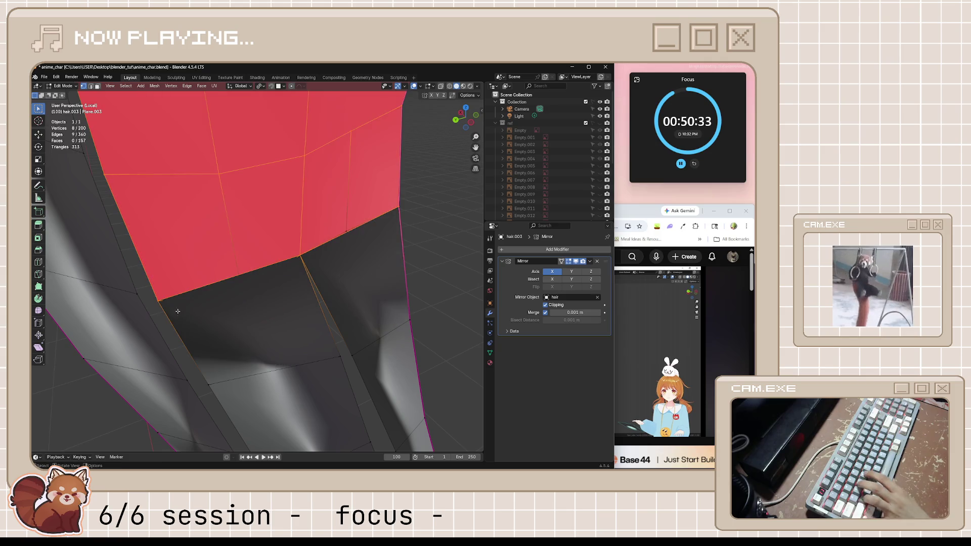
{"action": "middle_click_drag", "start_coordinate": [141, 193], "coordinate": [212, 185]}
{"action": "scroll", "coordinate": [211, 185], "scroll_direction": "down", "scroll_amount": 1}
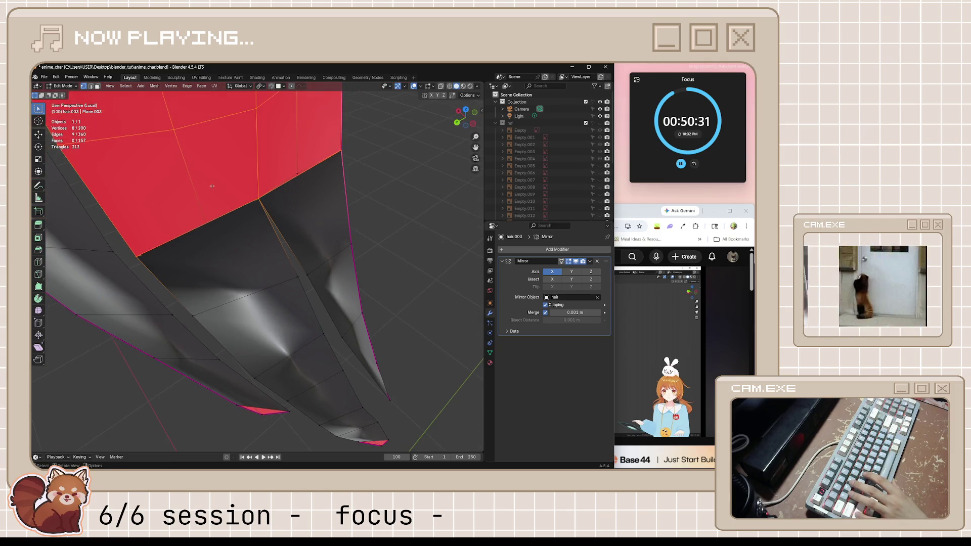
{"action": "scroll", "coordinate": [211, 185], "scroll_direction": "down", "scroll_amount": 1}
{"action": "scroll", "coordinate": [211, 185], "scroll_direction": "up", "scroll_amount": 1}
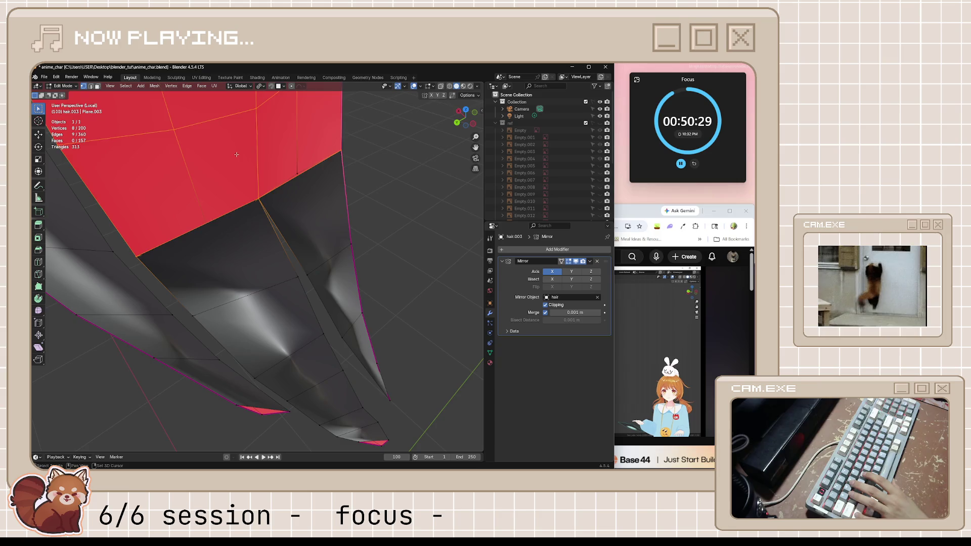
{"action": "middle_click_drag", "start_coordinate": [237, 154], "coordinate": [286, 149]}
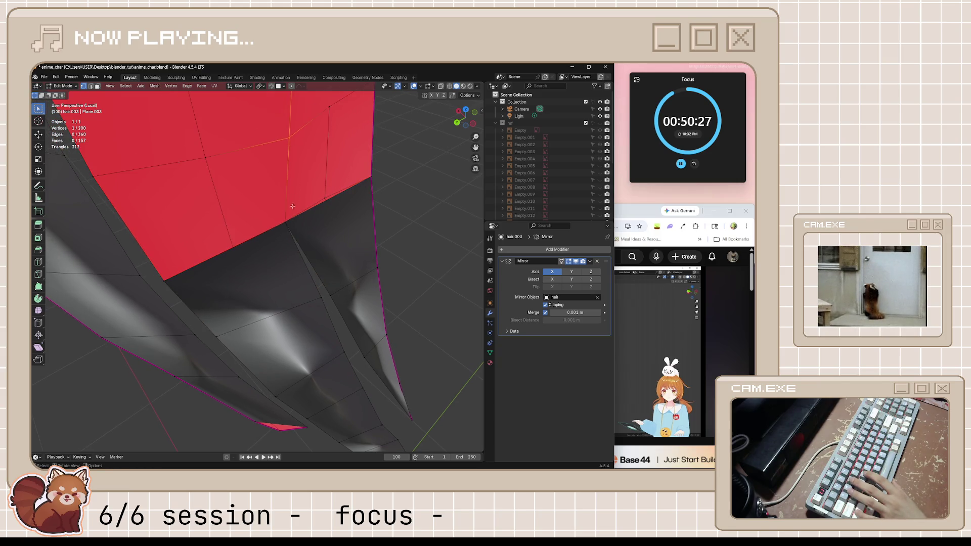
Step: Fill a face between four selected vertices across the strand gap
{"action": "left_click", "coordinate": [82, 174], "text": "shift"}
{"action": "key", "text": "f"}
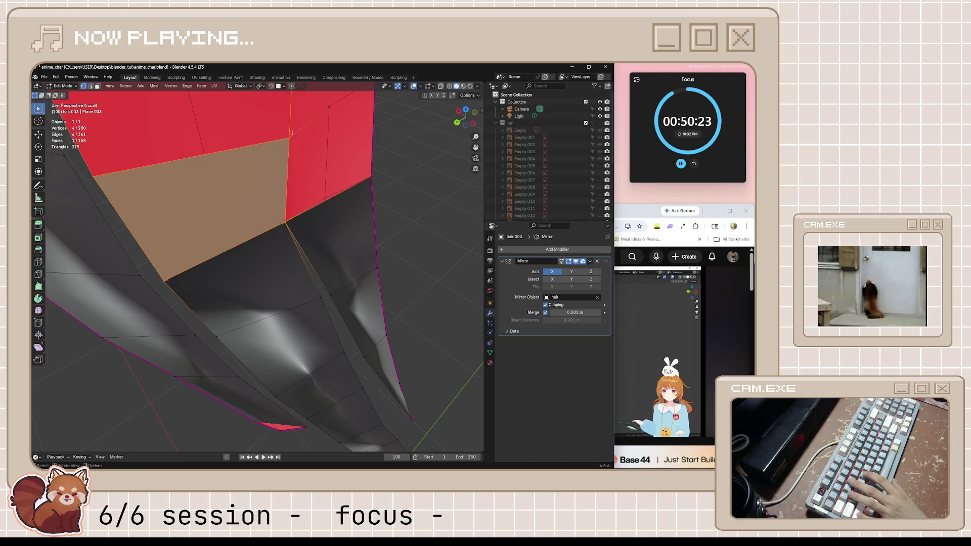
{"action": "middle_click_drag", "start_coordinate": [291, 133], "coordinate": [384, 110]}
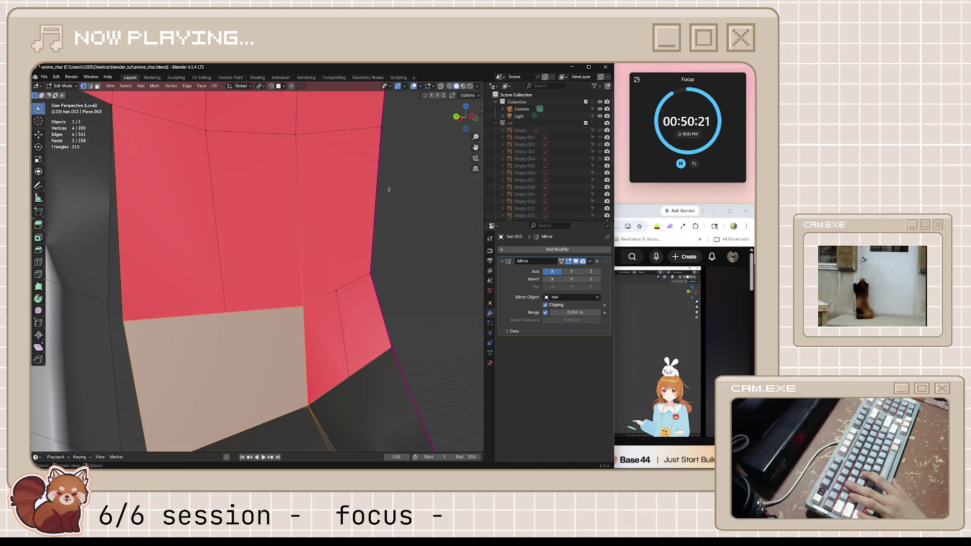
{"action": "middle_click_drag", "start_coordinate": [389, 188], "coordinate": [399, 284]}
{"action": "left_click", "coordinate": [399, 283]}
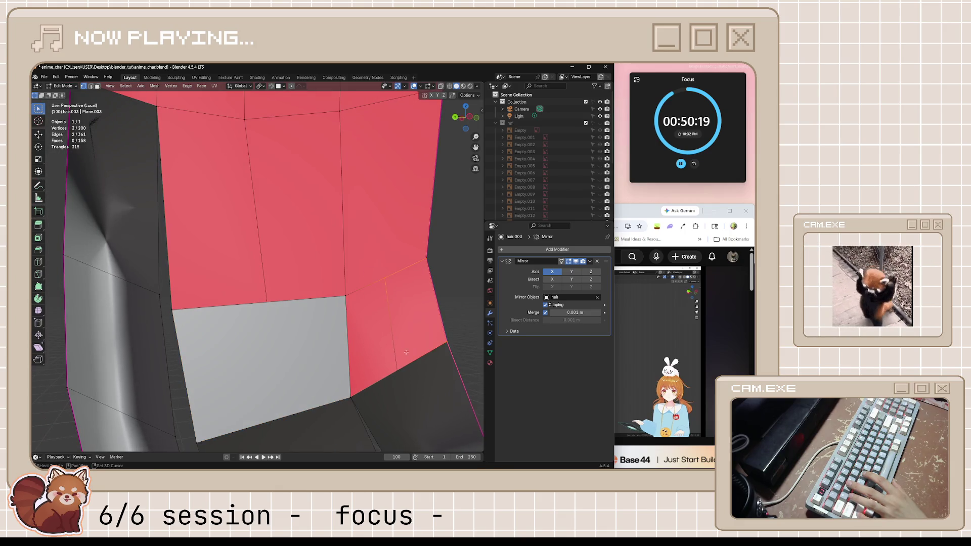
{"action": "key", "text": "alt+a"}
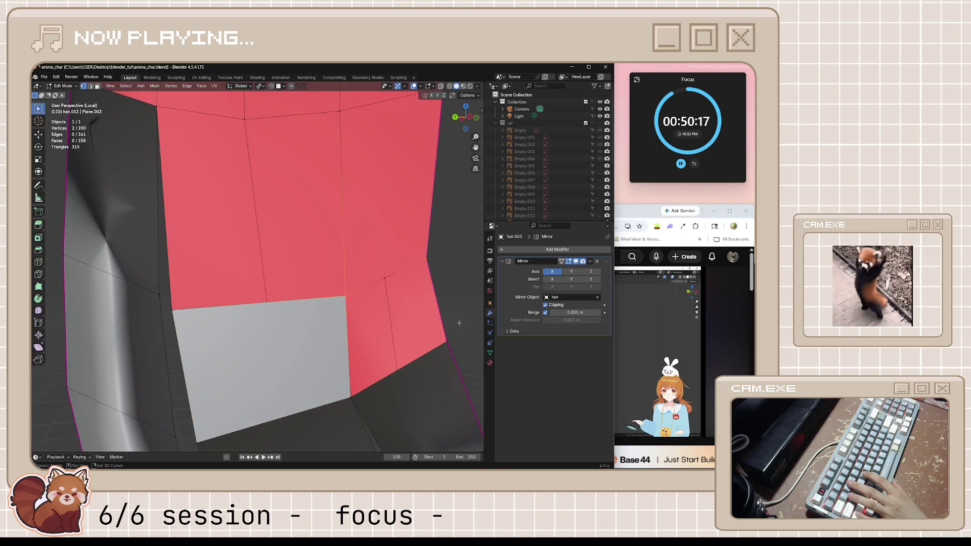
Step: Fill the remaining gap with a new face from its bordering edge, reaching 159 faces
{"action": "left_click", "coordinate": [361, 414], "text": "shift"}
{"action": "key", "text": "f"}
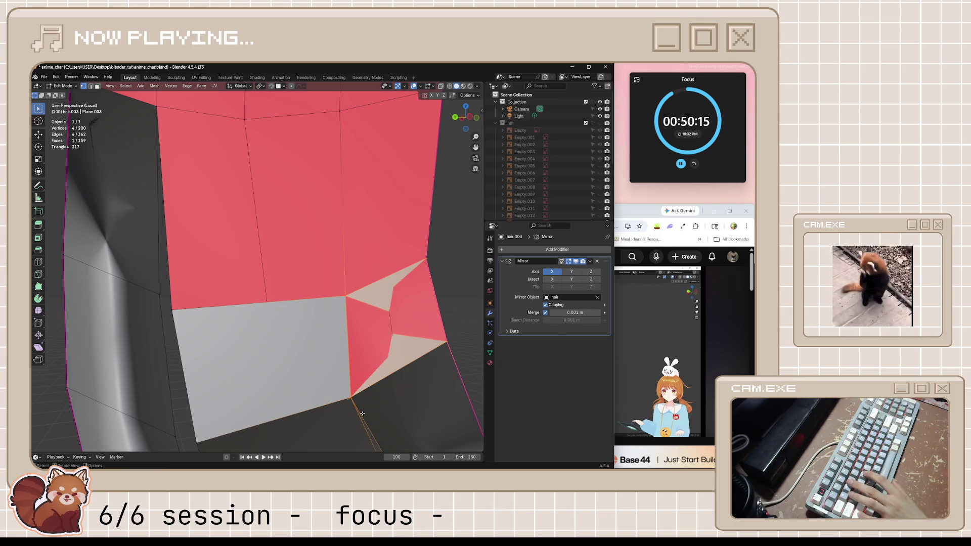
{"action": "middle_click_drag", "start_coordinate": [390, 337], "coordinate": [353, 321]}
{"action": "key", "text": "alt+a"}
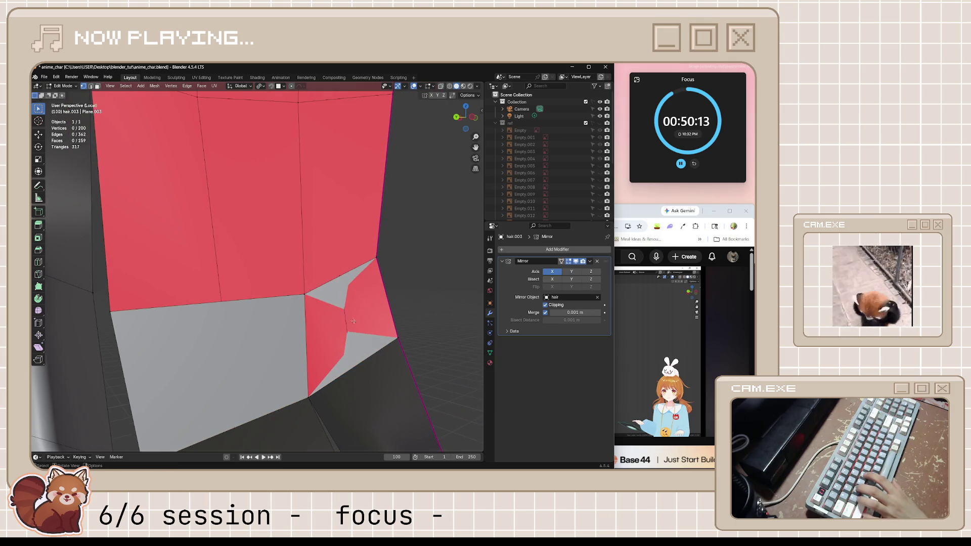
{"action": "middle_click_drag", "start_coordinate": [347, 323], "coordinate": [356, 323]}
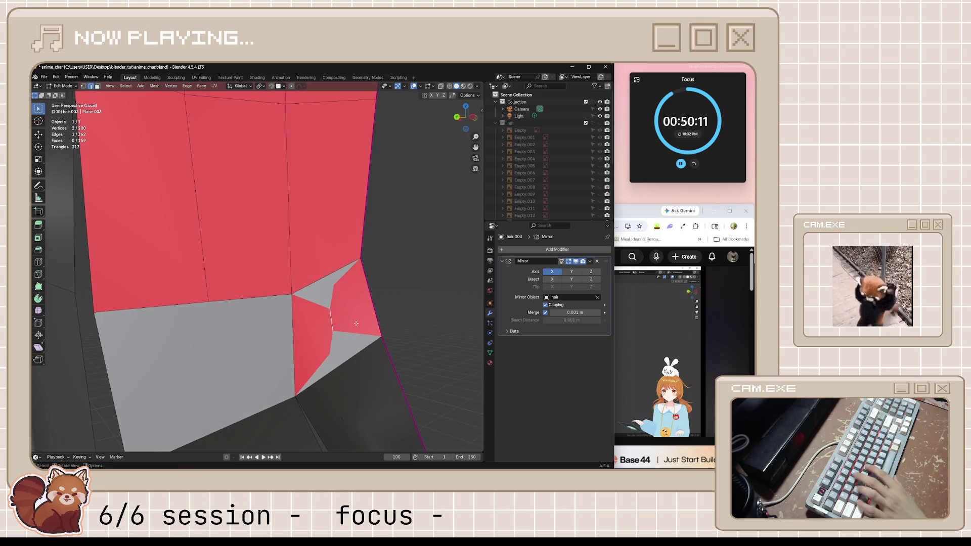
Step: Shrink/fatten the strand along its normals and save the blend file
{"action": "key", "text": "alt+s"}
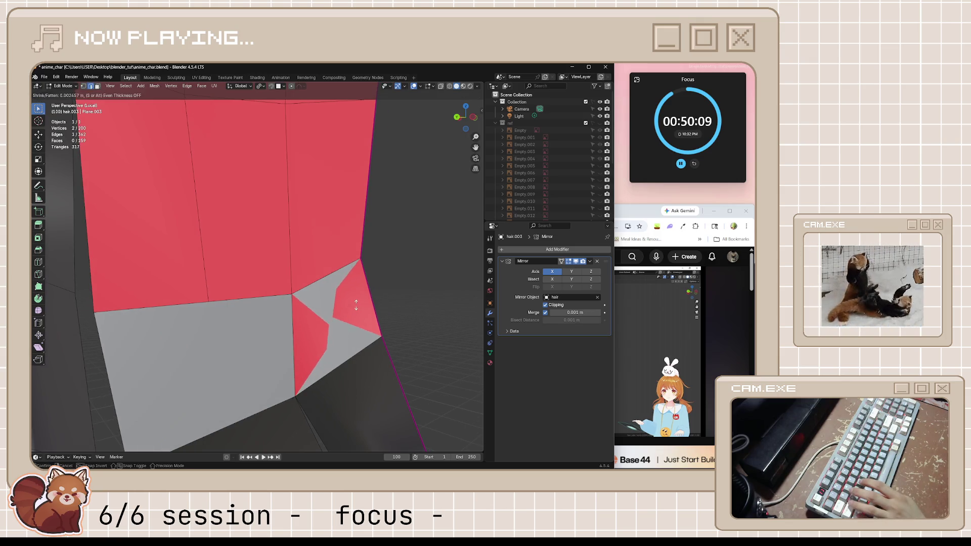
{"action": "left_click", "coordinate": [367, 241]}
{"action": "mouse_move", "coordinate": [368, 240]}
{"action": "middle_mouse_down"}
{"action": "mouse_move", "coordinate": [91, 320]}
{"action": "mouse_move", "coordinate": [376, 253]}
{"action": "mouse_move", "coordinate": [392, 312]}
{"action": "mouse_move", "coordinate": [460, 284]}
{"action": "mouse_move", "coordinate": [336, 290]}
{"action": "mouse_move", "coordinate": [358, 287]}
{"action": "mouse_move", "coordinate": [286, 274]}
{"action": "middle_mouse_up"}
{"action": "key", "text": "ctrl+s"}
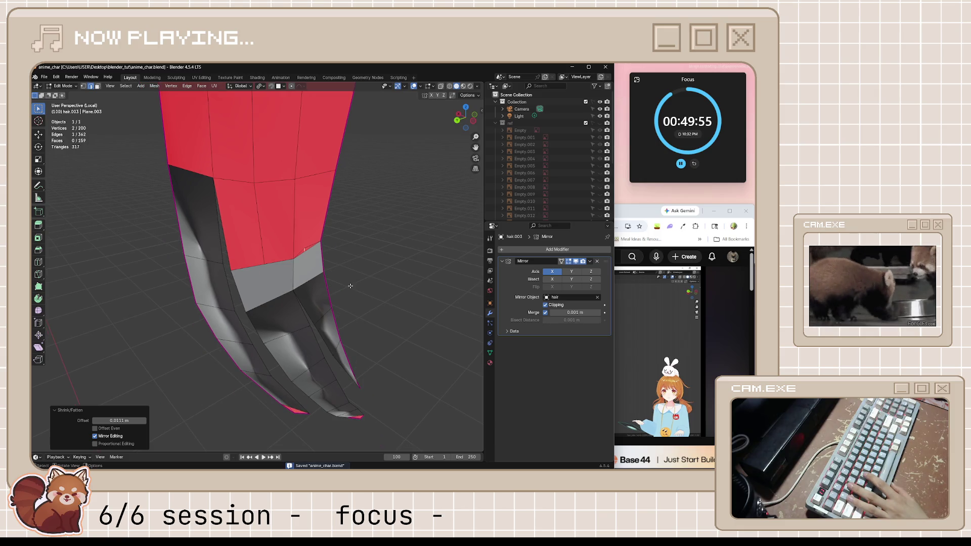
Step: Undo the thickness change and move a strand tip vertex to a better position
{"action": "key", "text": "ctrl+z"}
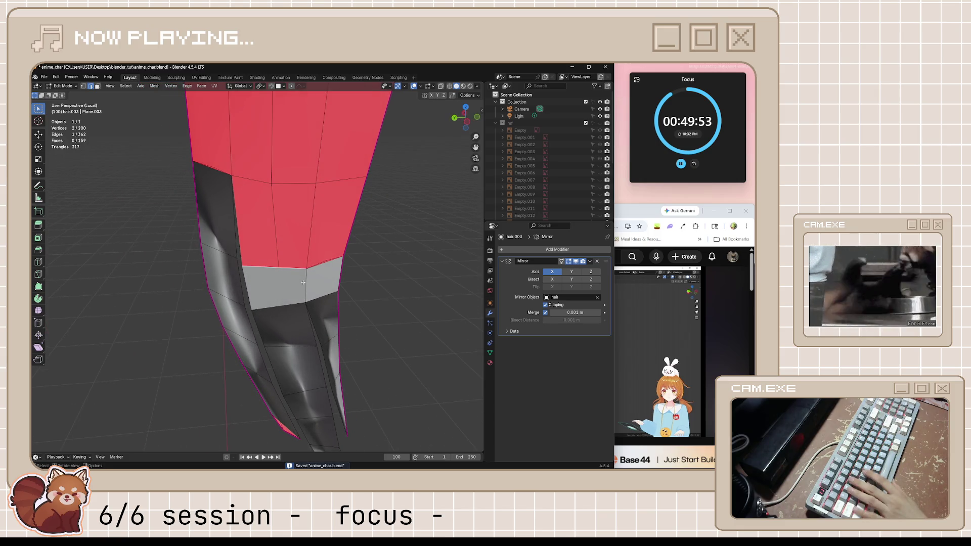
{"action": "key", "text": "ctrl+z"}
{"action": "key", "text": "ctrl+shift+z"}
{"action": "scroll", "coordinate": [321, 287], "scroll_direction": "up", "scroll_amount": 2}
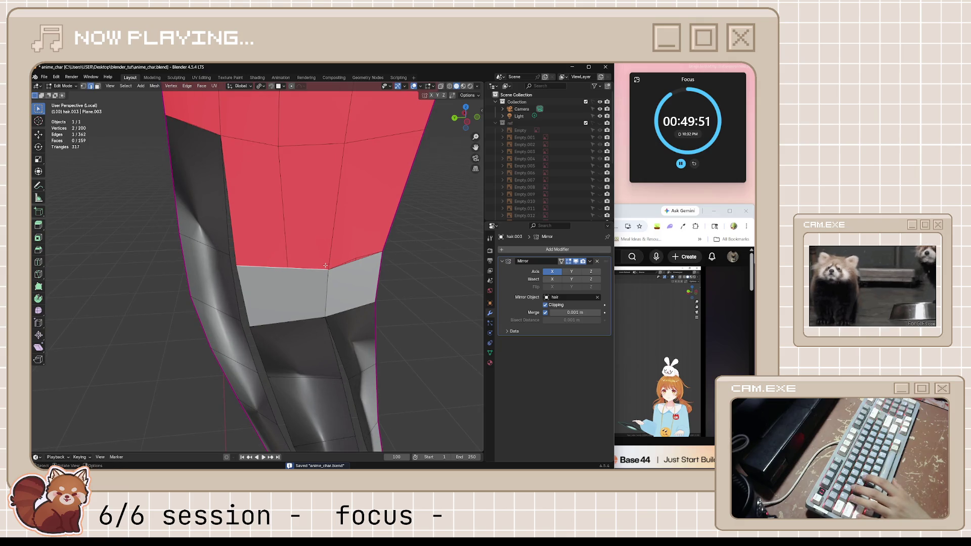
{"action": "mouse_move", "coordinate": [326, 265]}
{"action": "middle_mouse_down"}
{"action": "mouse_move", "coordinate": [250, 372]}
{"action": "mouse_move", "coordinate": [193, 358]}
{"action": "mouse_move", "coordinate": [162, 387]}
{"action": "middle_mouse_up"}
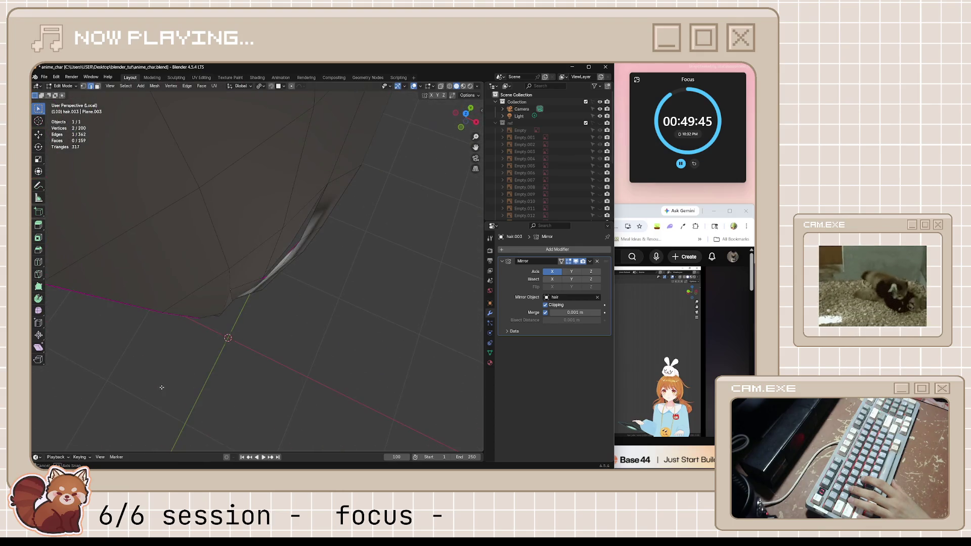
{"action": "left_click", "coordinate": [225, 317]}
{"action": "mouse_move", "coordinate": [225, 316]}
{"action": "middle_mouse_down"}
{"action": "mouse_move", "coordinate": [308, 347]}
{"action": "mouse_move", "coordinate": [276, 342]}
{"action": "mouse_move", "coordinate": [289, 332]}
{"action": "mouse_move", "coordinate": [346, 330]}
{"action": "middle_mouse_up"}
{"action": "key", "text": "g"}
{"action": "left_click", "coordinate": [262, 343]}
Step: Save the blend file and resume the tutorial video in the browser
{"action": "left_click", "coordinate": [288, 246]}
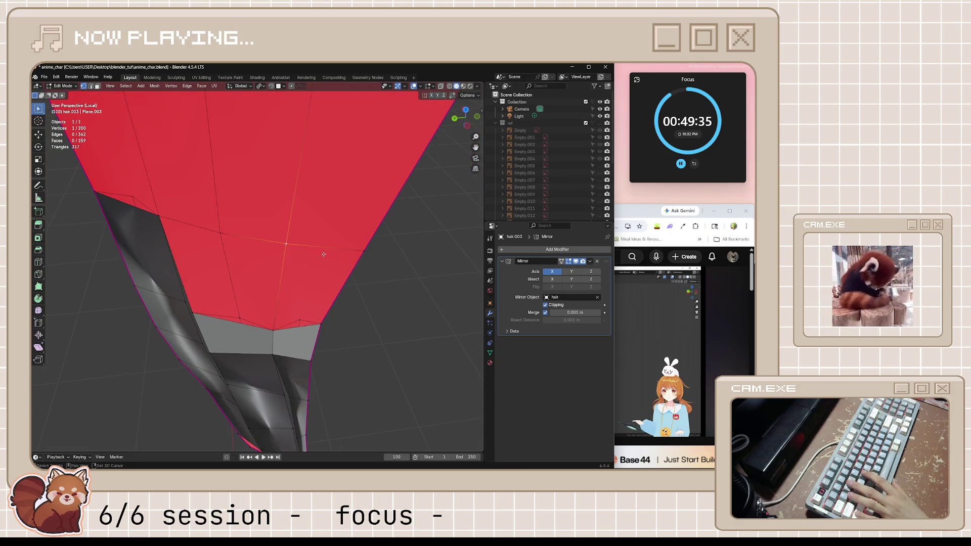
{"action": "middle_click_drag", "start_coordinate": [359, 254], "coordinate": [265, 257]}
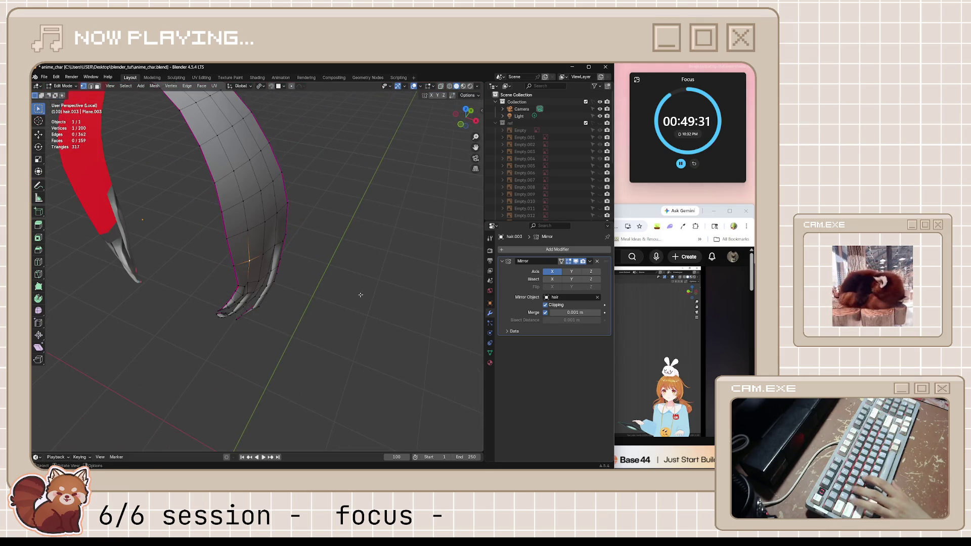
{"action": "key", "text": "ctrl+s"}
{"action": "key", "text": "alt+Tab"}
{"action": "key", "text": "space"}
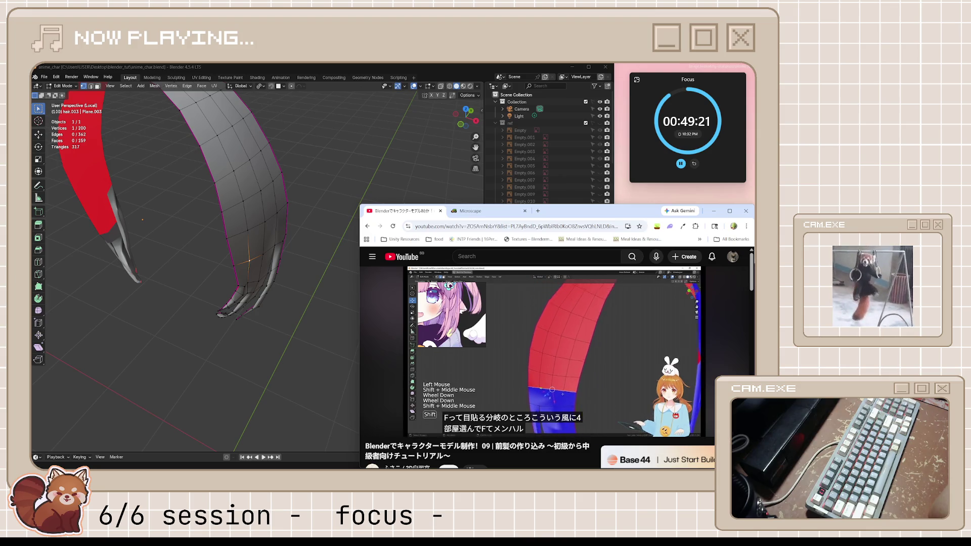
Step: Pause the tutorial after its face-filling part and orbit back onto the strand tip in Blender
{"action": "left_click", "coordinate": [555, 352]}
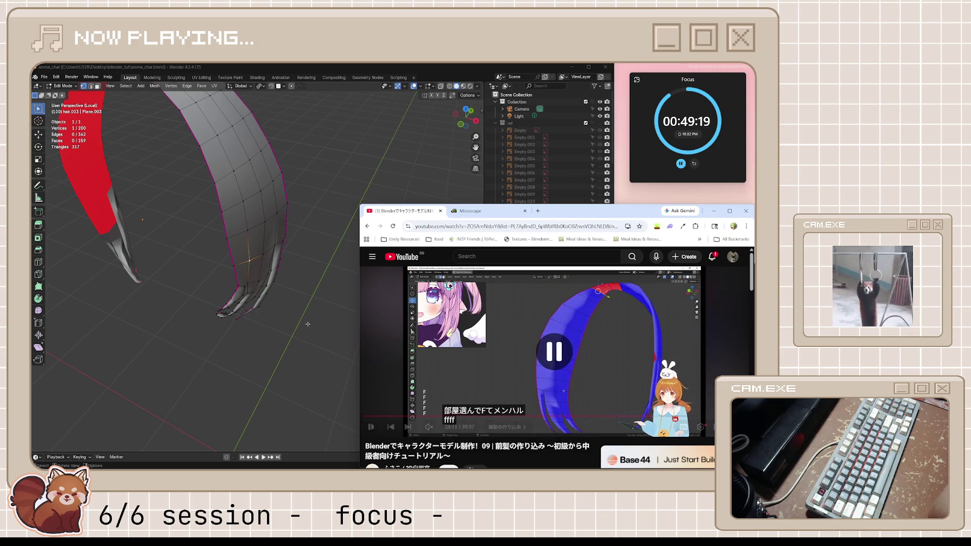
{"action": "mouse_move", "coordinate": [251, 251]}
{"action": "middle_mouse_down"}
{"action": "mouse_move", "coordinate": [234, 278]}
{"action": "mouse_move", "coordinate": [265, 280]}
{"action": "mouse_move", "coordinate": [213, 247]}
{"action": "mouse_move", "coordinate": [272, 343]}
{"action": "mouse_move", "coordinate": [250, 319]}
{"action": "middle_mouse_up"}
{"action": "scroll", "coordinate": [250, 280], "scroll_direction": "up", "scroll_amount": 4}
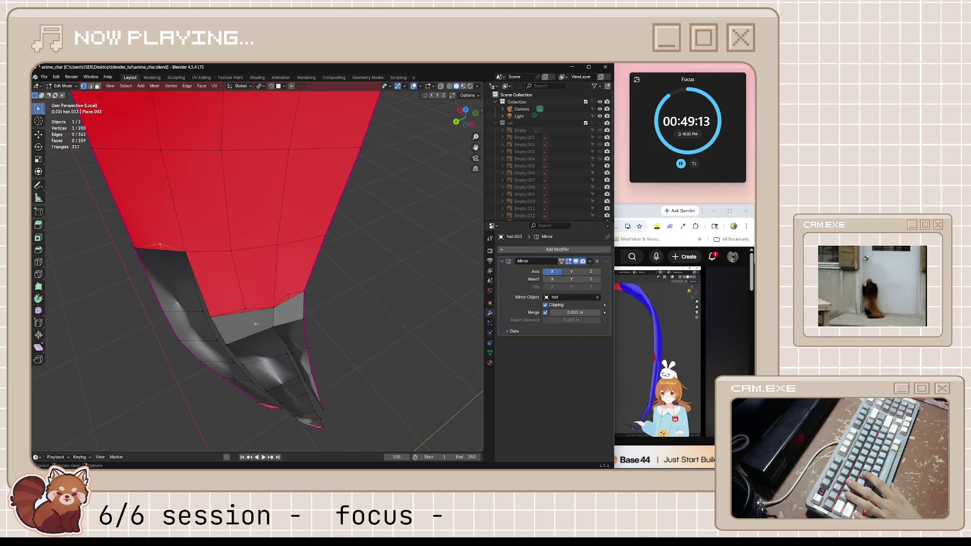
Step: Select the two border edges of the gap and fill it with a new face (F)
{"action": "left_click", "coordinate": [245, 311]}
{"action": "left_click", "coordinate": [292, 303], "text": "shift"}
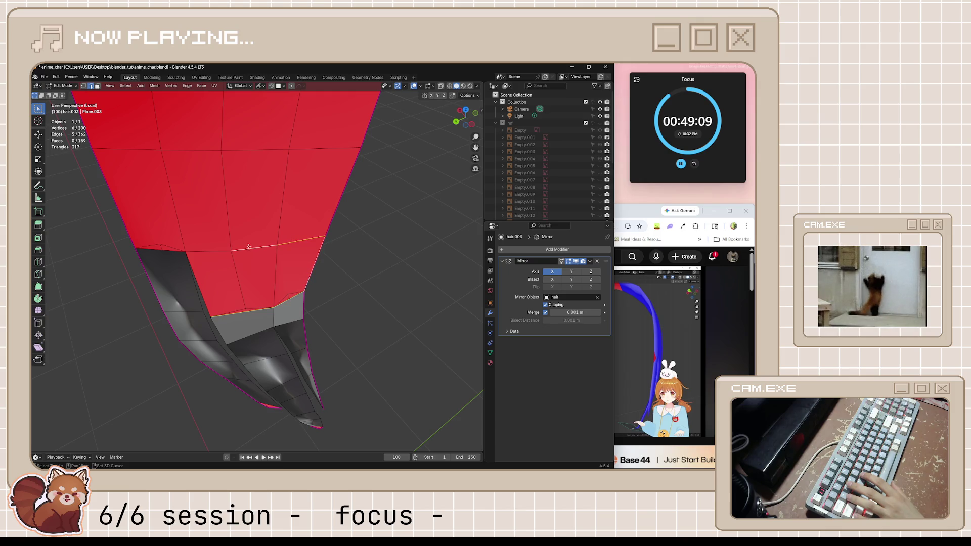
{"action": "key", "text": "f"}
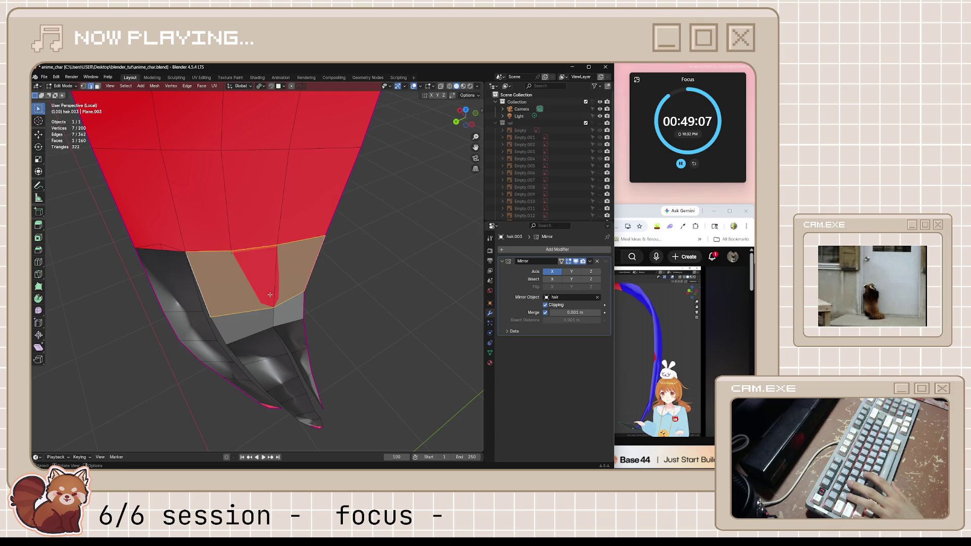
{"action": "mouse_move", "coordinate": [269, 295]}
{"action": "middle_mouse_down"}
{"action": "mouse_move", "coordinate": [448, 276]}
{"action": "mouse_move", "coordinate": [255, 301]}
{"action": "middle_mouse_up"}
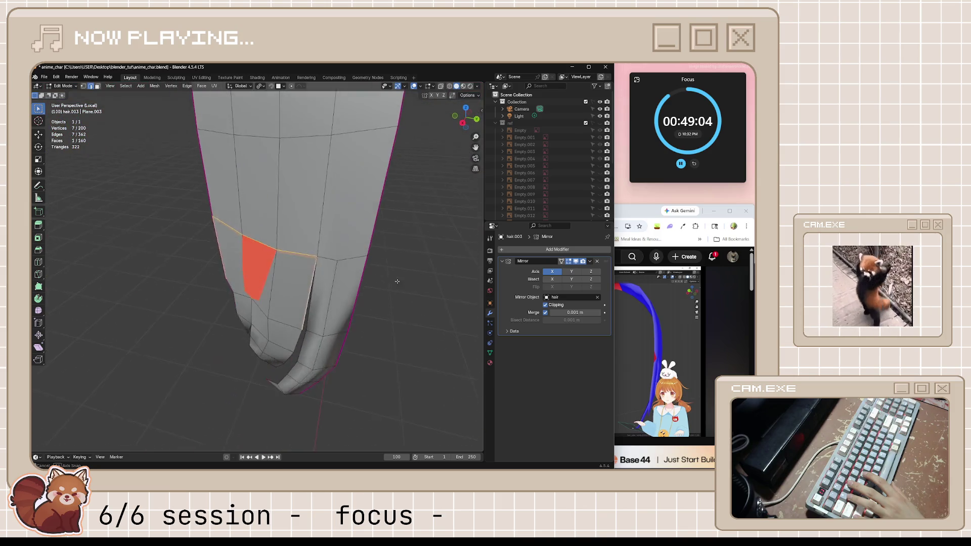
Step: Nudge a strand tip vertex inward with two Shrink/Fatten adjustments
{"action": "left_click", "coordinate": [254, 300]}
{"action": "key", "text": "alt+s"}
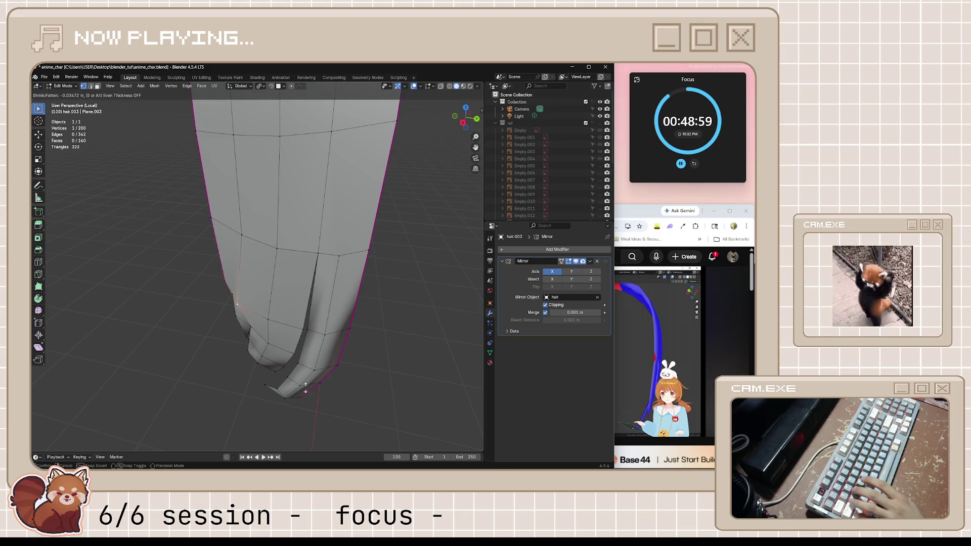
{"action": "left_click", "coordinate": [340, 377]}
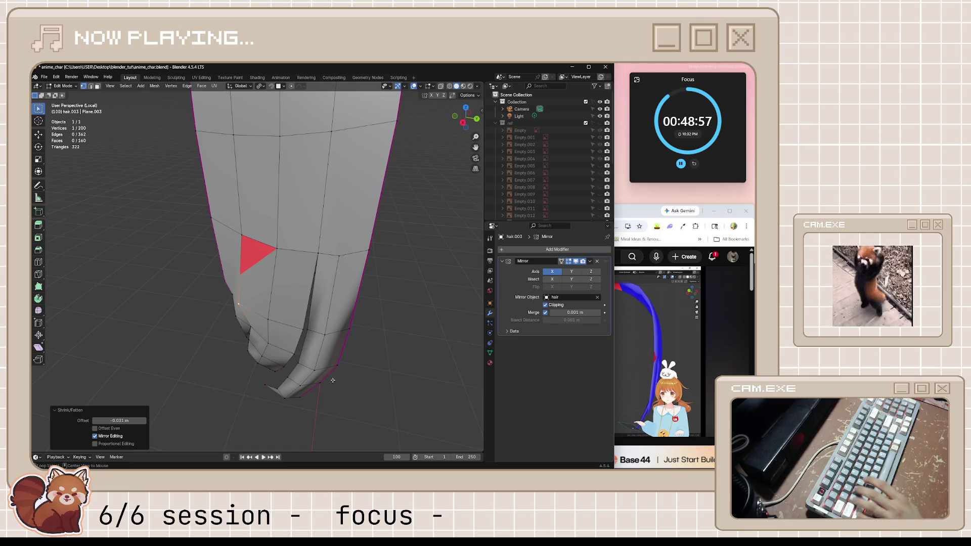
{"action": "key", "text": "alt+s"}
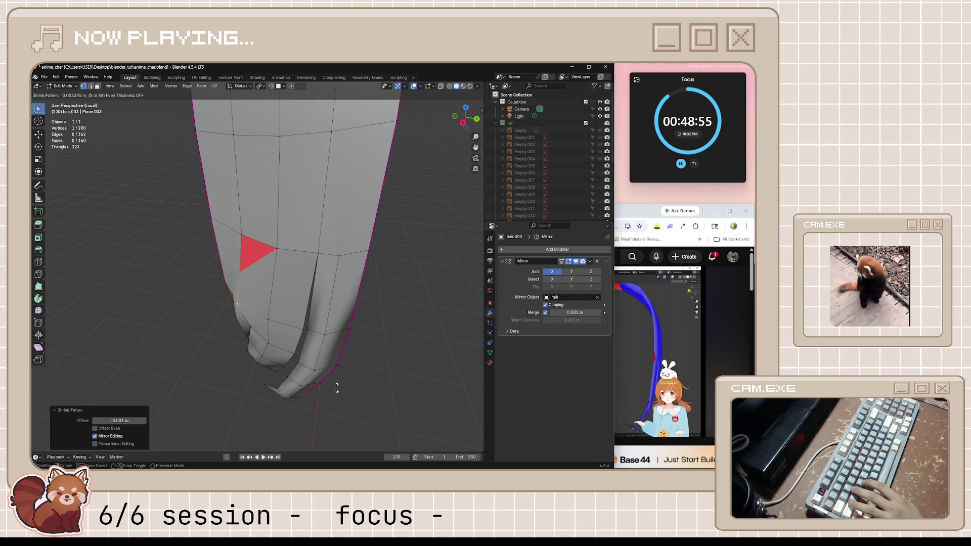
{"action": "left_click", "coordinate": [336, 387]}
{"action": "mouse_move", "coordinate": [336, 387]}
{"action": "middle_mouse_down"}
{"action": "mouse_move", "coordinate": [355, 316]}
{"action": "mouse_move", "coordinate": [422, 325]}
{"action": "mouse_move", "coordinate": [371, 344]}
{"action": "mouse_move", "coordinate": [424, 338]}
{"action": "mouse_move", "coordinate": [332, 330]}
{"action": "middle_mouse_up"}
{"action": "key", "text": "ctrl+z"}
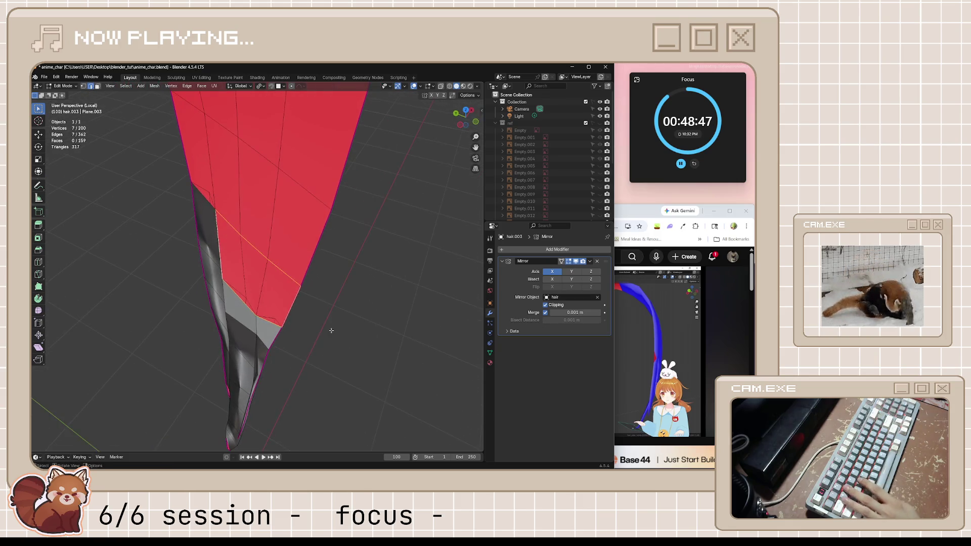
Step: Push a selected face on the red strand along its normal with Shrink/Fatten, then deselect
{"action": "left_click", "coordinate": [266, 261]}
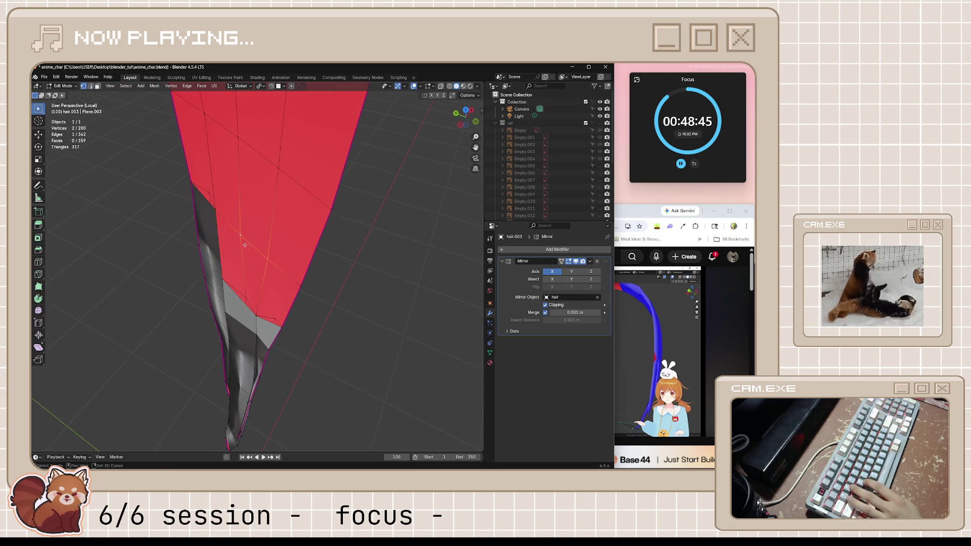
{"action": "left_click", "coordinate": [251, 142], "text": "ctrl"}
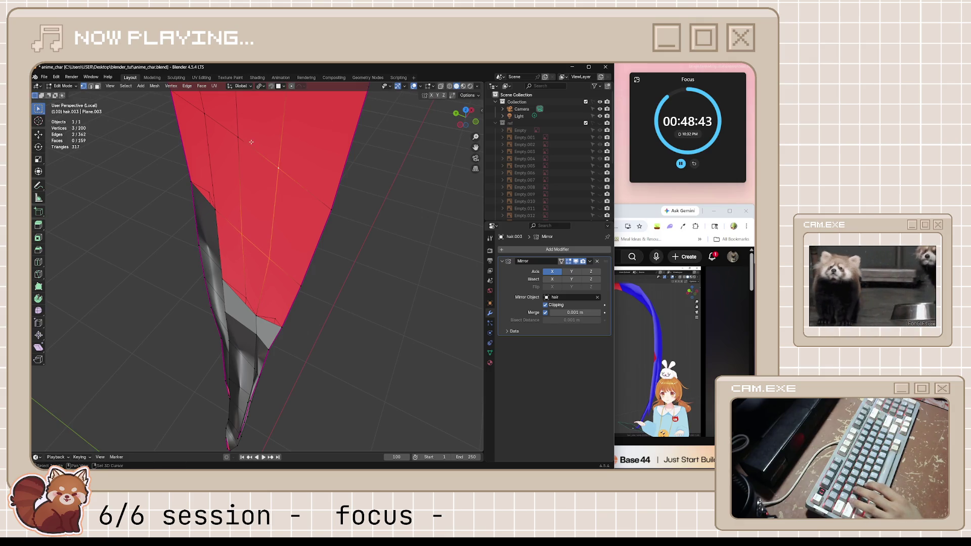
{"action": "left_click", "coordinate": [251, 141], "text": "ctrl"}
{"action": "key", "text": "alt+s"}
{"action": "left_click", "coordinate": [339, 308]}
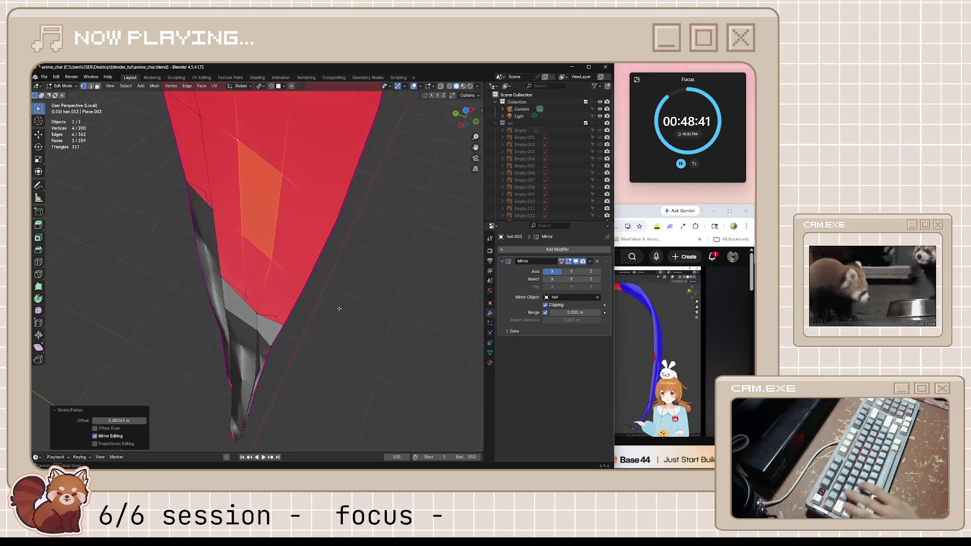
{"action": "middle_click_drag", "start_coordinate": [339, 309], "coordinate": [274, 314]}
{"action": "key", "text": "alt+a"}
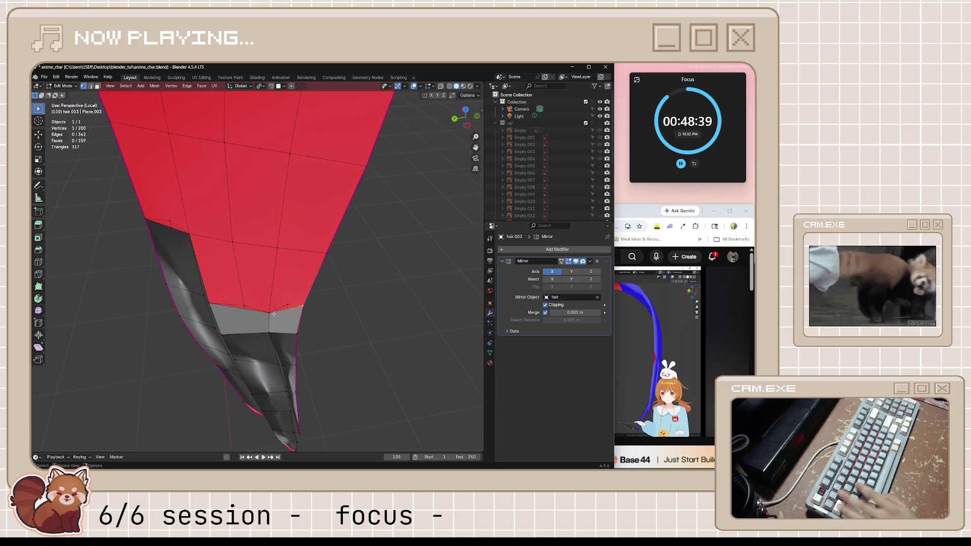
Step: Pull an edge path across the red strand in slightly with Shrink/Fatten
{"action": "left_click", "coordinate": [210, 304], "text": "ctrl"}
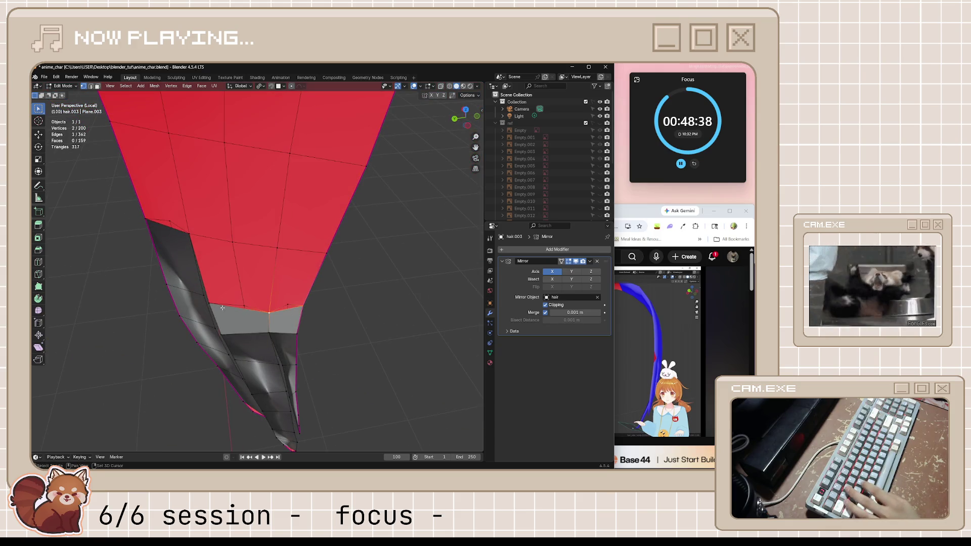
{"action": "left_click", "coordinate": [197, 238]}
{"action": "left_click", "coordinate": [326, 256], "text": "ctrl"}
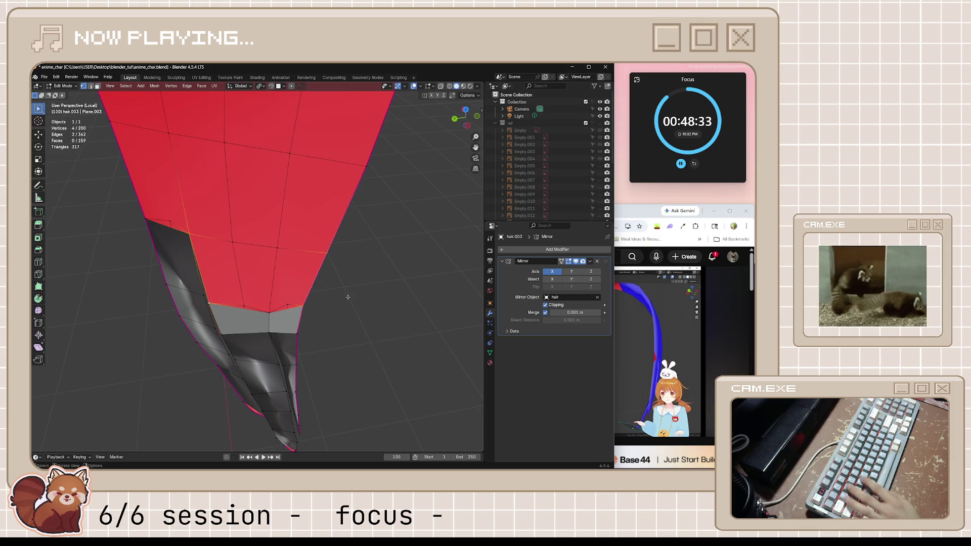
{"action": "mouse_move", "coordinate": [348, 296]}
{"action": "middle_mouse_down"}
{"action": "mouse_move", "coordinate": [341, 269]}
{"action": "mouse_move", "coordinate": [292, 324]}
{"action": "middle_mouse_up"}
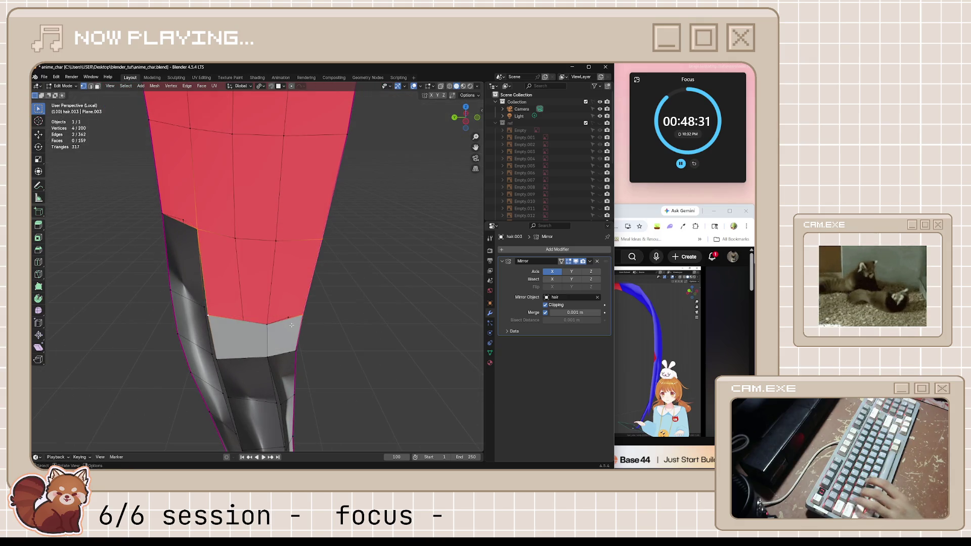
{"action": "key", "text": "alt+s"}
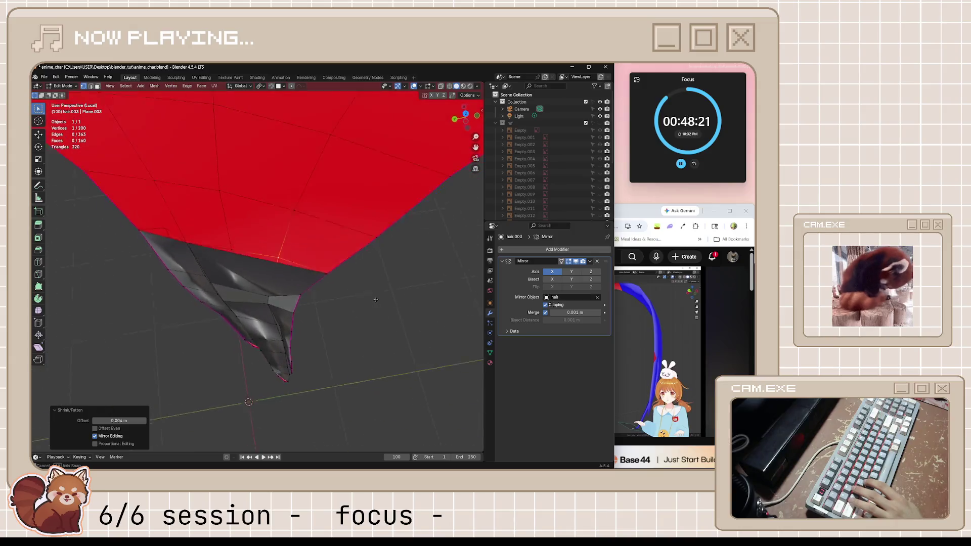
{"action": "scroll", "coordinate": [251, 324], "scroll_direction": "up", "scroll_amount": 5}
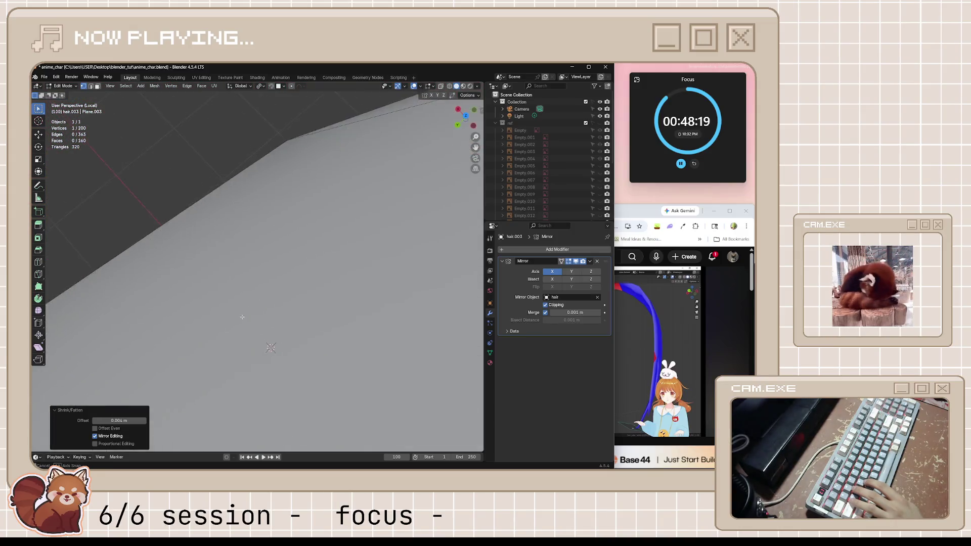
{"action": "scroll", "coordinate": [252, 324], "scroll_direction": "down", "scroll_amount": 5}
{"action": "mouse_move", "coordinate": [251, 323]}
{"action": "middle_mouse_down"}
{"action": "mouse_move", "coordinate": [286, 315]}
{"action": "mouse_move", "coordinate": [272, 310]}
{"action": "middle_mouse_up"}
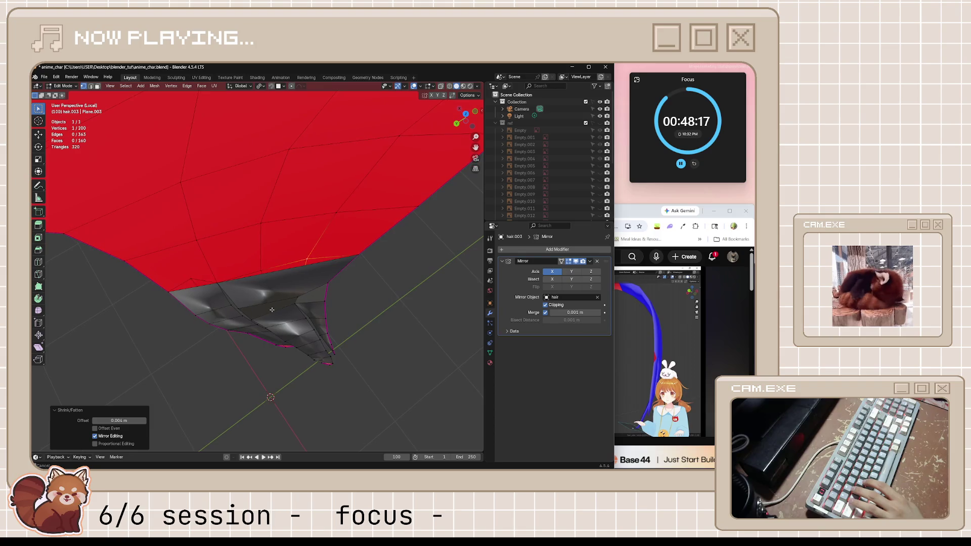
{"action": "key", "text": "alt+a"}
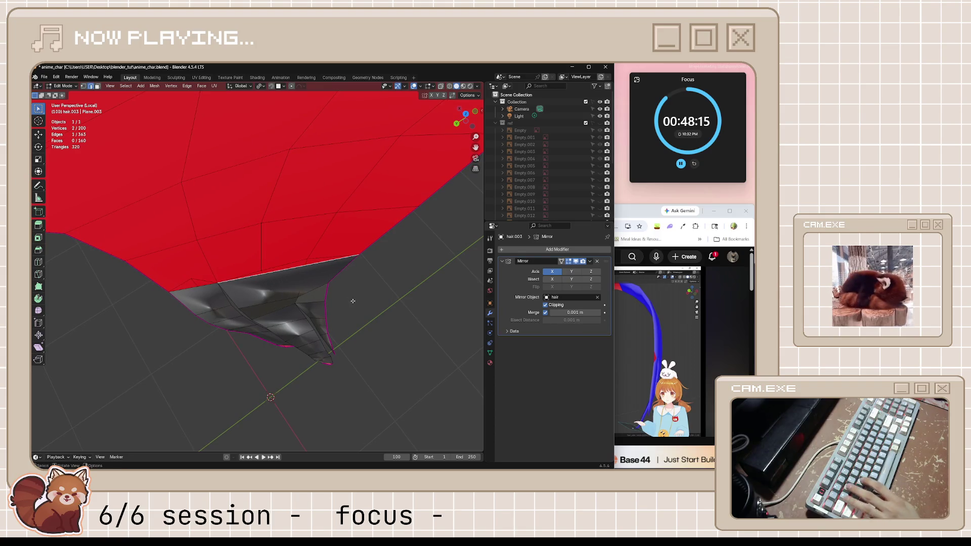
Step: Select the next vertical edge loop across the red faces
{"action": "middle_click_drag", "start_coordinate": [353, 301], "coordinate": [209, 277]}
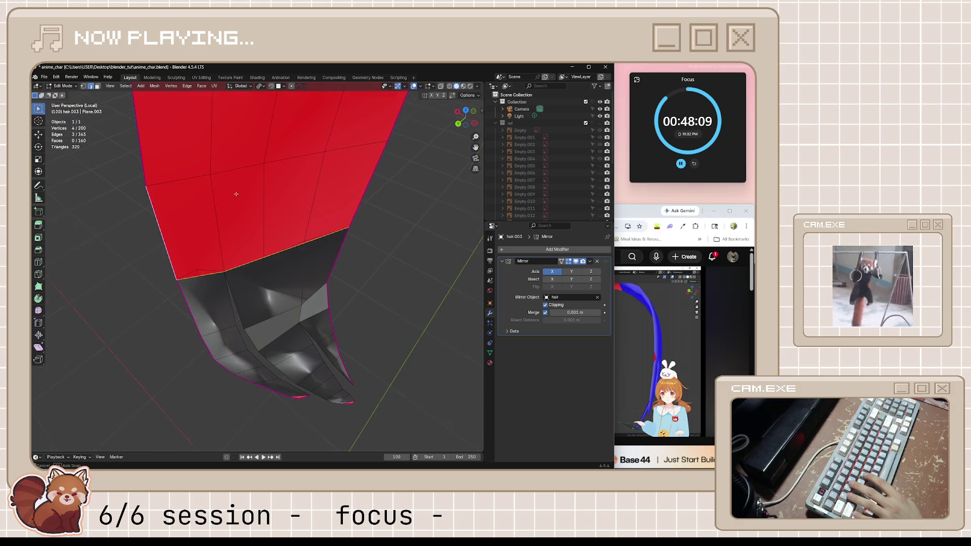
{"action": "middle_click_drag", "start_coordinate": [235, 195], "coordinate": [265, 167]}
{"action": "left_click", "coordinate": [265, 169]}
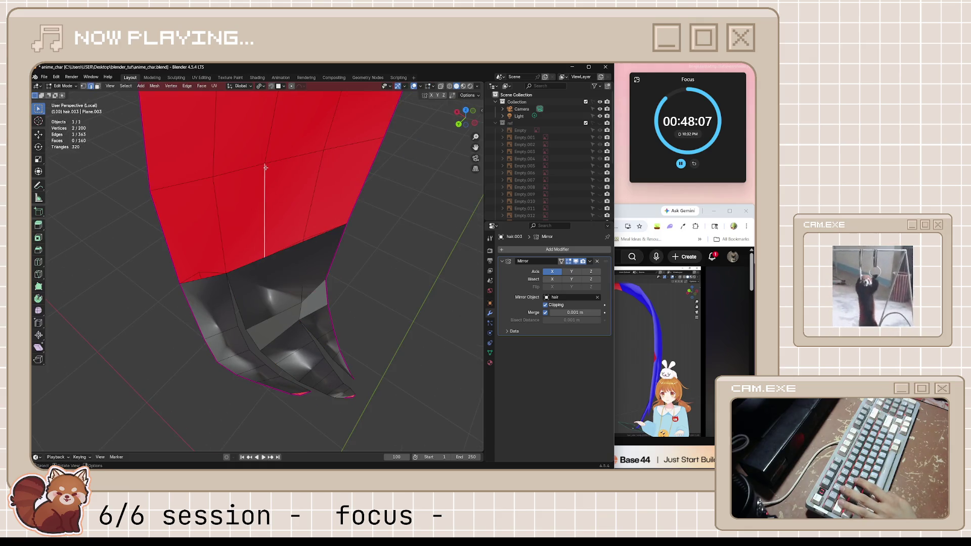
{"action": "left_click", "coordinate": [332, 153], "text": "alt+shift"}
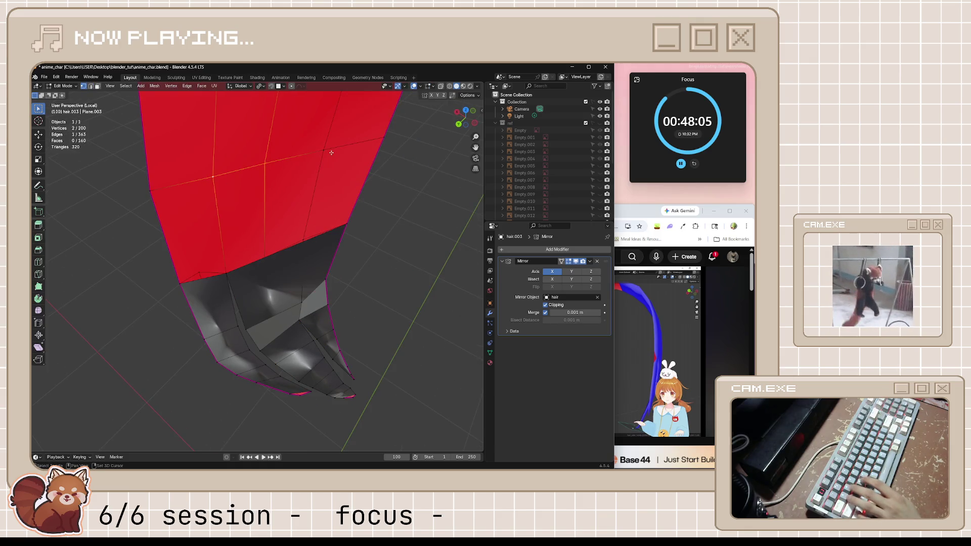
{"action": "scroll", "coordinate": [331, 245], "scroll_direction": "down", "scroll_amount": 5}
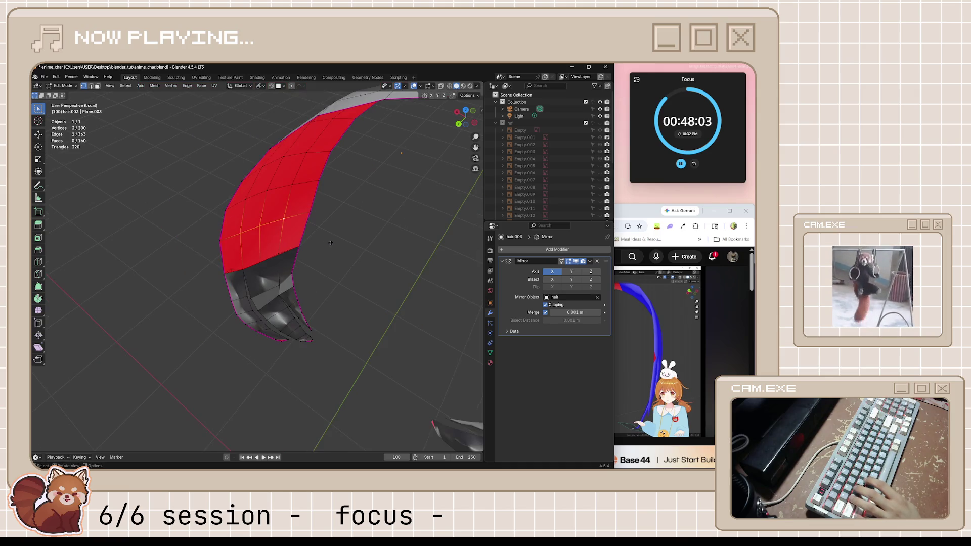
Step: Shrink/Fatten the selected loop, then the upper edge loop higher on the strand
{"action": "key", "text": "alt+s"}
{"action": "left_click", "coordinate": [323, 234]}
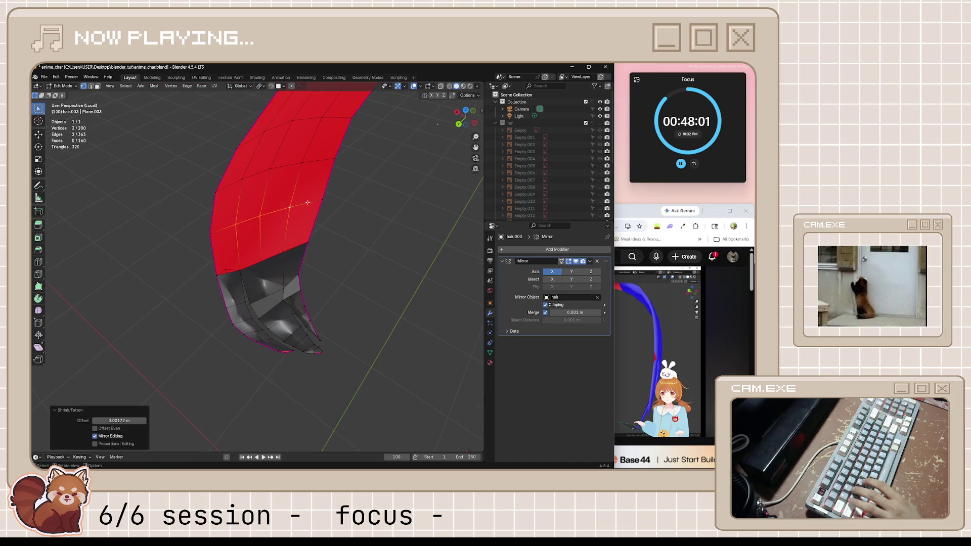
{"action": "left_click", "coordinate": [240, 173], "text": "alt"}
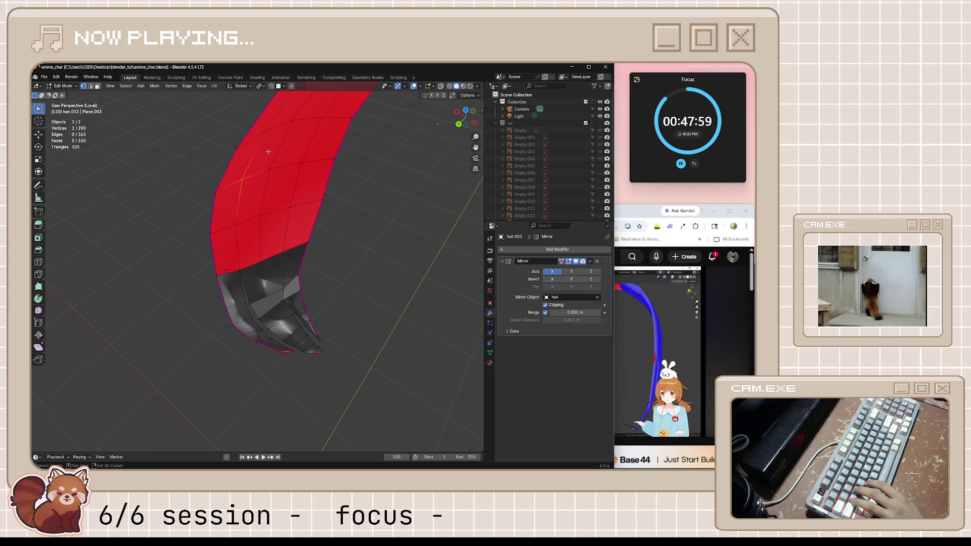
{"action": "left_click", "coordinate": [308, 176], "text": "alt+shift"}
{"action": "key", "text": "alt+s"}
{"action": "left_click", "coordinate": [341, 218]}
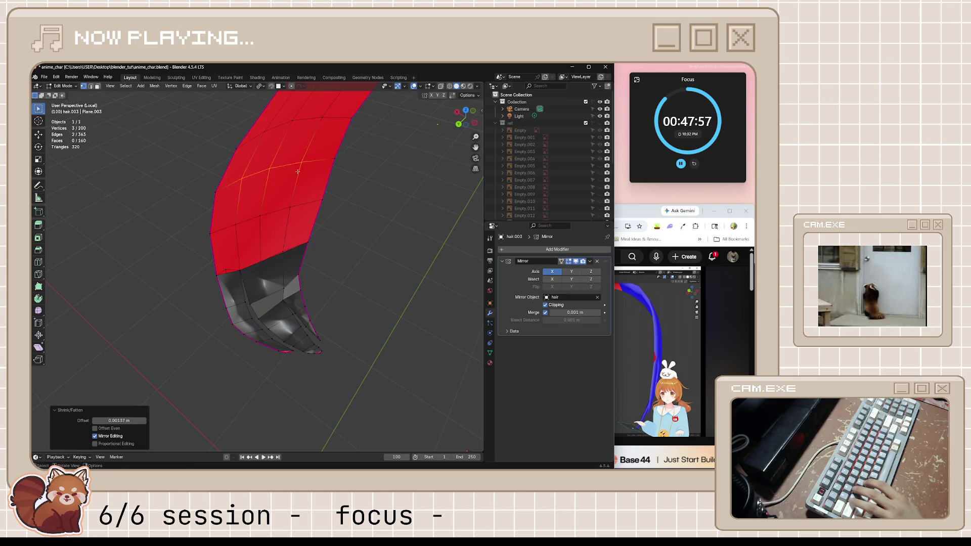
{"action": "scroll", "coordinate": [297, 158], "scroll_direction": "up", "scroll_amount": 2}
Step: Fatten the strand's upper edge loop again and inspect the red strand up close
{"action": "middle_click_drag", "start_coordinate": [297, 154], "coordinate": [339, 245]}
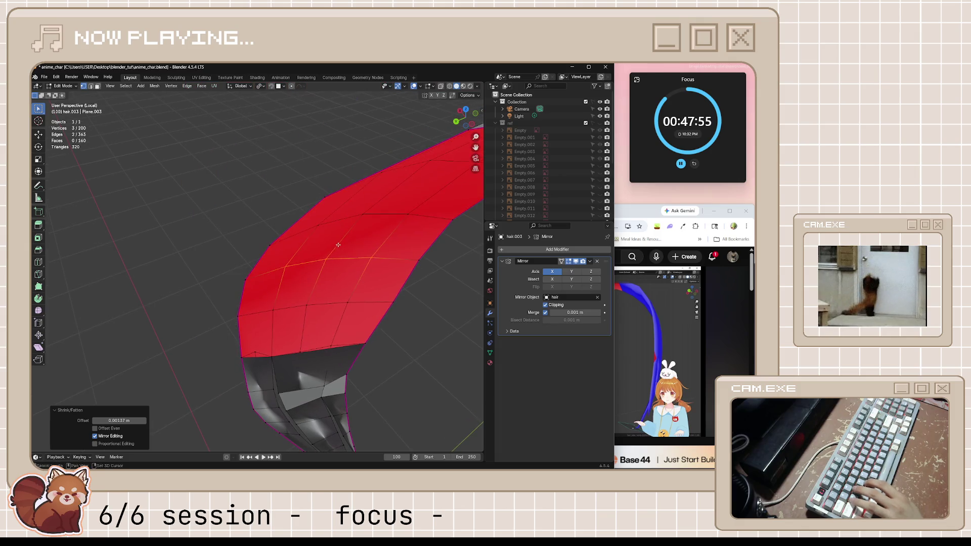
{"action": "left_click", "coordinate": [319, 226], "text": "alt"}
{"action": "key", "text": "alt+s"}
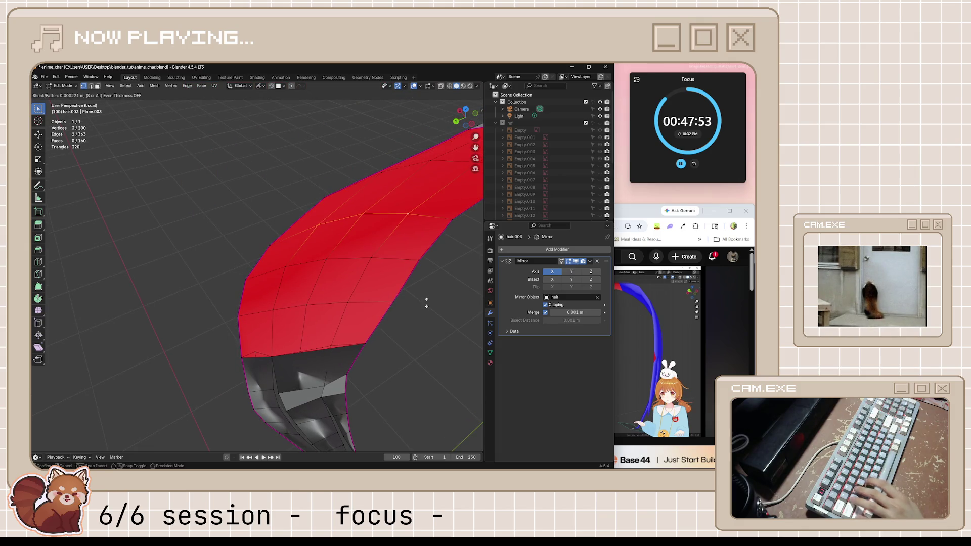
{"action": "left_click", "coordinate": [425, 311]}
{"action": "mouse_move", "coordinate": [429, 339]}
{"action": "middle_mouse_down"}
{"action": "mouse_move", "coordinate": [362, 269]}
{"action": "mouse_move", "coordinate": [372, 300]}
{"action": "middle_mouse_up"}
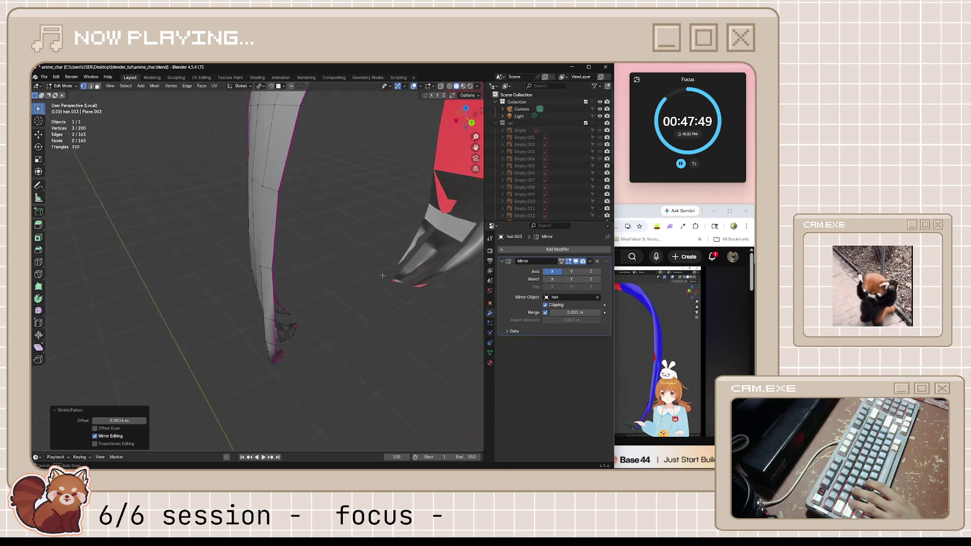
{"action": "scroll", "coordinate": [371, 300], "scroll_direction": "up", "scroll_amount": 5}
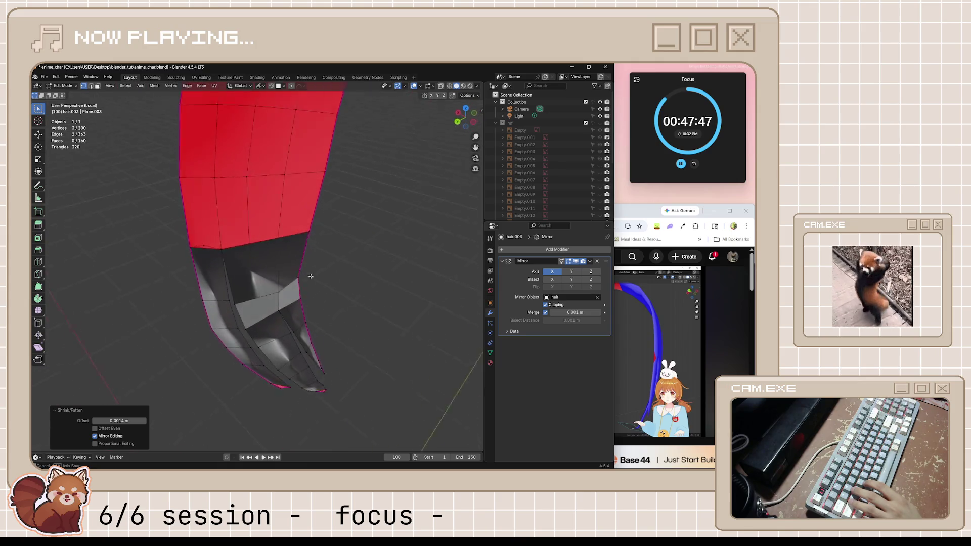
{"action": "mouse_move", "coordinate": [372, 300]}
{"action": "middle_mouse_down"}
{"action": "mouse_move", "coordinate": [337, 354]}
{"action": "mouse_move", "coordinate": [325, 350]}
{"action": "mouse_move", "coordinate": [285, 241]}
{"action": "mouse_move", "coordinate": [290, 273]}
{"action": "middle_mouse_up"}
{"action": "scroll", "coordinate": [285, 241], "scroll_direction": "down", "scroll_amount": 2}
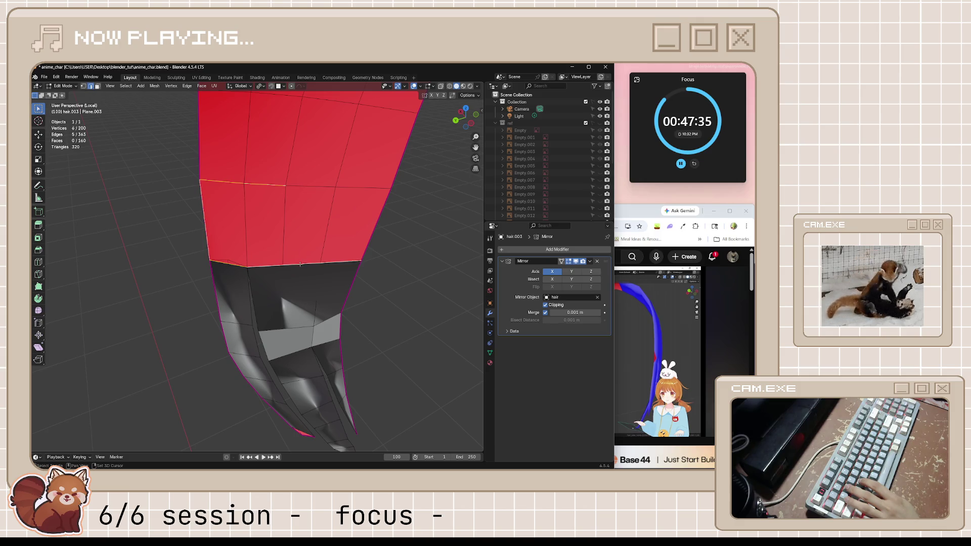
Step: Fill the selected edge row with a face and Shrink/Fatten one strand edge twice
{"action": "key", "text": "f"}
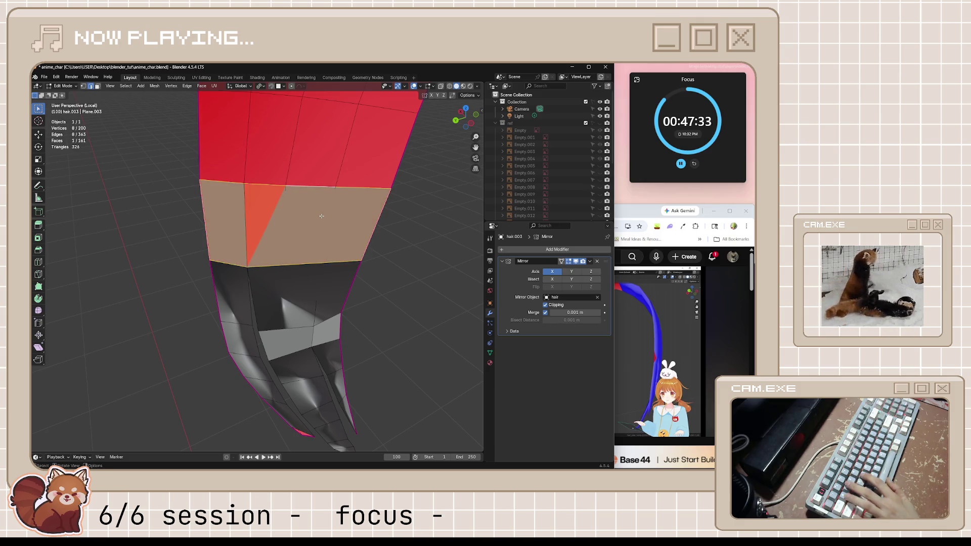
{"action": "middle_click_drag", "start_coordinate": [321, 217], "coordinate": [356, 236]}
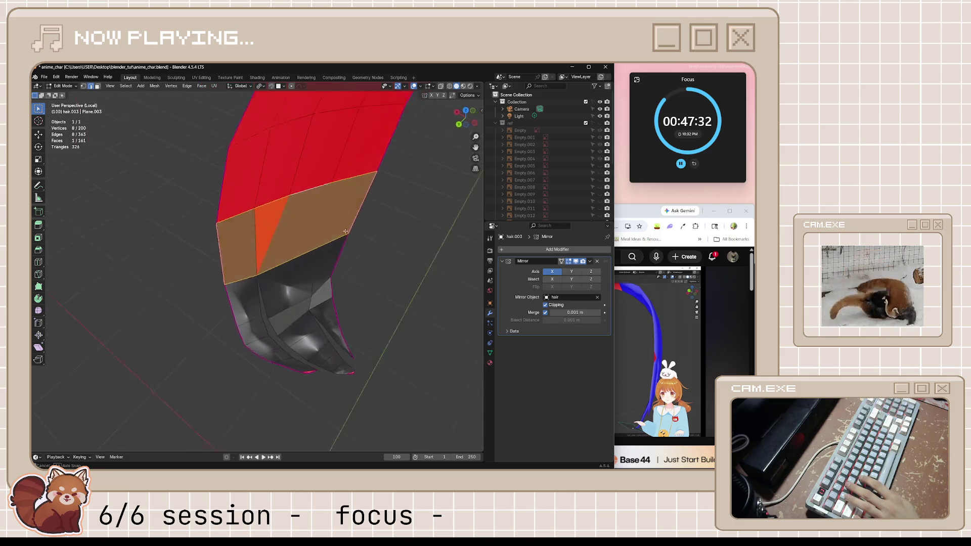
{"action": "left_click", "coordinate": [262, 223]}
{"action": "key", "text": "alt+s"}
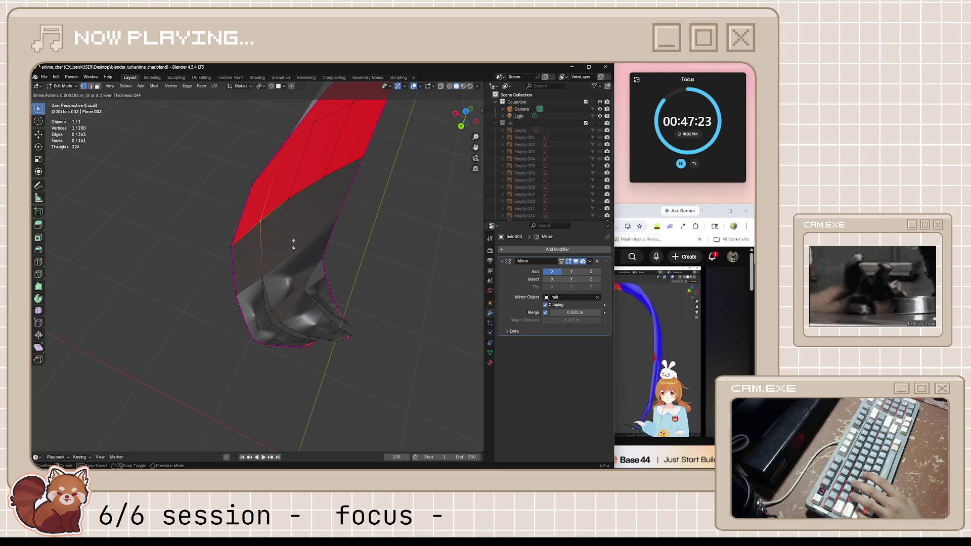
{"action": "left_click", "coordinate": [293, 242]}
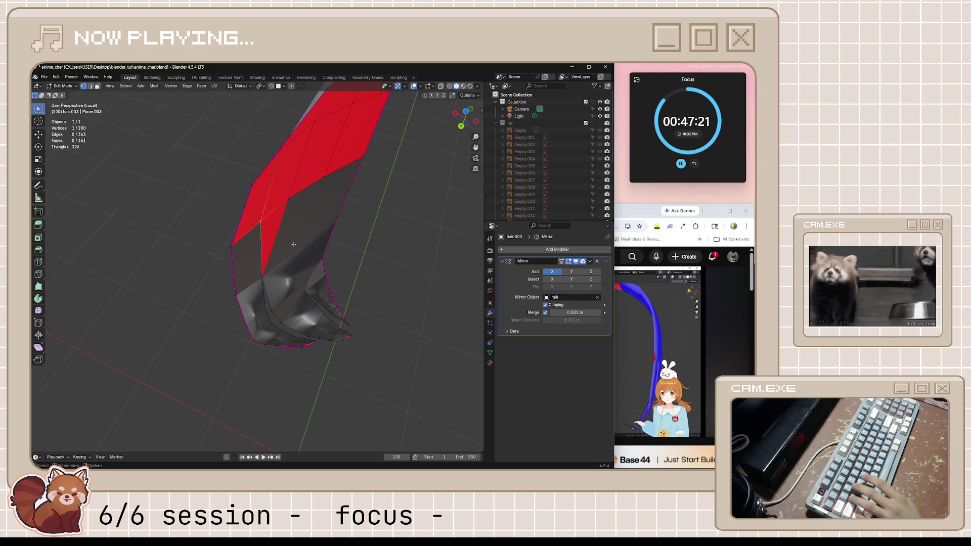
{"action": "key", "text": "alt+s"}
{"action": "left_click", "coordinate": [292, 243]}
{"action": "scroll", "coordinate": [323, 207], "scroll_direction": "up", "scroll_amount": 2}
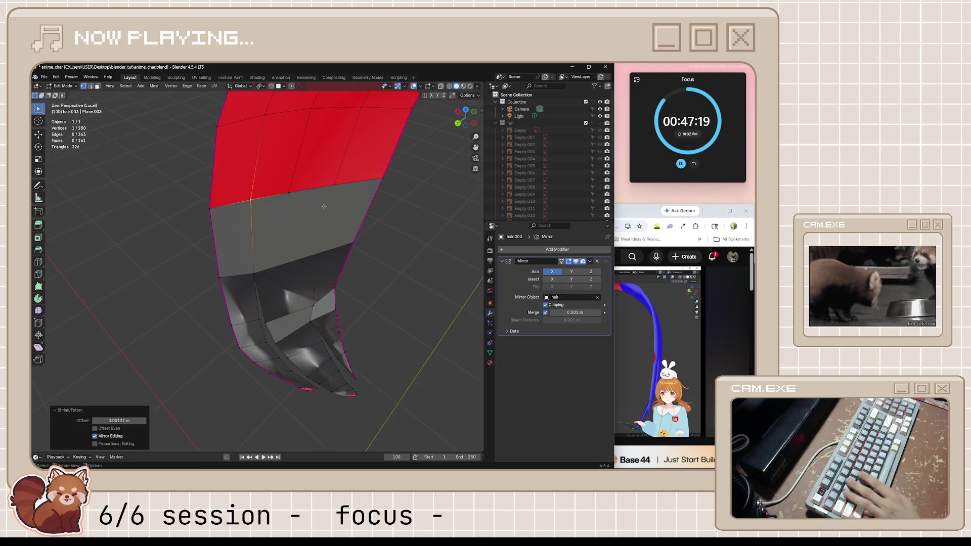
{"action": "key", "text": "alt+a"}
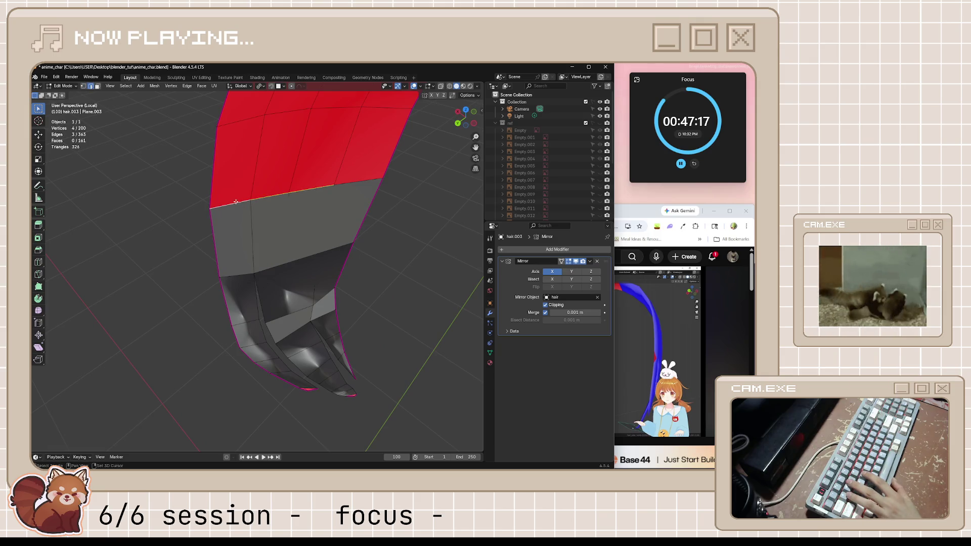
Step: Fill two more gaps with new faces and Shrink/Fatten an edge beside them
{"action": "left_click", "coordinate": [370, 186], "text": "shift"}
{"action": "key", "text": "f"}
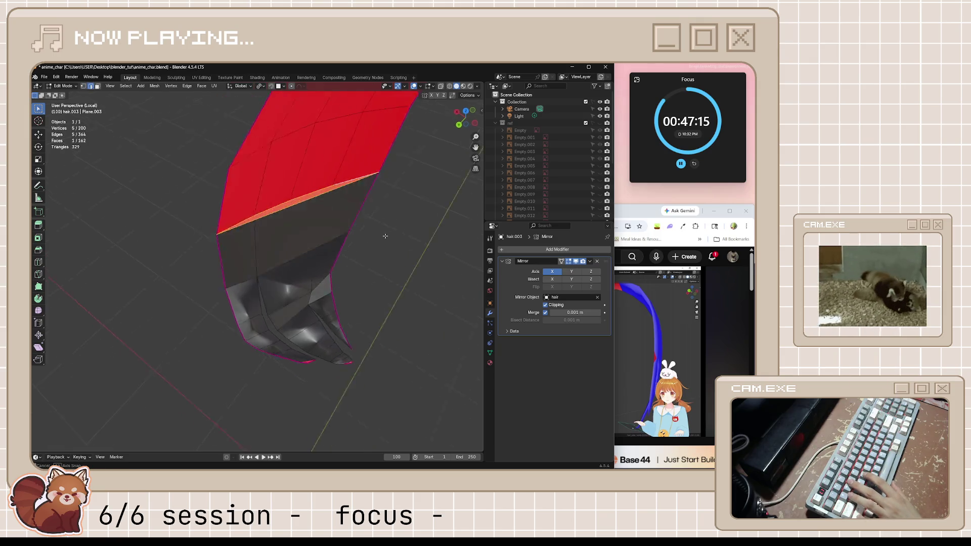
{"action": "mouse_move", "coordinate": [375, 208]}
{"action": "middle_mouse_down"}
{"action": "mouse_move", "coordinate": [387, 228]}
{"action": "mouse_move", "coordinate": [285, 176]}
{"action": "middle_mouse_up"}
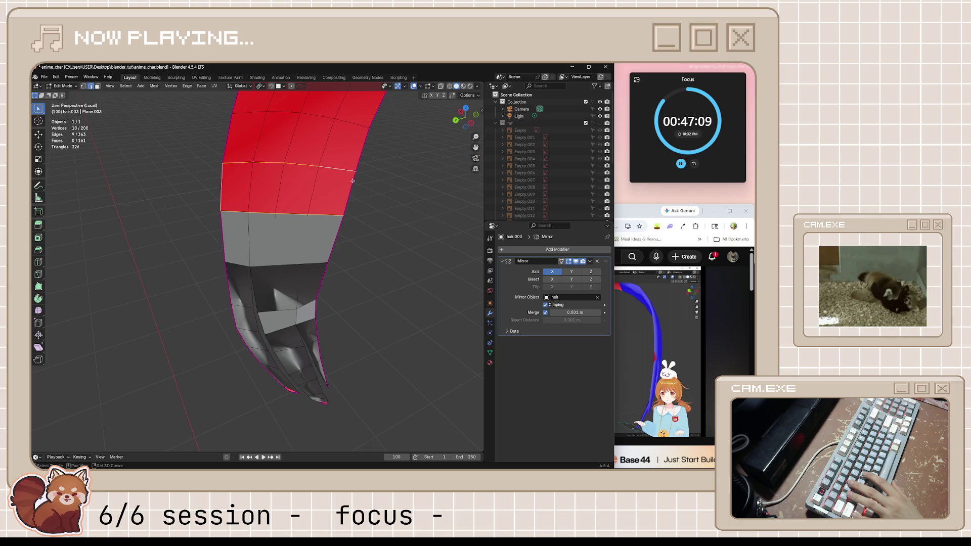
{"action": "mouse_move", "coordinate": [362, 206]}
{"action": "middle_mouse_down"}
{"action": "mouse_move", "coordinate": [390, 235]}
{"action": "mouse_move", "coordinate": [375, 216]}
{"action": "mouse_move", "coordinate": [364, 221]}
{"action": "middle_mouse_up"}
{"action": "key", "text": "f"}
{"action": "left_click", "coordinate": [375, 215]}
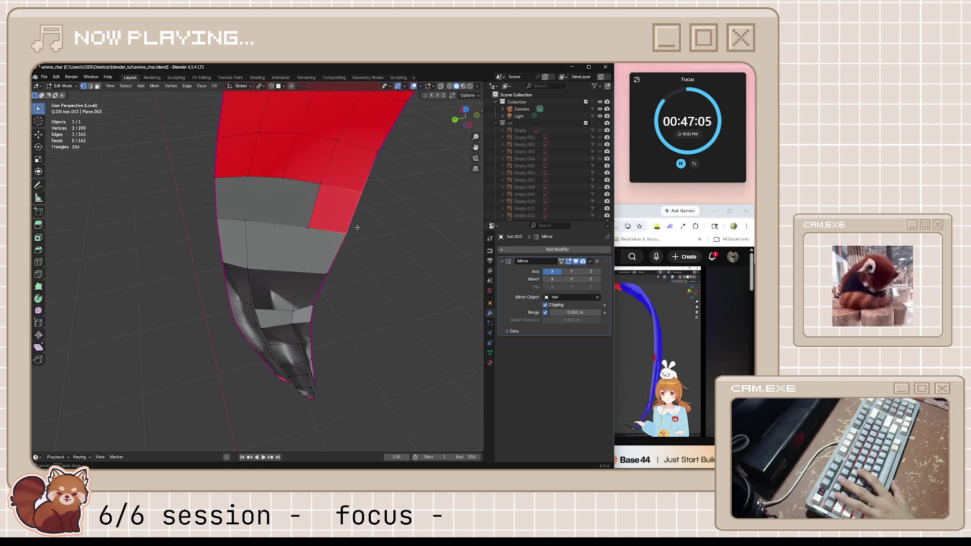
{"action": "scroll", "coordinate": [355, 227], "scroll_direction": "up", "scroll_amount": 2}
{"action": "key", "text": "alt+s"}
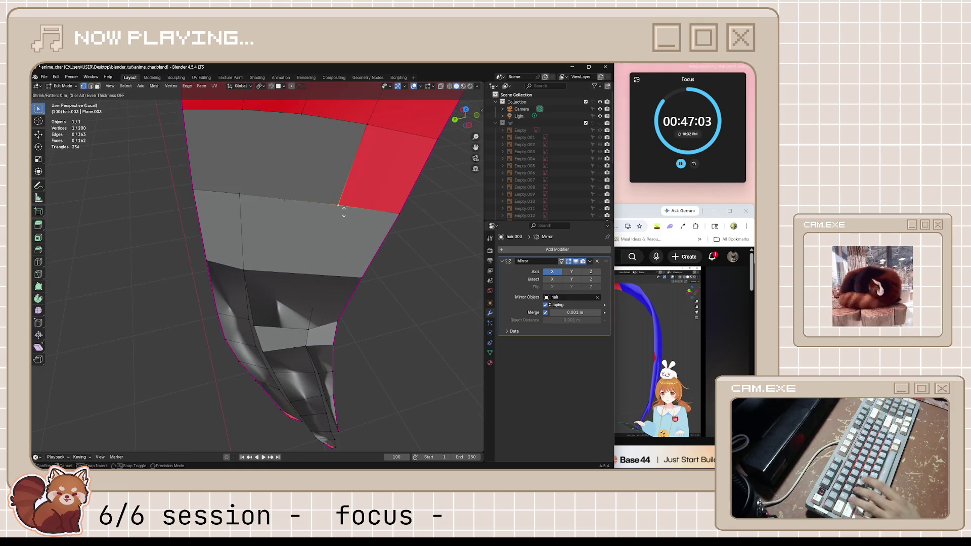
{"action": "left_click", "coordinate": [344, 204]}
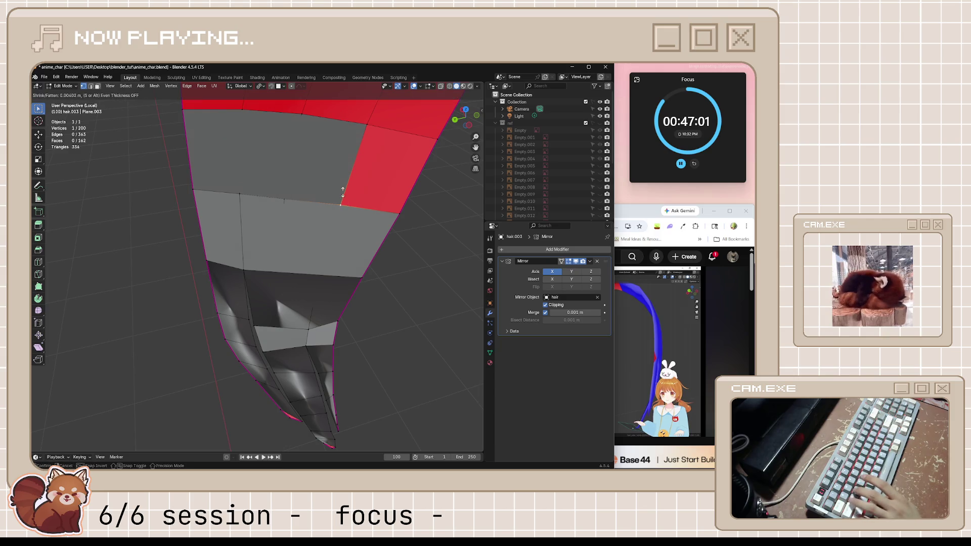
Step: Flatten another strand edge slightly with Shrink/Fatten, then bring up Spotify
{"action": "mouse_move", "coordinate": [345, 206]}
{"action": "middle_mouse_down"}
{"action": "mouse_move", "coordinate": [258, 214]}
{"action": "mouse_move", "coordinate": [265, 228]}
{"action": "mouse_move", "coordinate": [281, 228]}
{"action": "mouse_move", "coordinate": [258, 229]}
{"action": "mouse_move", "coordinate": [277, 228]}
{"action": "middle_mouse_up"}
{"action": "left_click", "coordinate": [220, 222]}
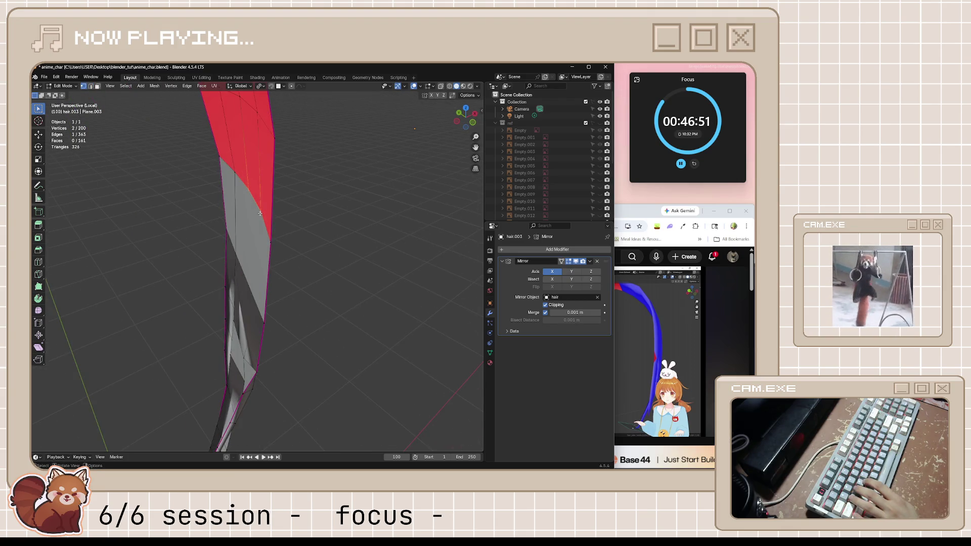
{"action": "key", "text": "alt+s"}
{"action": "left_click", "coordinate": [310, 228]}
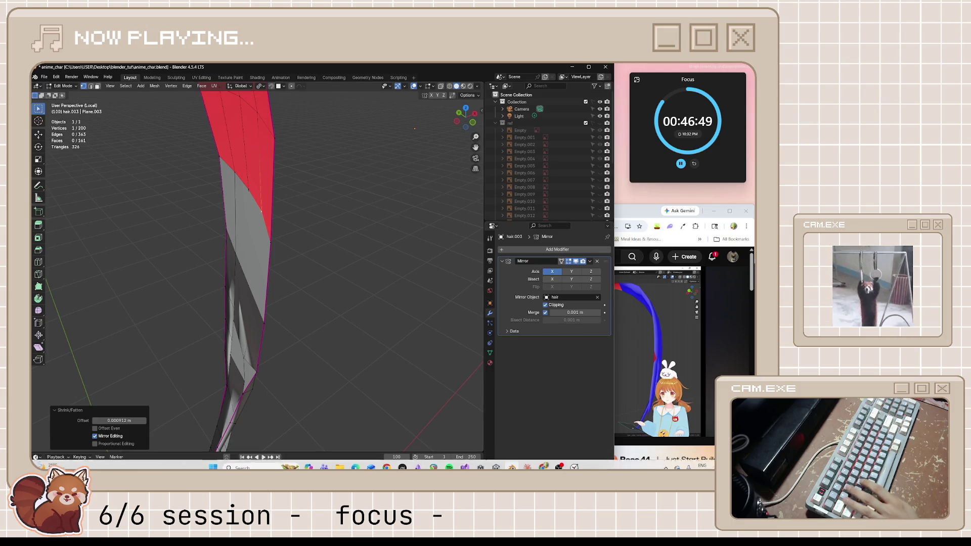
{"action": "left_click", "coordinate": [449, 462]}
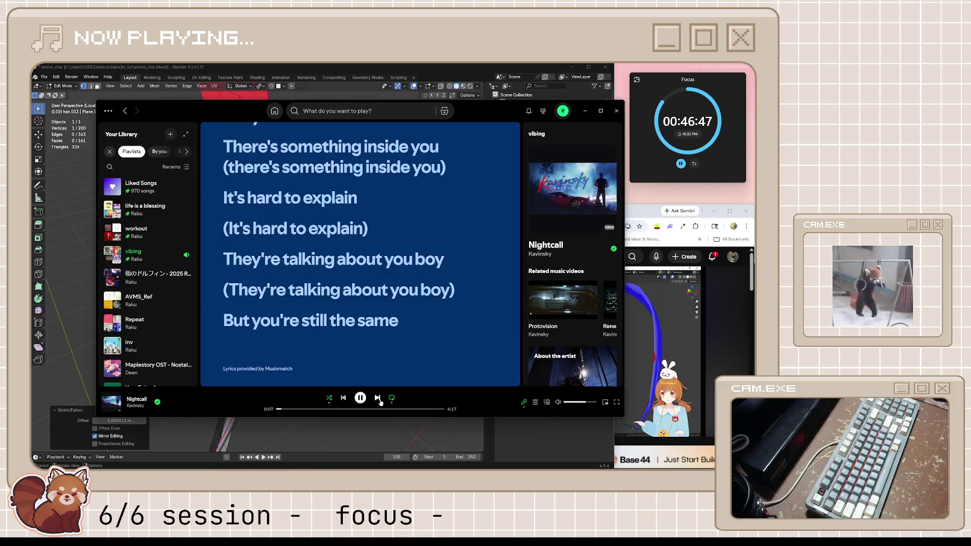
Step: Minimize the Spotify player to return to the Blender viewport
{"action": "left_click", "coordinate": [583, 111]}
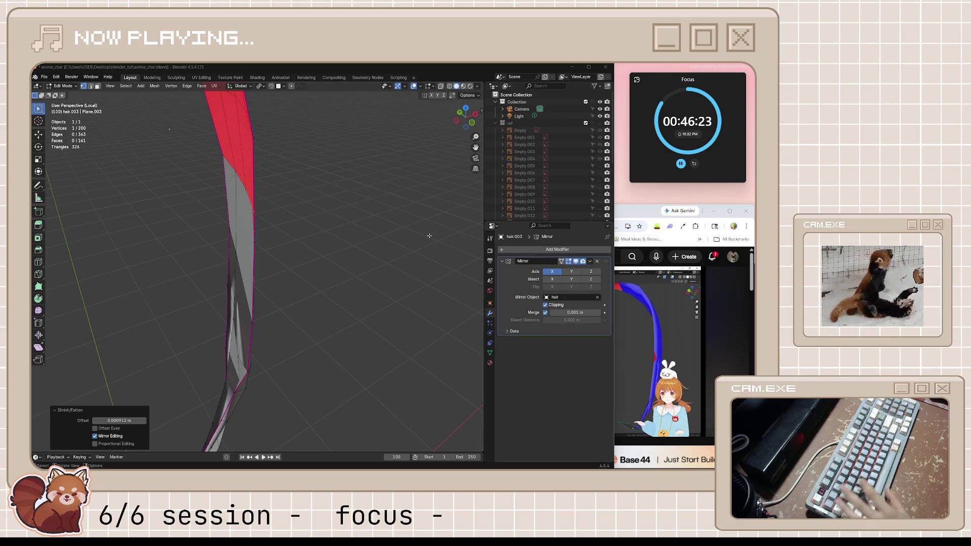
Step: Briefly play the YouTube bangs tutorial for reference and return to Blender
{"action": "middle_click_drag", "start_coordinate": [429, 237], "coordinate": [374, 241]}
{"action": "scroll", "coordinate": [297, 229], "scroll_direction": "up", "scroll_amount": 5}
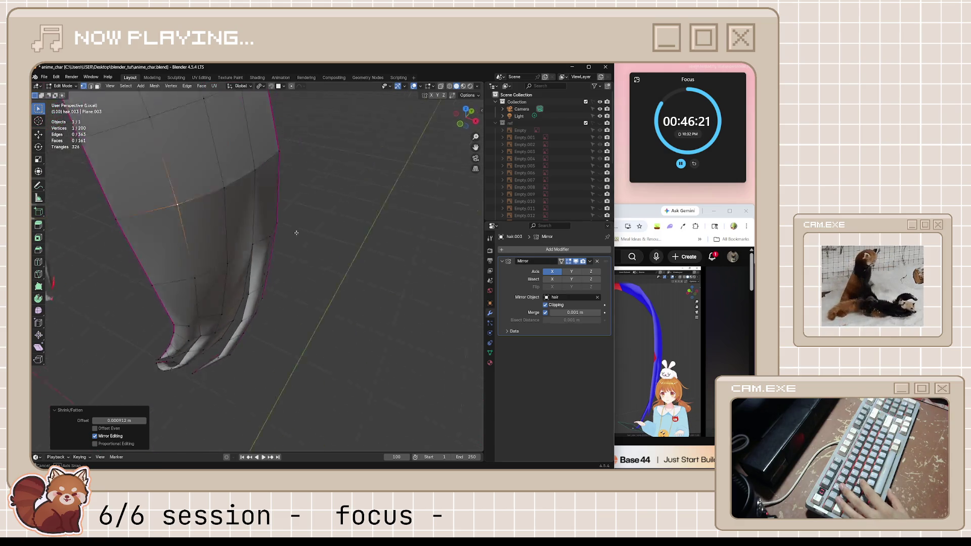
{"action": "key", "text": "alt+Tab"}
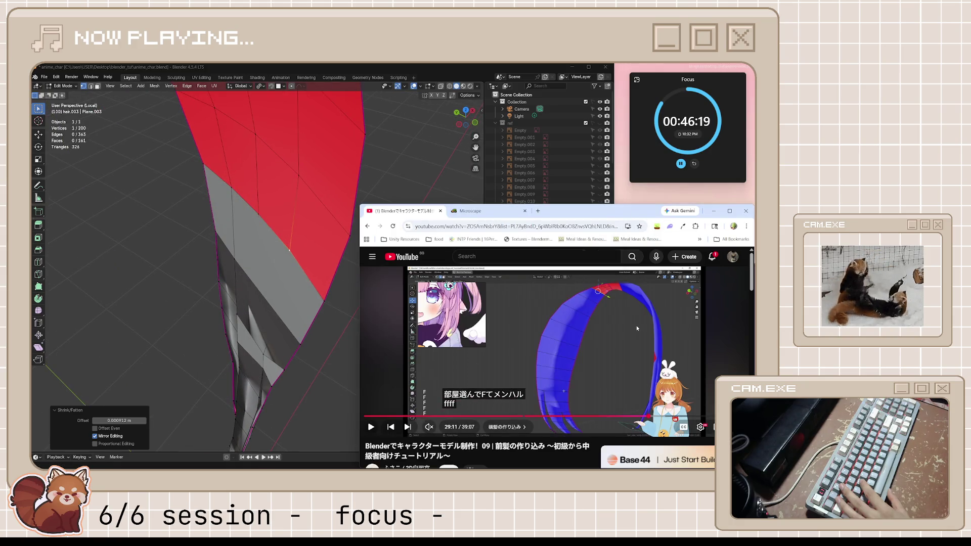
{"action": "left_click", "coordinate": [637, 325]}
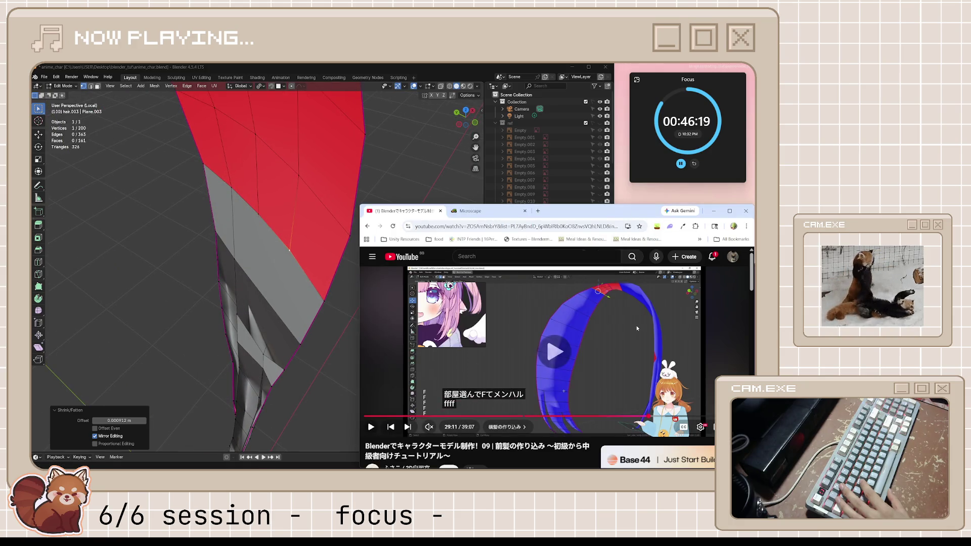
{"action": "left_click", "coordinate": [613, 342]}
{"action": "key", "text": "alt+Tab"}
Step: Orbit around the strand tips and switch to Object Mode to preview the bangs
{"action": "middle_click_drag", "start_coordinate": [357, 271], "coordinate": [234, 261]}
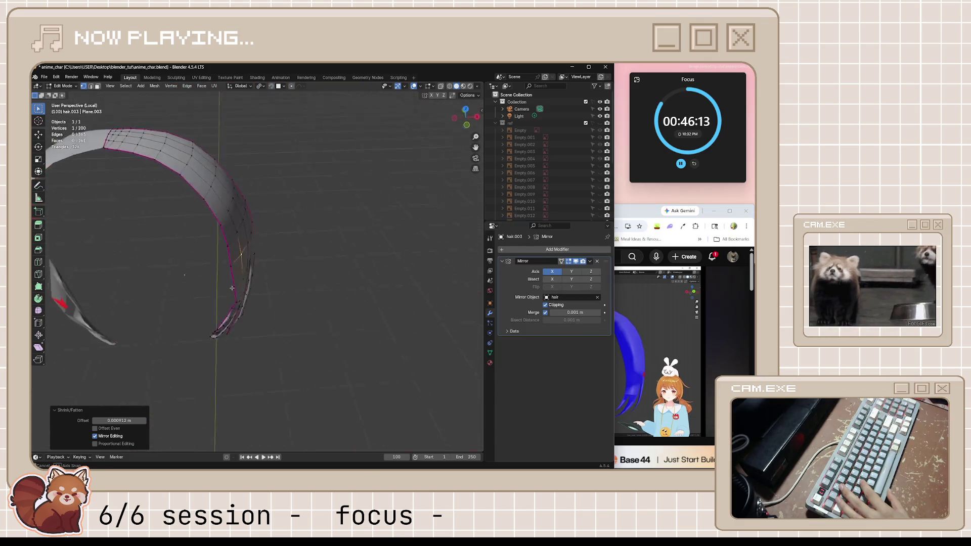
{"action": "scroll", "coordinate": [234, 260], "scroll_direction": "up", "scroll_amount": 4}
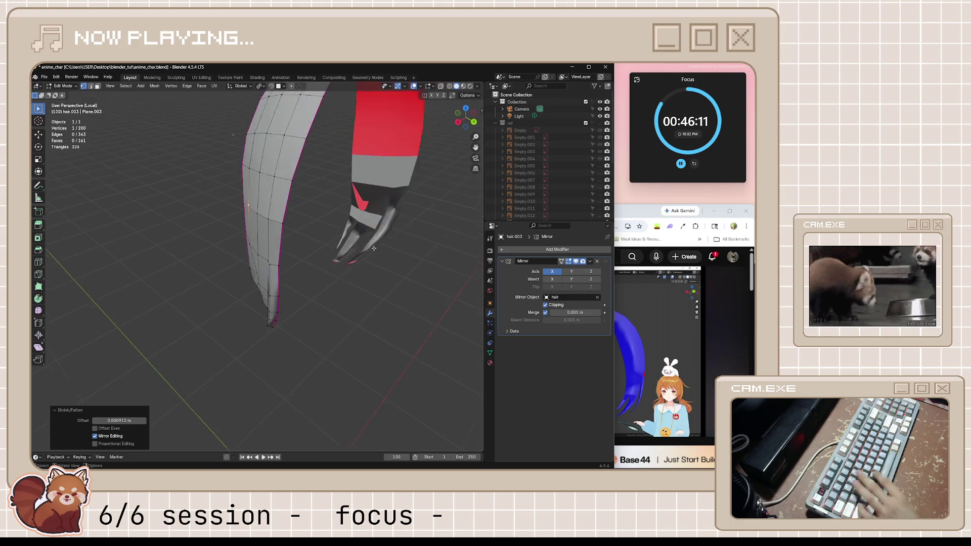
{"action": "middle_click_drag", "start_coordinate": [234, 261], "coordinate": [280, 273]}
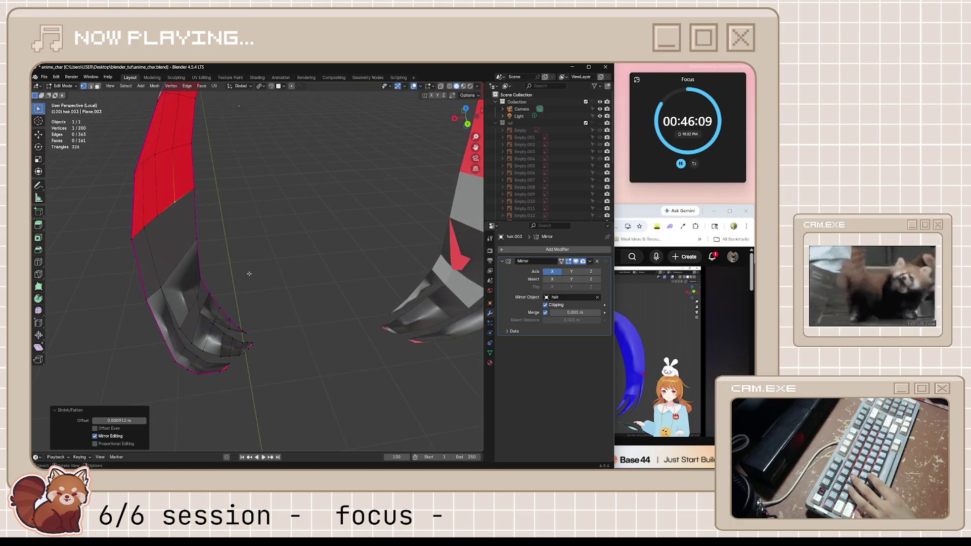
{"action": "key", "text": "Tab"}
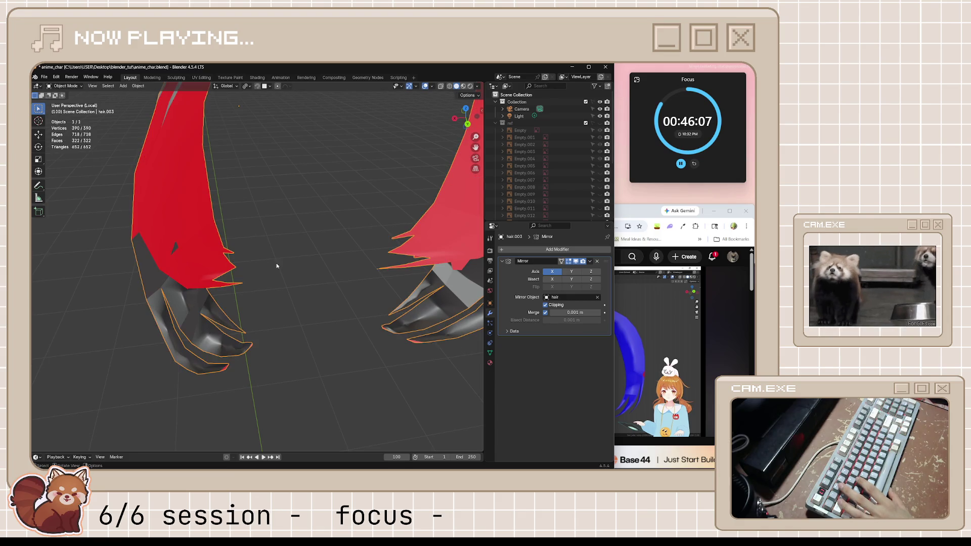
Step: Toggle between Edit and Object Mode to inspect the hair, then select the whole left strand piece (L)
{"action": "key", "text": "Tab"}
{"action": "key", "text": "Tab"}
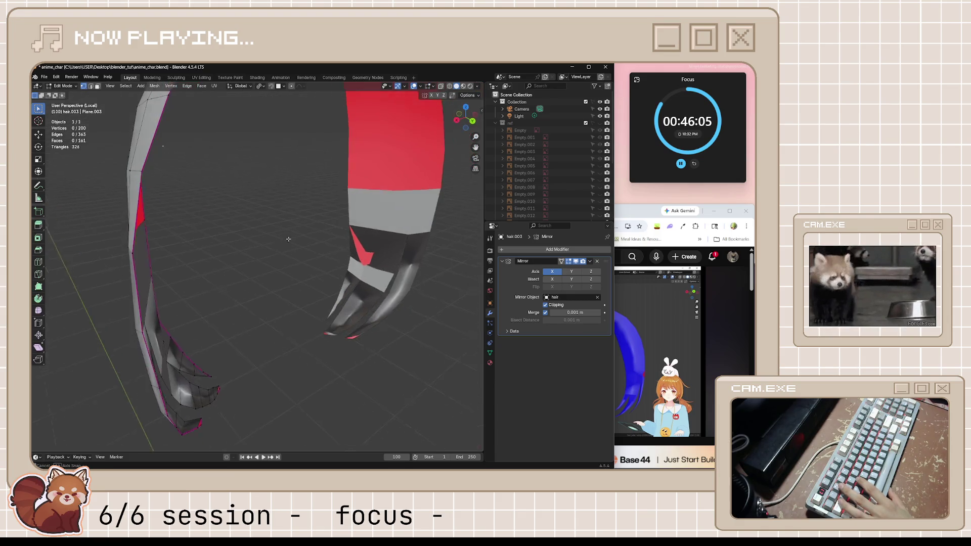
{"action": "mouse_move", "coordinate": [258, 276]}
{"action": "middle_mouse_down"}
{"action": "mouse_move", "coordinate": [284, 274]}
{"action": "mouse_move", "coordinate": [377, 314]}
{"action": "mouse_move", "coordinate": [210, 271]}
{"action": "mouse_move", "coordinate": [238, 272]}
{"action": "mouse_move", "coordinate": [220, 256]}
{"action": "mouse_move", "coordinate": [282, 315]}
{"action": "mouse_move", "coordinate": [279, 282]}
{"action": "mouse_move", "coordinate": [287, 291]}
{"action": "middle_mouse_up"}
{"action": "key", "text": "Tab"}
{"action": "scroll", "coordinate": [288, 291], "scroll_direction": "up", "scroll_amount": 1}
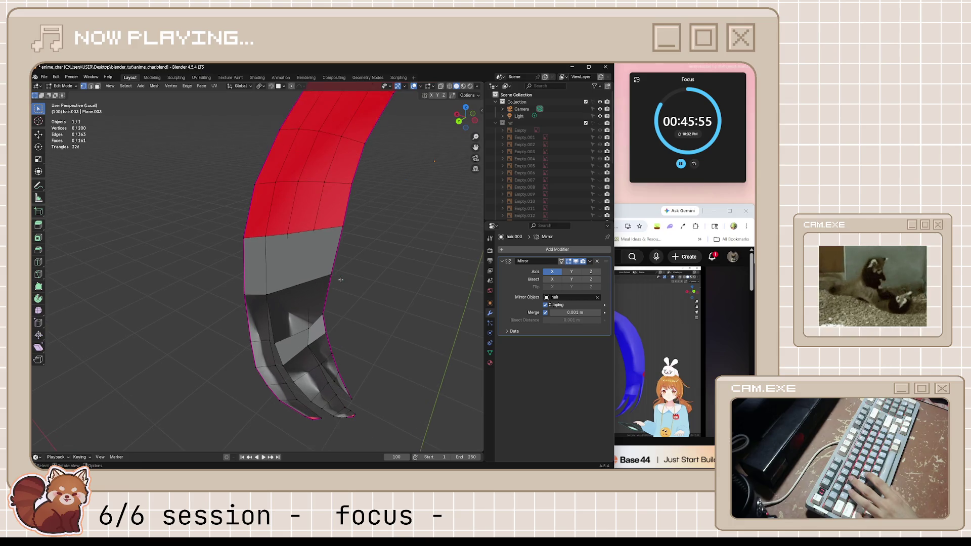
{"action": "scroll", "coordinate": [340, 280], "scroll_direction": "up", "scroll_amount": 1}
{"action": "middle_click_drag", "start_coordinate": [373, 280], "coordinate": [306, 302]}
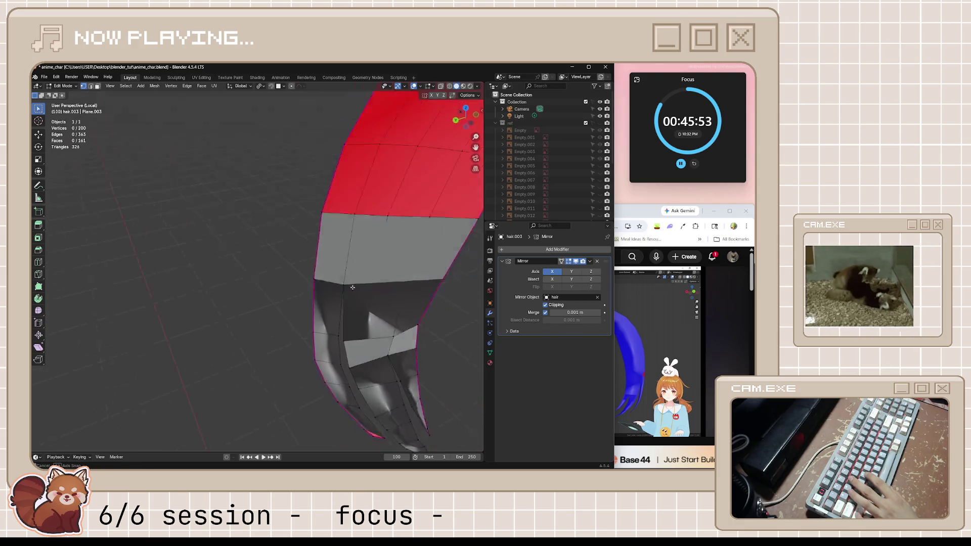
{"action": "scroll", "coordinate": [306, 301], "scroll_direction": "down", "scroll_amount": 3}
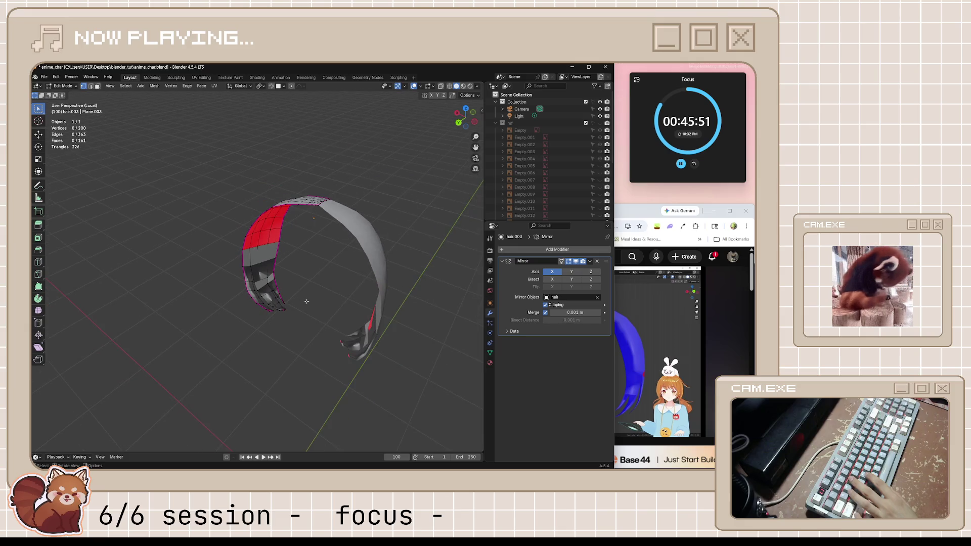
{"action": "scroll", "coordinate": [307, 301], "scroll_direction": "up", "scroll_amount": 1}
{"action": "scroll", "coordinate": [306, 302], "scroll_direction": "up", "scroll_amount": 1}
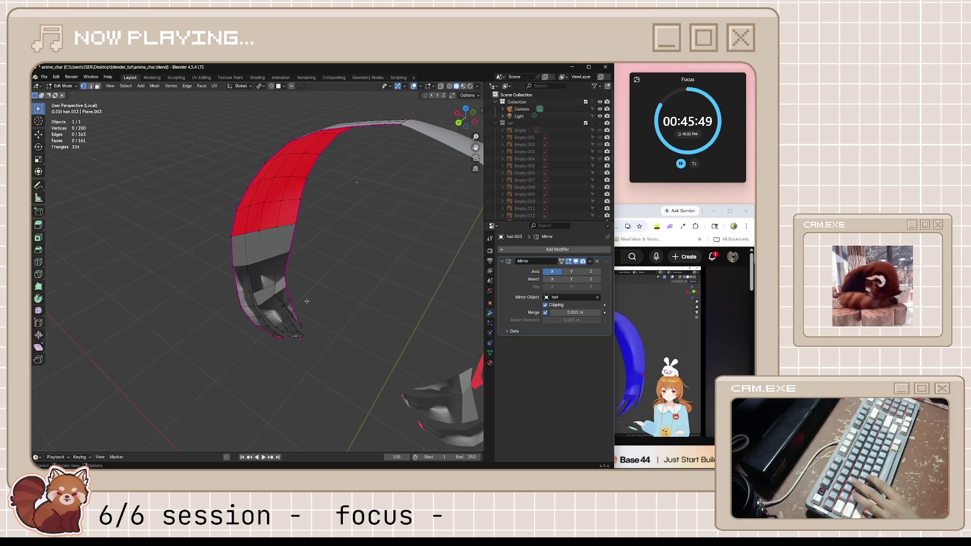
{"action": "key", "text": "Tab"}
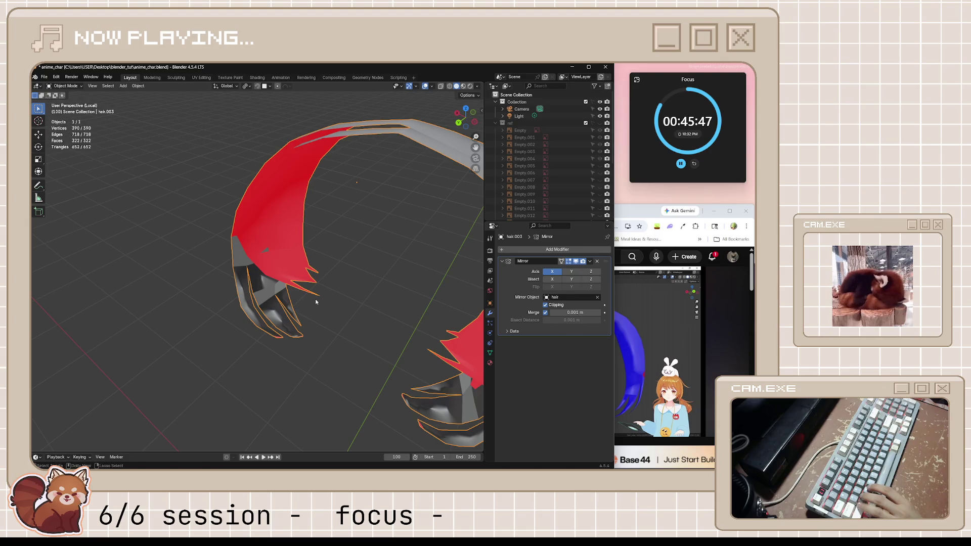
{"action": "key", "text": "Tab"}
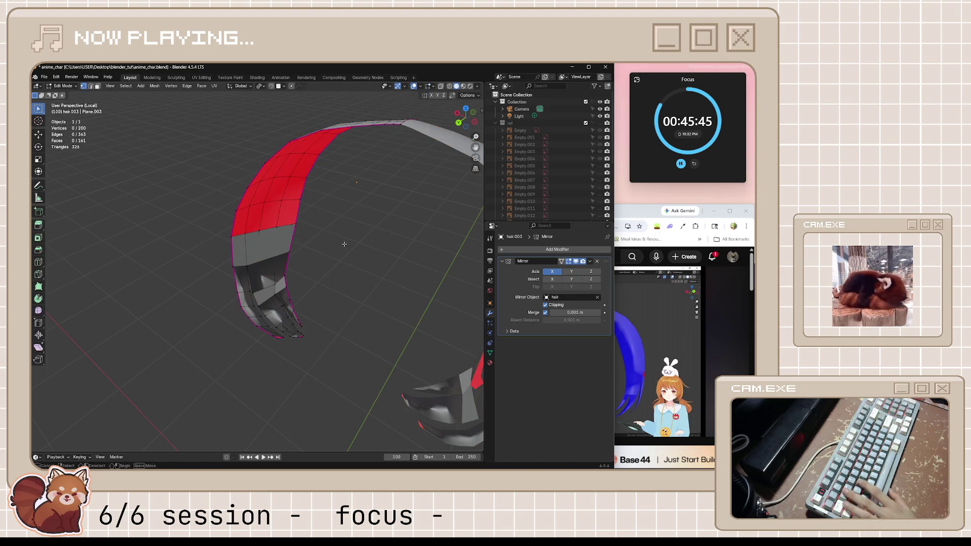
{"action": "scroll", "coordinate": [344, 243], "scroll_direction": "up", "scroll_amount": 1}
{"action": "scroll", "coordinate": [343, 238], "scroll_direction": "up", "scroll_amount": 2}
{"action": "scroll", "coordinate": [344, 238], "scroll_direction": "up", "scroll_amount": 2}
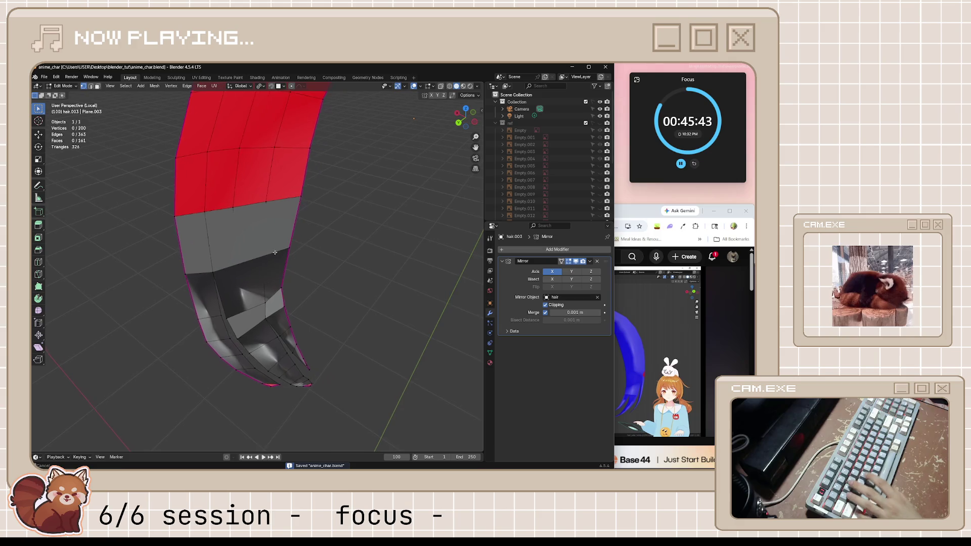
{"action": "scroll", "coordinate": [338, 231], "scroll_direction": "up", "scroll_amount": 2}
{"action": "scroll", "coordinate": [336, 227], "scroll_direction": "up", "scroll_amount": 1}
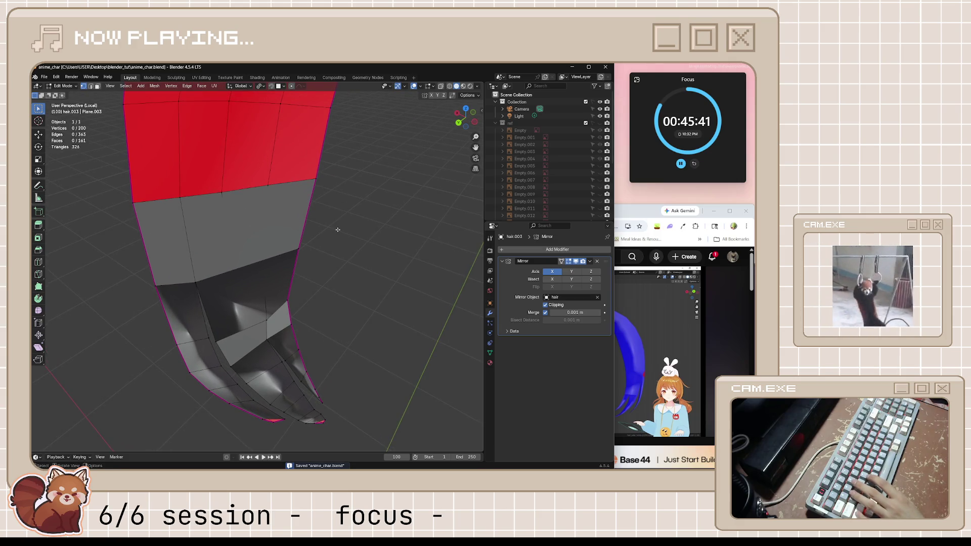
{"action": "scroll", "coordinate": [338, 229], "scroll_direction": "down", "scroll_amount": 1}
{"action": "scroll", "coordinate": [345, 226], "scroll_direction": "down", "scroll_amount": 3}
{"action": "scroll", "coordinate": [356, 220], "scroll_direction": "down", "scroll_amount": 2}
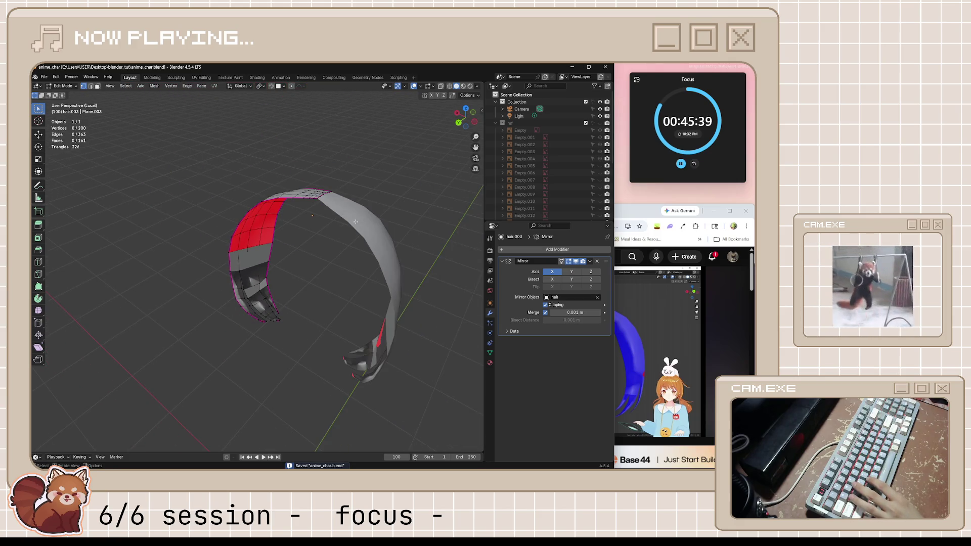
{"action": "key", "text": "l"}
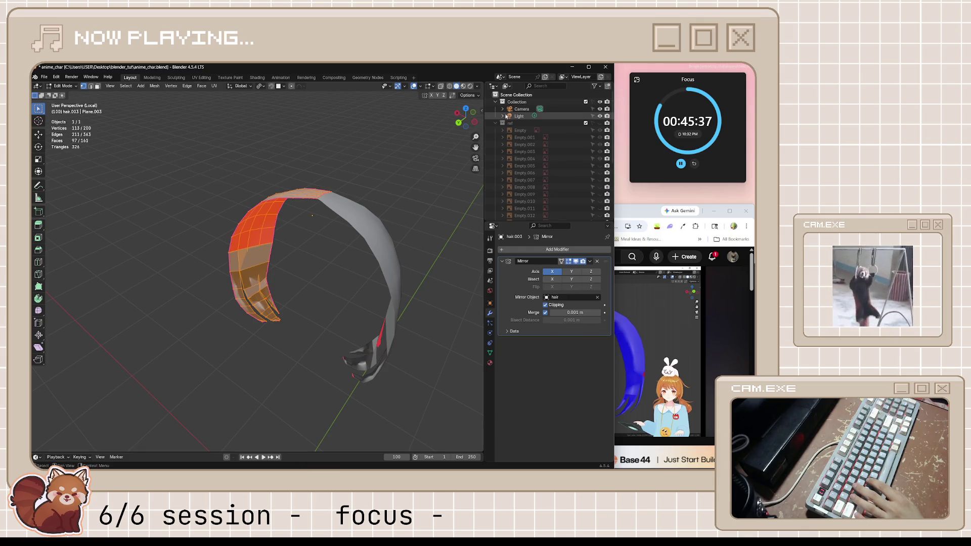
Step: Collapse ref, expand and show the spare collection with its objects hidden, then return to Object Mode
{"action": "left_click", "coordinate": [502, 122]}
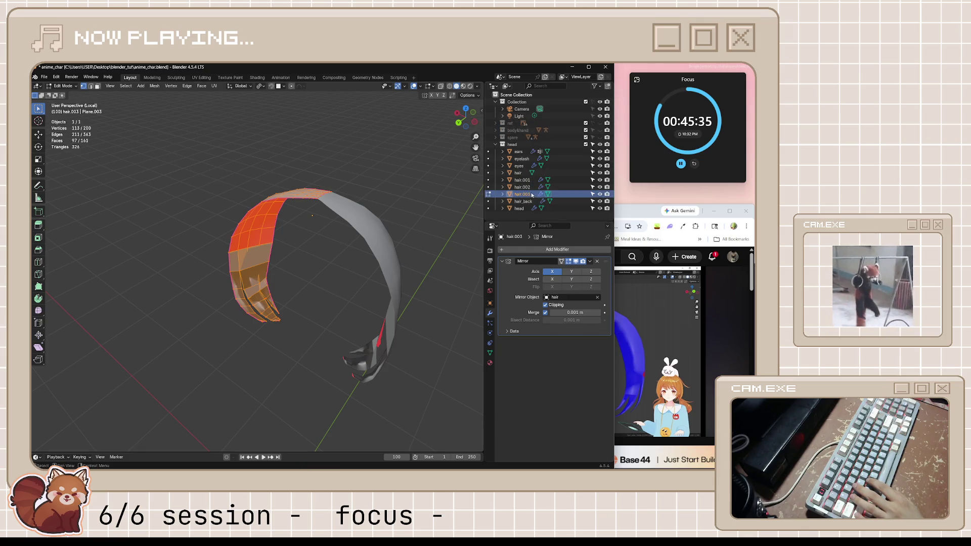
{"action": "left_click", "coordinate": [499, 138]}
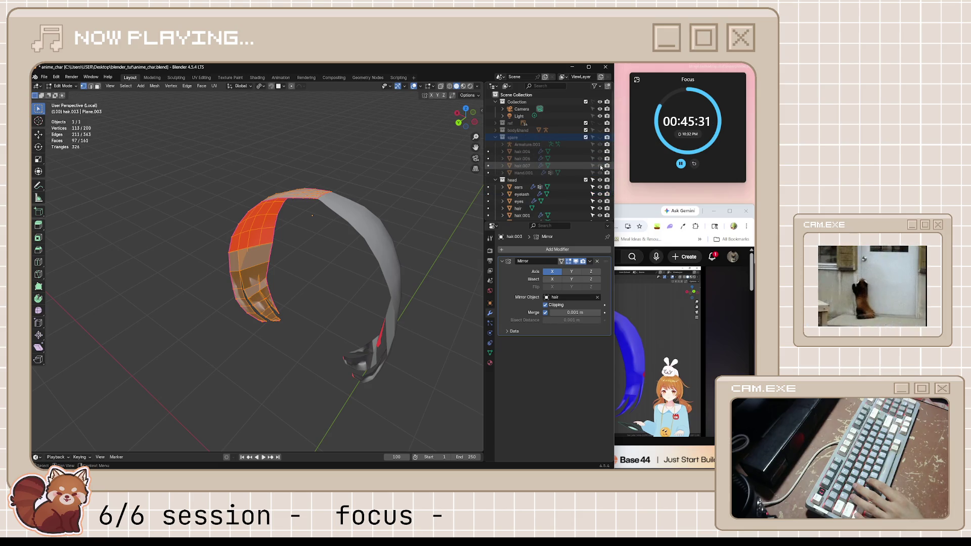
{"action": "left_click", "coordinate": [600, 138]}
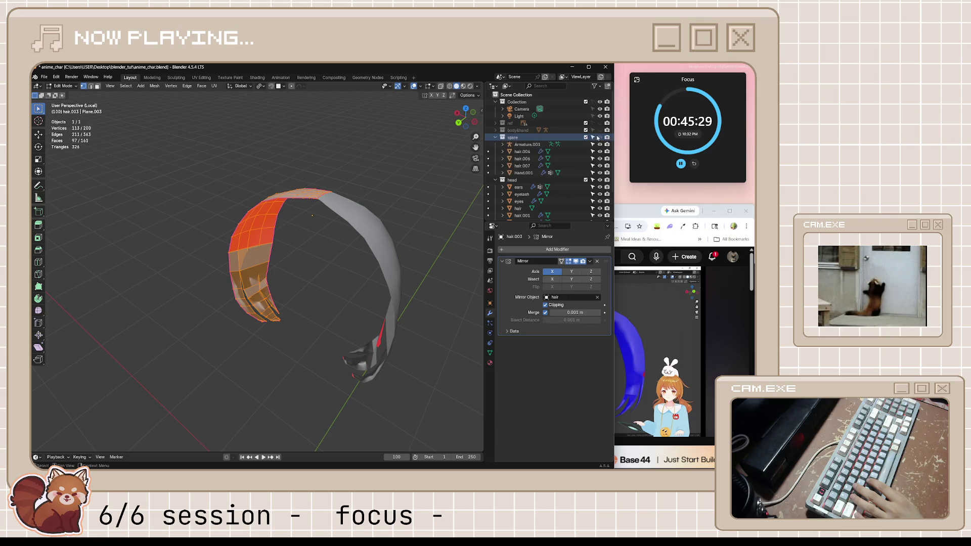
{"action": "left_click", "coordinate": [600, 158]}
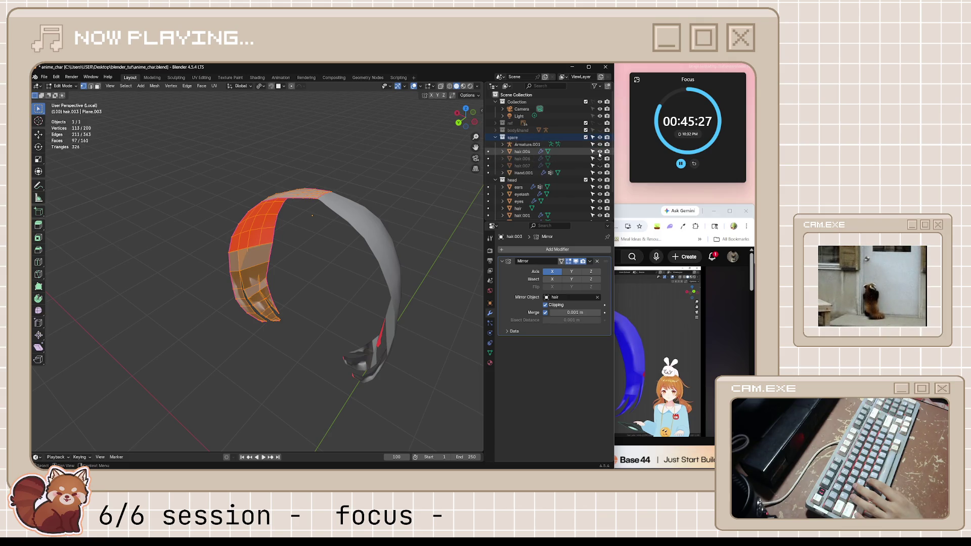
{"action": "left_click", "coordinate": [601, 145]}
{"action": "left_click", "coordinate": [600, 166]}
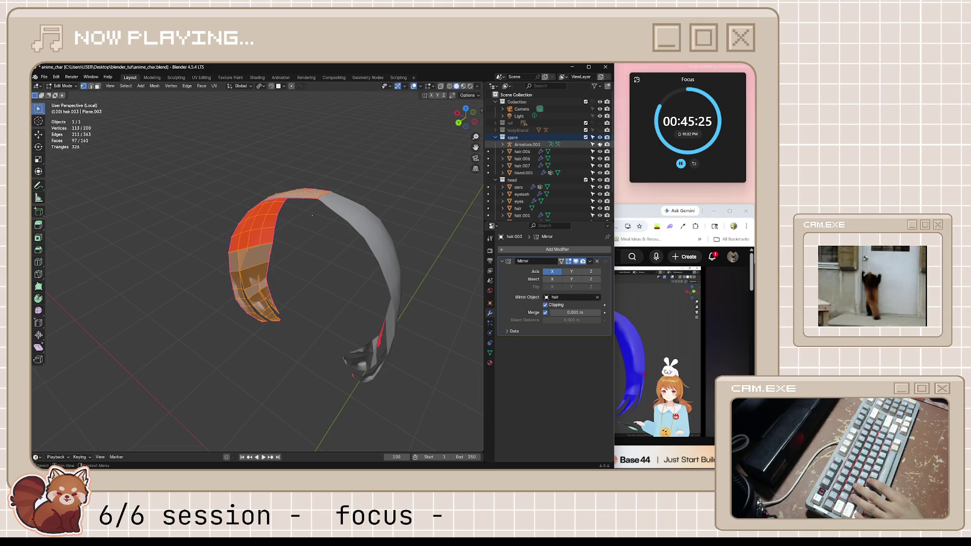
{"action": "scroll", "coordinate": [323, 245], "scroll_direction": "up", "scroll_amount": 3}
{"action": "key", "text": "Tab"}
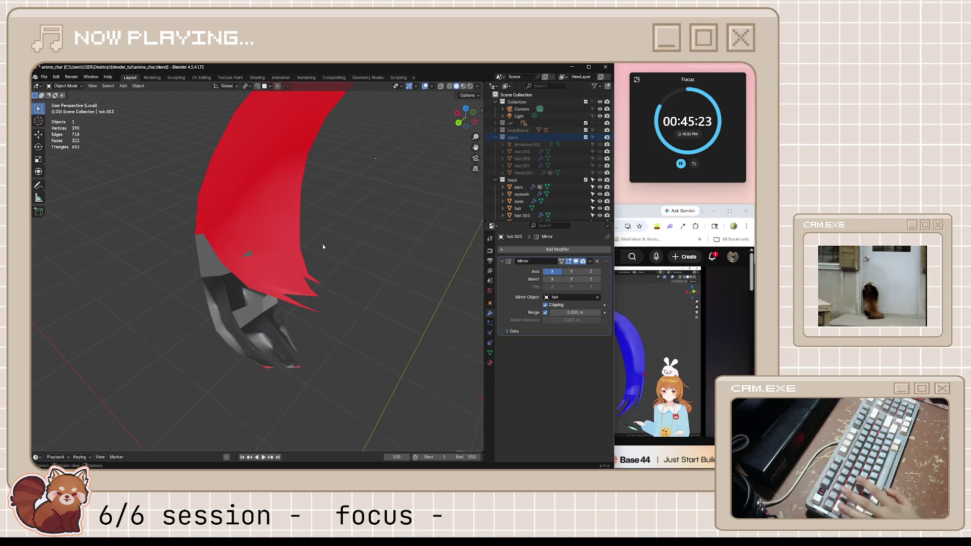
Step: Duplicate the hair object in place and move the copy into the spare collection
{"action": "mouse_move", "coordinate": [322, 243]}
{"action": "middle_mouse_down"}
{"action": "mouse_move", "coordinate": [421, 238]}
{"action": "mouse_move", "coordinate": [325, 290]}
{"action": "middle_mouse_up"}
{"action": "key", "text": "a"}
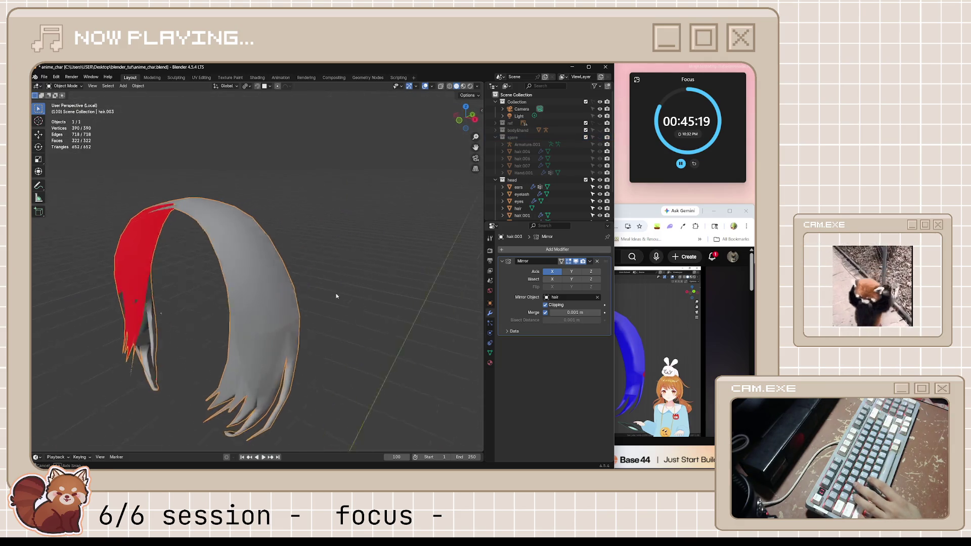
{"action": "key", "text": "shift+d"}
{"action": "right_click", "coordinate": [332, 273]}
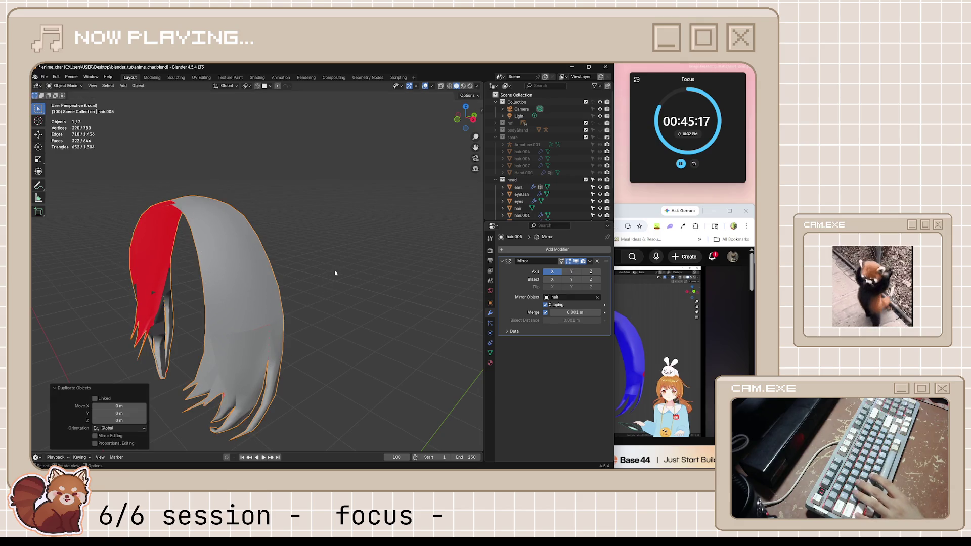
{"action": "key", "text": "m"}
{"action": "left_click", "coordinate": [336, 272]}
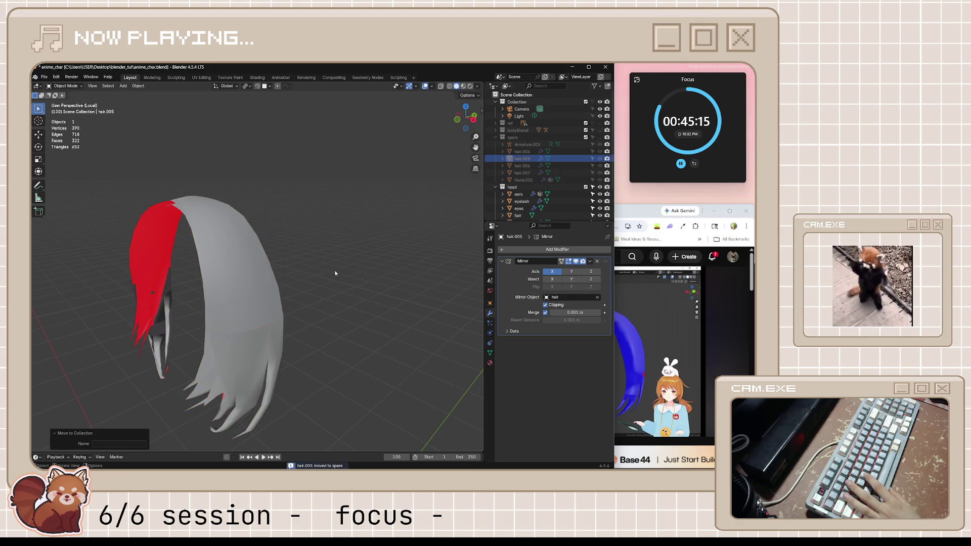
Step: Save the file, select the hair.003 strand and enter Edit Mode framed on it
{"action": "middle_click_drag", "start_coordinate": [437, 219], "coordinate": [285, 299]}
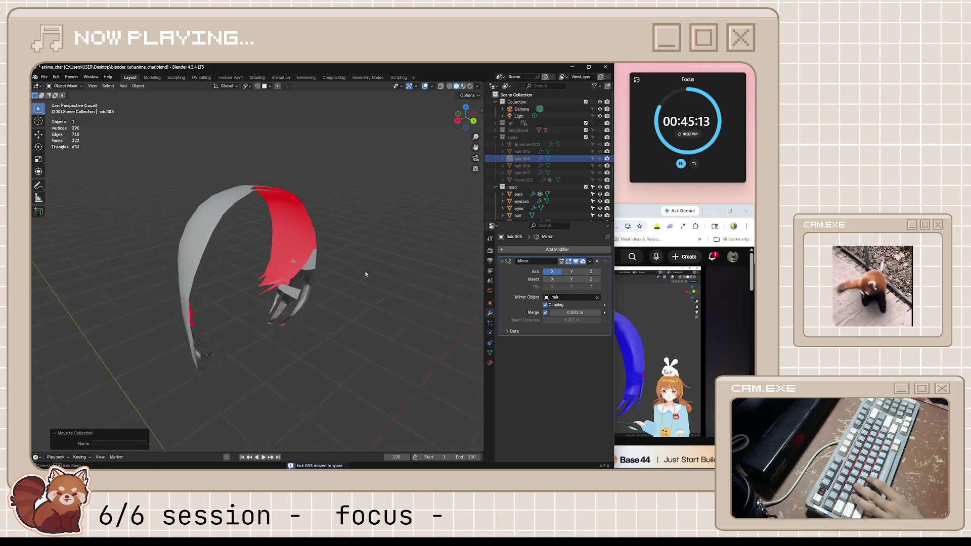
{"action": "middle_click_drag", "start_coordinate": [365, 275], "coordinate": [326, 276]}
{"action": "key", "text": "ctrl+s"}
{"action": "scroll", "coordinate": [325, 275], "scroll_direction": "up", "scroll_amount": 3}
{"action": "scroll", "coordinate": [547, 182], "scroll_direction": "down", "scroll_amount": 3}
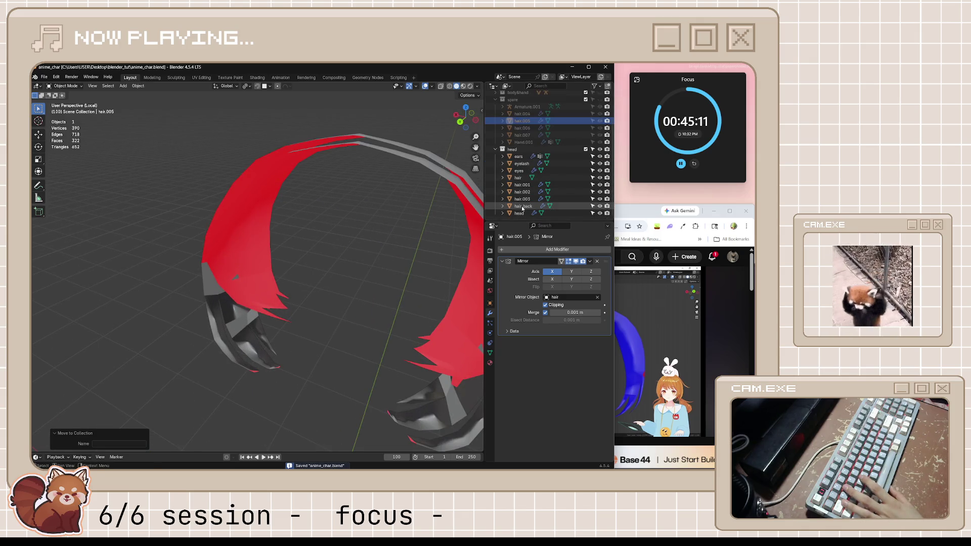
{"action": "left_click", "coordinate": [524, 206]}
{"action": "left_click", "coordinate": [219, 300]}
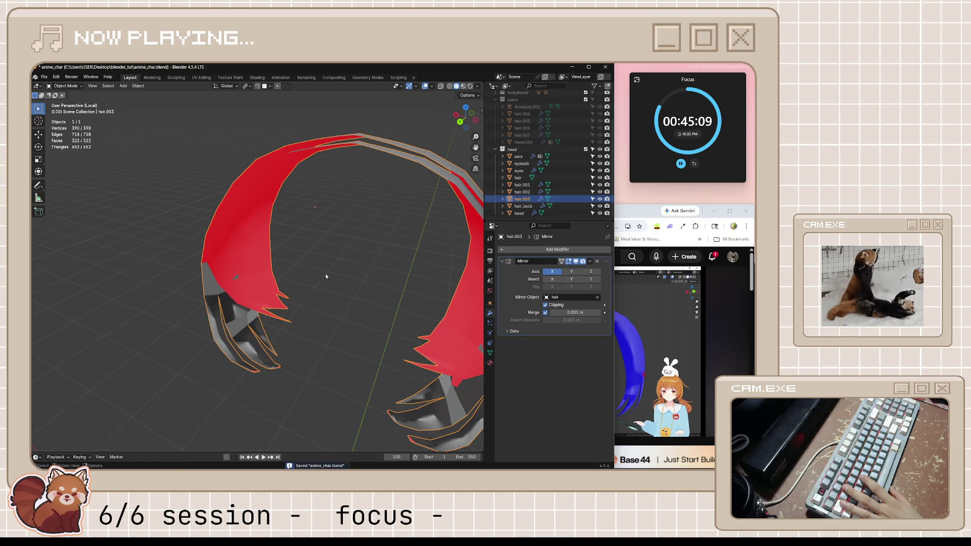
{"action": "key", "text": "Tab"}
{"action": "key", "text": "KP_Decimal"}
{"action": "scroll", "coordinate": [331, 274], "scroll_direction": "up", "scroll_amount": 4}
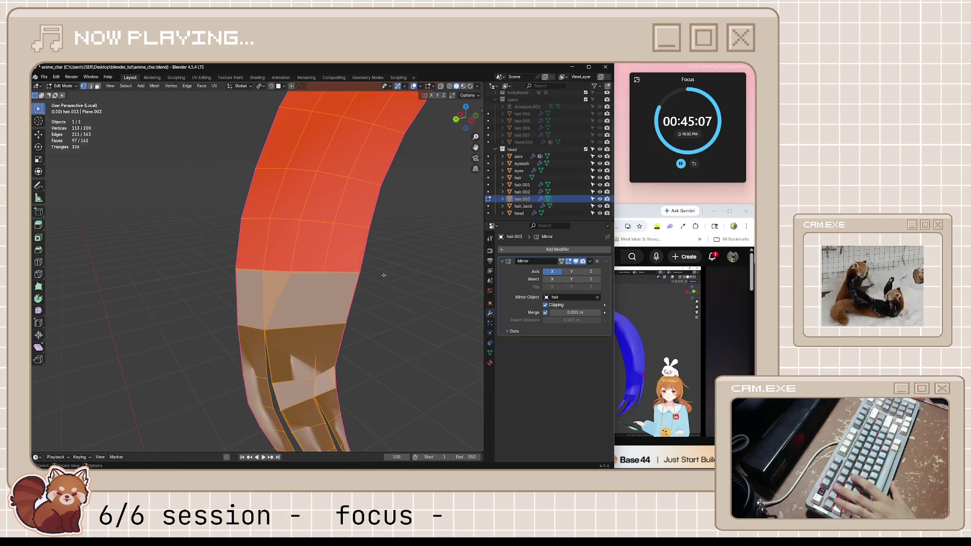
Step: Fill the strand's lower gap with a trial face, cancel the Shrink/Fatten and undo the face
{"action": "key", "text": "alt+a"}
{"action": "mouse_move", "coordinate": [376, 266]}
{"action": "middle_mouse_down"}
{"action": "mouse_move", "coordinate": [310, 350]}
{"action": "mouse_move", "coordinate": [214, 275]}
{"action": "middle_mouse_up"}
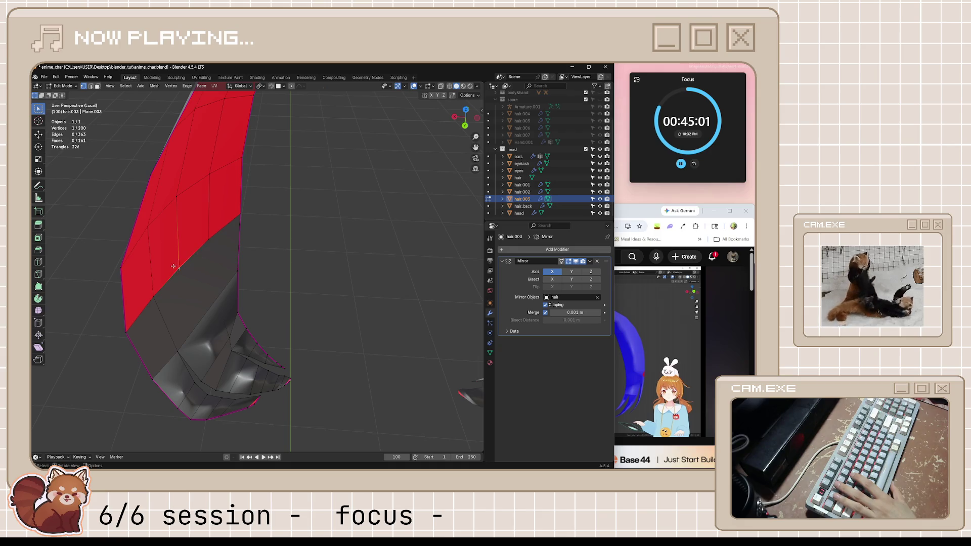
{"action": "scroll", "coordinate": [278, 314], "scroll_direction": "up", "scroll_amount": 4}
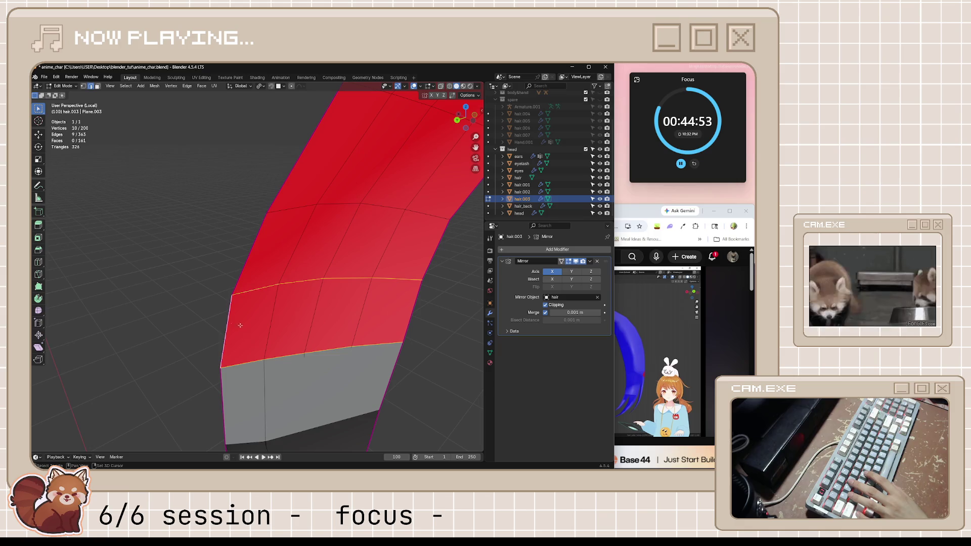
{"action": "key", "text": "f"}
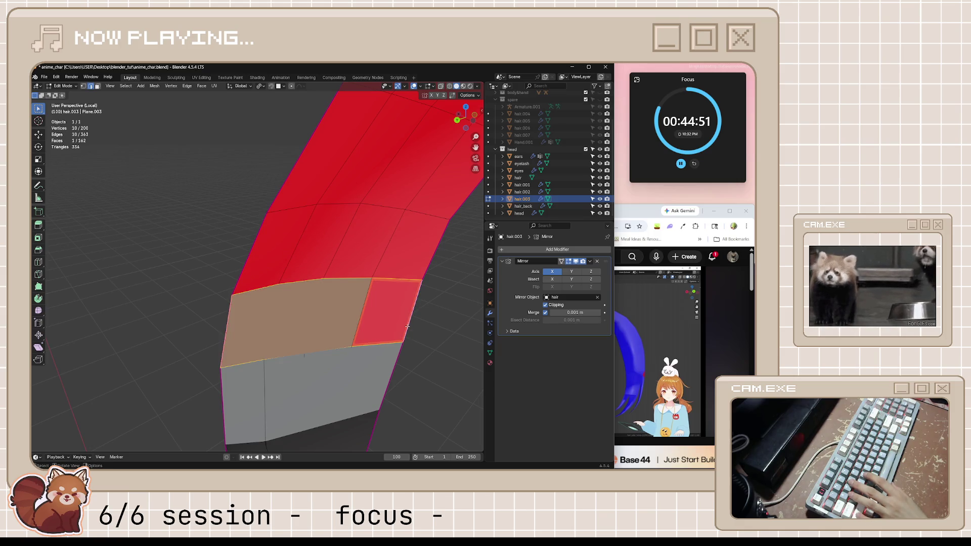
{"action": "middle_click_drag", "start_coordinate": [407, 326], "coordinate": [412, 350]}
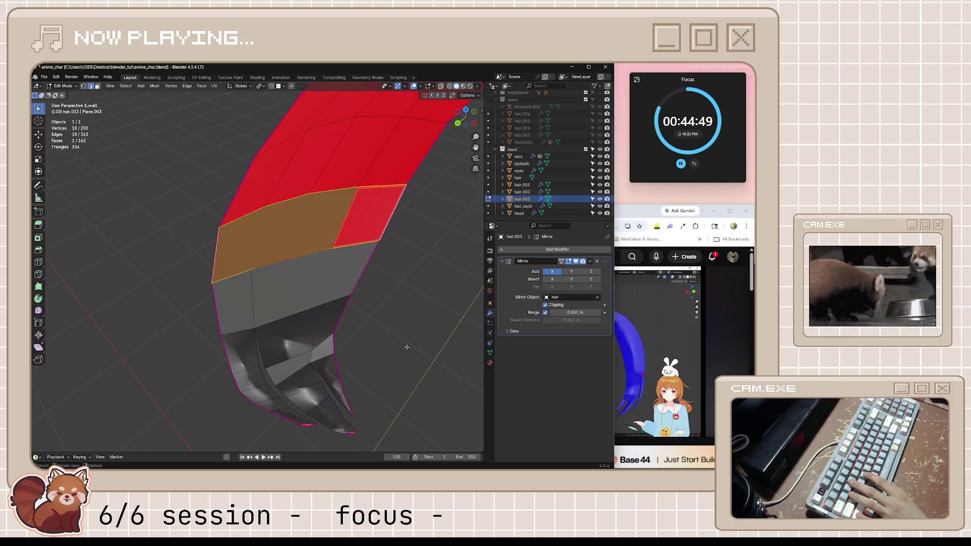
{"action": "key", "text": "alt+s"}
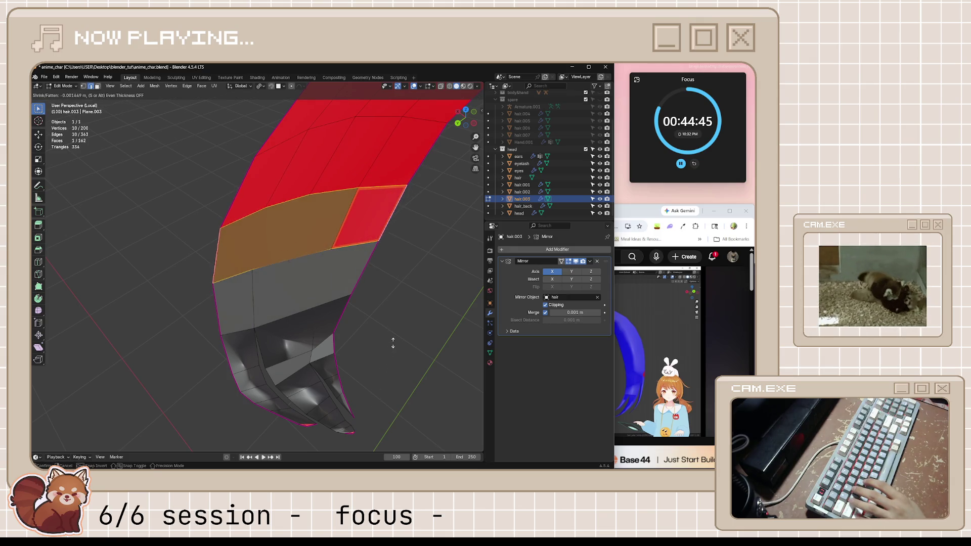
{"action": "key", "text": "Escape"}
{"action": "key", "text": "ctrl+z"}
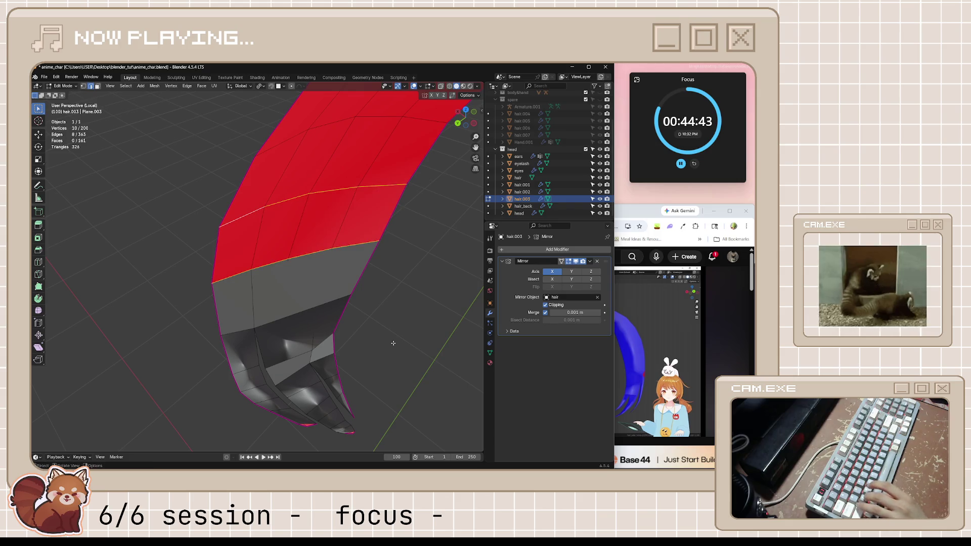
{"action": "scroll", "coordinate": [410, 334], "scroll_direction": "up", "scroll_amount": 5}
Step: Save the blend file, glance at the tutorial video and return to Blender
{"action": "left_click", "coordinate": [387, 321]}
{"action": "key", "text": "ctrl+s"}
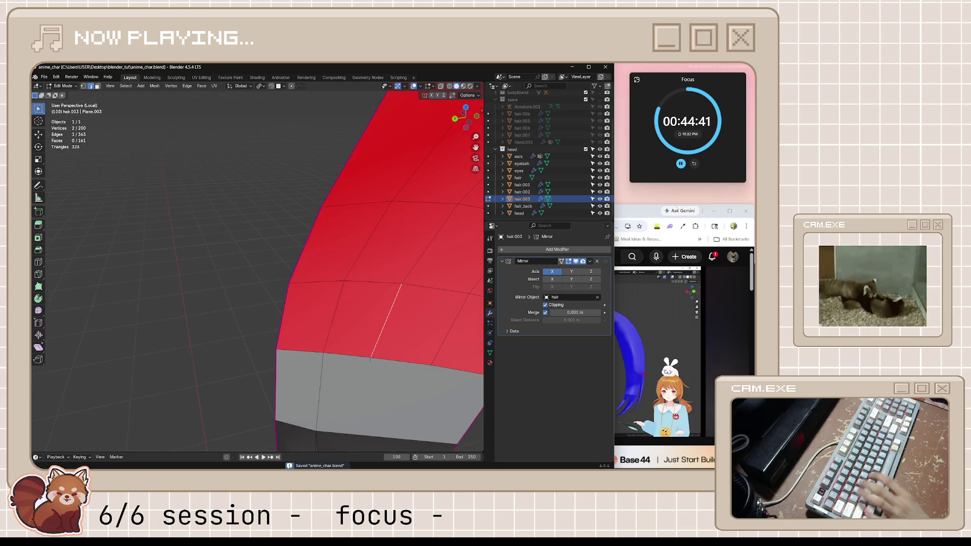
{"action": "left_click", "coordinate": [643, 215]}
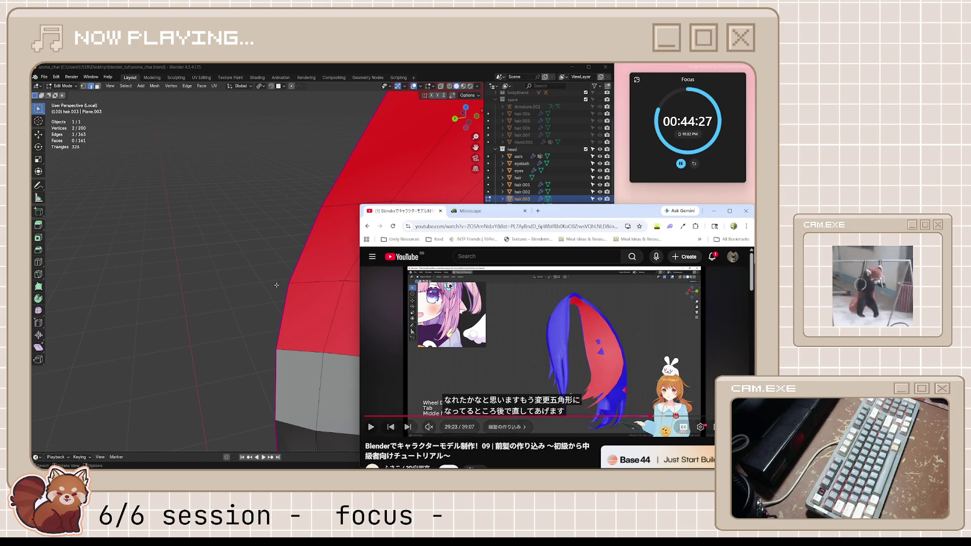
{"action": "mouse_move", "coordinate": [275, 282]}
{"action": "middle_mouse_down"}
{"action": "mouse_move", "coordinate": [347, 288]}
{"action": "mouse_move", "coordinate": [149, 311]}
{"action": "mouse_move", "coordinate": [267, 289]}
{"action": "middle_mouse_up"}
{"action": "scroll", "coordinate": [347, 287], "scroll_direction": "down", "scroll_amount": 5}
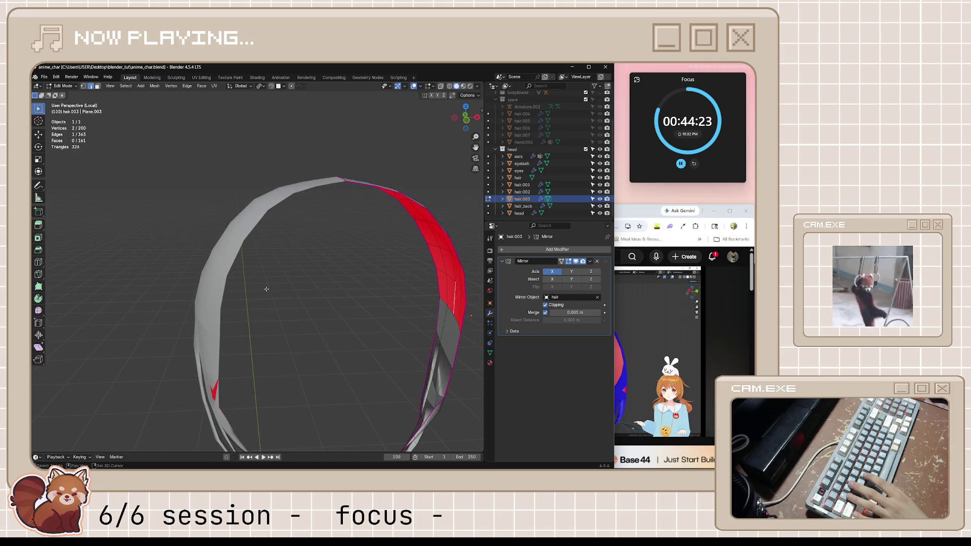
{"action": "mouse_move", "coordinate": [385, 314]}
{"action": "middle_mouse_down"}
{"action": "mouse_move", "coordinate": [336, 334]}
{"action": "mouse_move", "coordinate": [330, 325]}
{"action": "mouse_move", "coordinate": [334, 307]}
{"action": "mouse_move", "coordinate": [387, 304]}
{"action": "mouse_move", "coordinate": [401, 304]}
{"action": "mouse_move", "coordinate": [354, 321]}
{"action": "mouse_move", "coordinate": [425, 320]}
{"action": "mouse_move", "coordinate": [365, 319]}
{"action": "mouse_move", "coordinate": [271, 289]}
{"action": "mouse_move", "coordinate": [319, 334]}
{"action": "middle_mouse_up"}
{"action": "scroll", "coordinate": [353, 365], "scroll_direction": "up", "scroll_amount": 3}
{"action": "scroll", "coordinate": [354, 365], "scroll_direction": "up", "scroll_amount": 1}
{"action": "scroll", "coordinate": [361, 376], "scroll_direction": "up", "scroll_amount": 1}
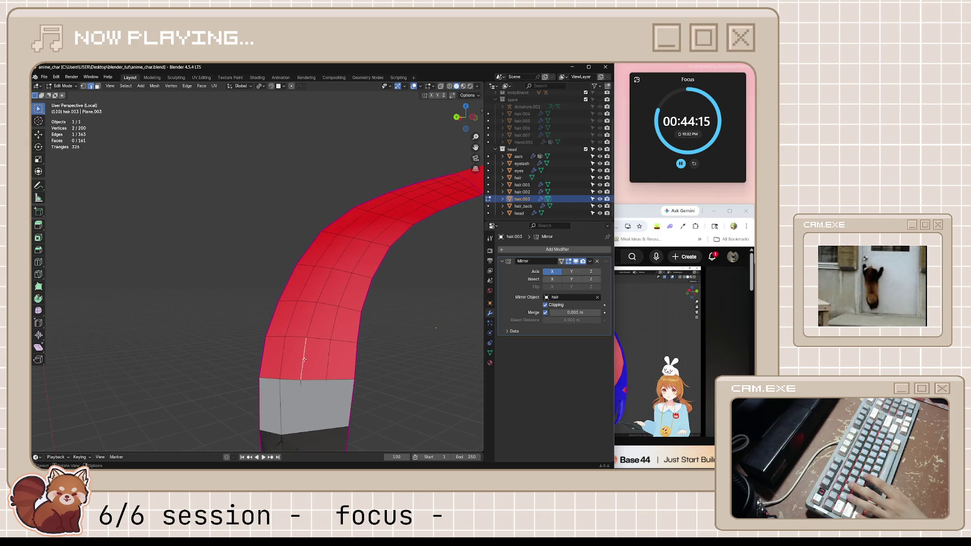
{"action": "scroll", "coordinate": [370, 388], "scroll_direction": "up", "scroll_amount": 2}
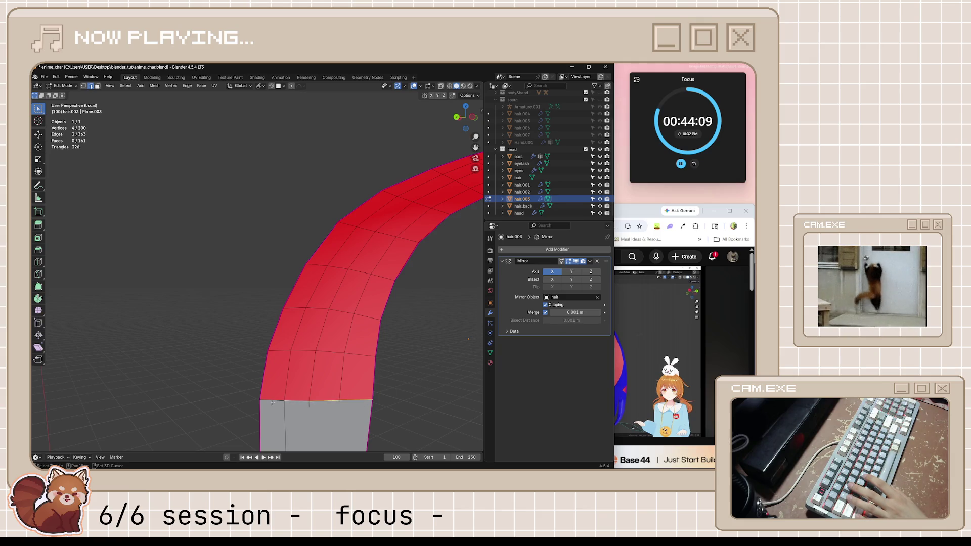
Step: Fill the bottom gap of the red hair band with a face and start Shrink/Fatten on an arch vertex
{"action": "key", "text": "f"}
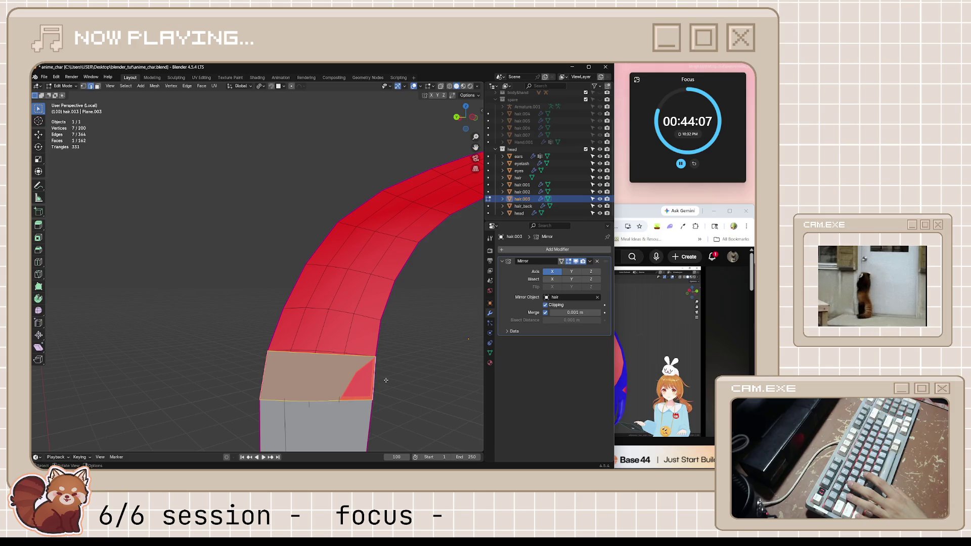
{"action": "mouse_move", "coordinate": [386, 380]}
{"action": "middle_mouse_down"}
{"action": "mouse_move", "coordinate": [265, 311]}
{"action": "mouse_move", "coordinate": [351, 292]}
{"action": "mouse_move", "coordinate": [315, 331]}
{"action": "middle_mouse_up"}
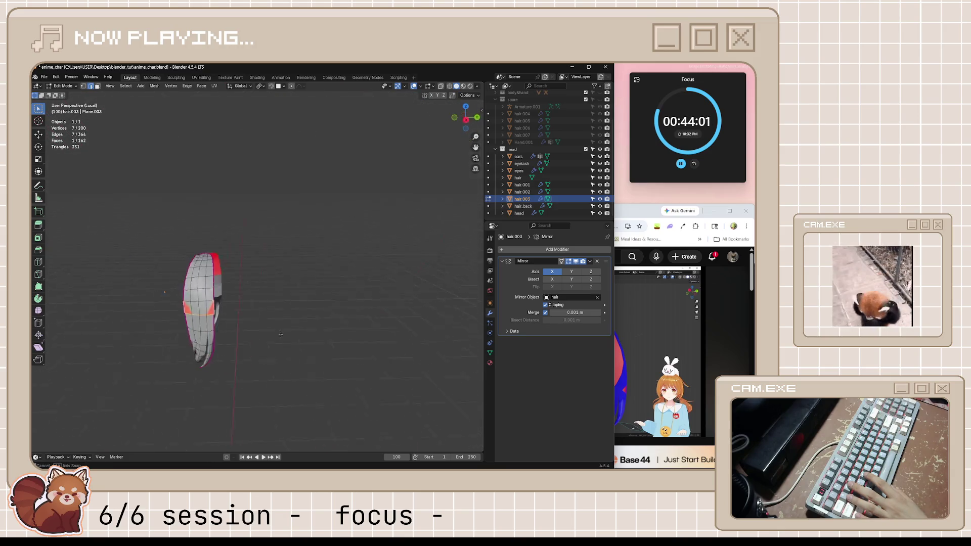
{"action": "scroll", "coordinate": [315, 331], "scroll_direction": "up", "scroll_amount": 5}
{"action": "mouse_move", "coordinate": [316, 330]}
{"action": "middle_mouse_down"}
{"action": "mouse_move", "coordinate": [344, 348]}
{"action": "mouse_move", "coordinate": [452, 346]}
{"action": "mouse_move", "coordinate": [428, 354]}
{"action": "mouse_move", "coordinate": [372, 409]}
{"action": "mouse_move", "coordinate": [385, 396]}
{"action": "middle_mouse_up"}
{"action": "left_click", "coordinate": [372, 410]}
{"action": "key", "text": "alt+s"}
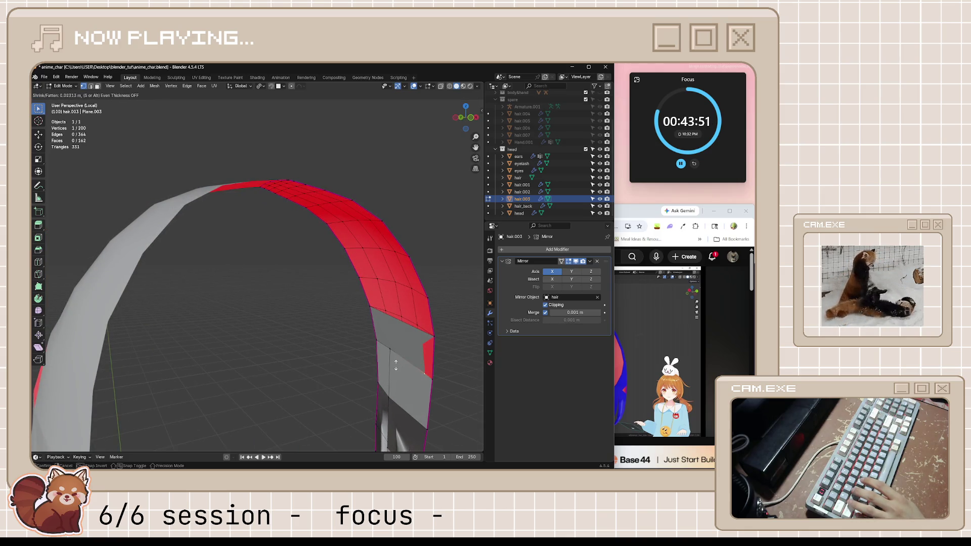
Step: Fill the red back-facing gap on the strand arch with new faces
{"action": "left_click", "coordinate": [398, 364]}
{"action": "mouse_move", "coordinate": [398, 364]}
{"action": "middle_mouse_down"}
{"action": "mouse_move", "coordinate": [379, 349]}
{"action": "mouse_move", "coordinate": [407, 331]}
{"action": "middle_mouse_up"}
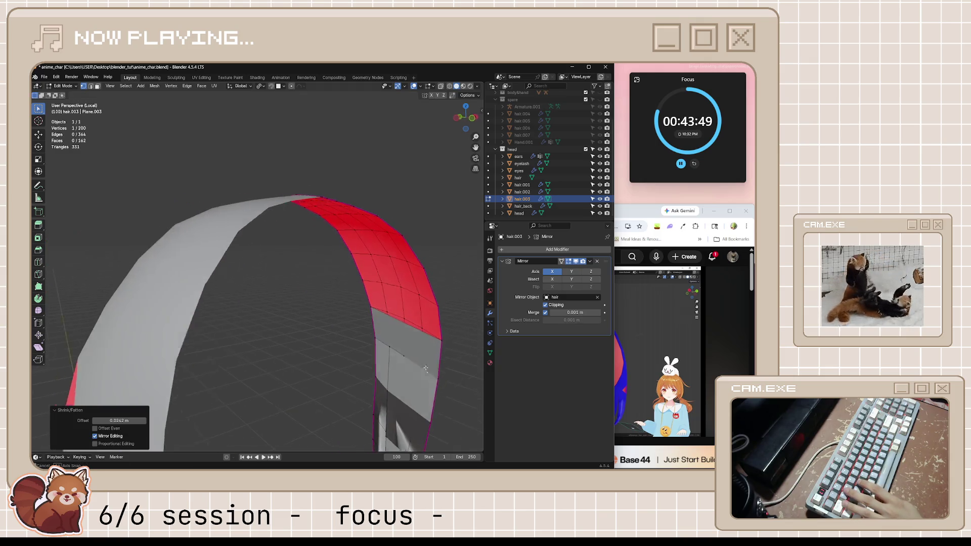
{"action": "key", "text": "alt+a"}
{"action": "key", "text": "f"}
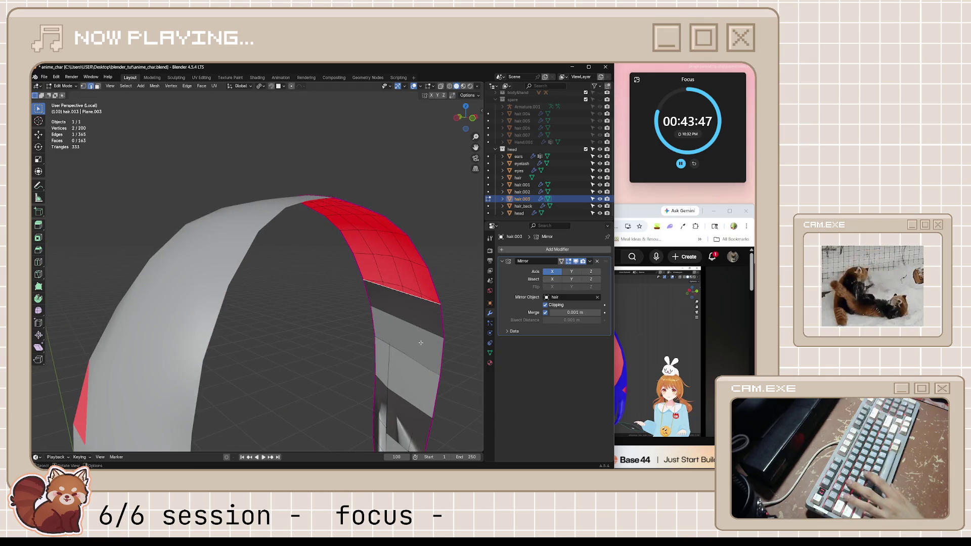
{"action": "key", "text": "f"}
{"action": "key", "text": "f"}
{"action": "key", "text": "f"}
{"action": "key", "text": "f"}
{"action": "key", "text": "f"}
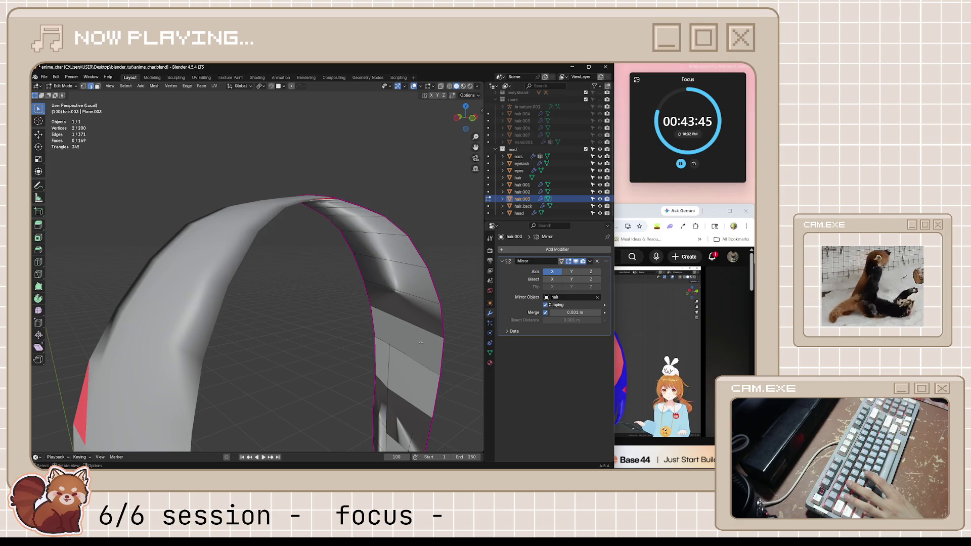
{"action": "mouse_move", "coordinate": [421, 344]}
{"action": "middle_mouse_down"}
{"action": "mouse_move", "coordinate": [401, 318]}
{"action": "mouse_move", "coordinate": [387, 343]}
{"action": "mouse_move", "coordinate": [341, 369]}
{"action": "middle_mouse_up"}
{"action": "scroll", "coordinate": [401, 317], "scroll_direction": "down", "scroll_amount": 5}
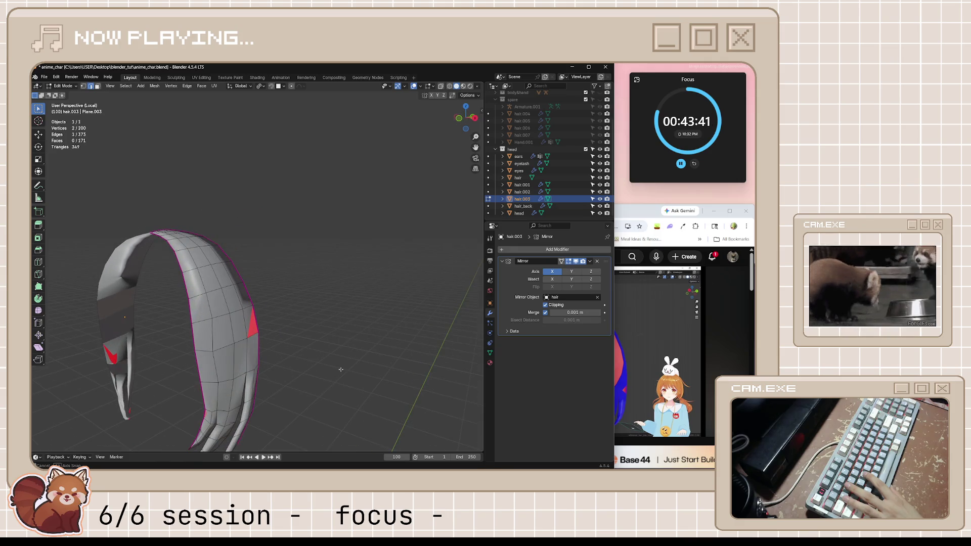
{"action": "scroll", "coordinate": [250, 402], "scroll_direction": "up", "scroll_amount": 3}
{"action": "scroll", "coordinate": [246, 420], "scroll_direction": "up", "scroll_amount": 2}
Step: Shrink/fatten the selection three times until the red back-faces on the arc disappear
{"action": "middle_click_drag", "start_coordinate": [236, 432], "coordinate": [310, 409]}
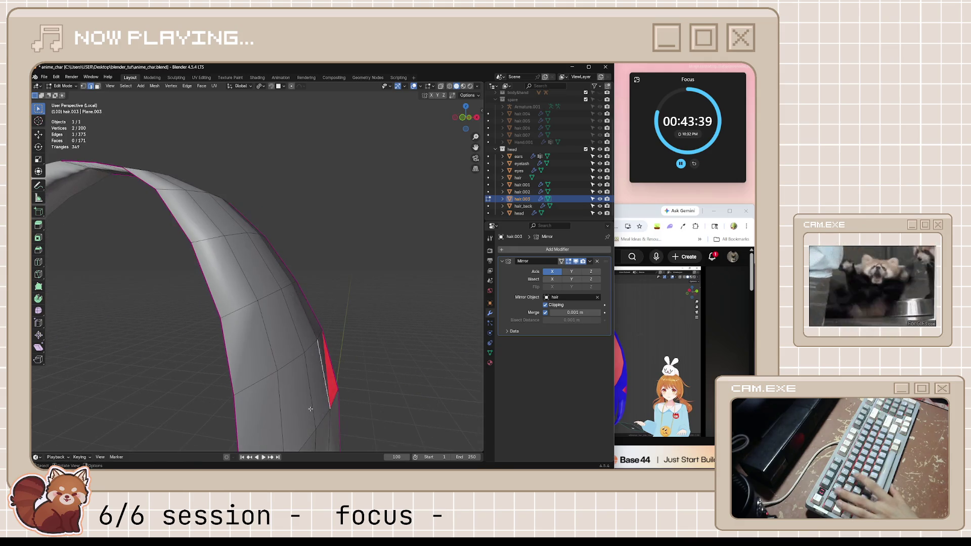
{"action": "key", "text": "alt+s"}
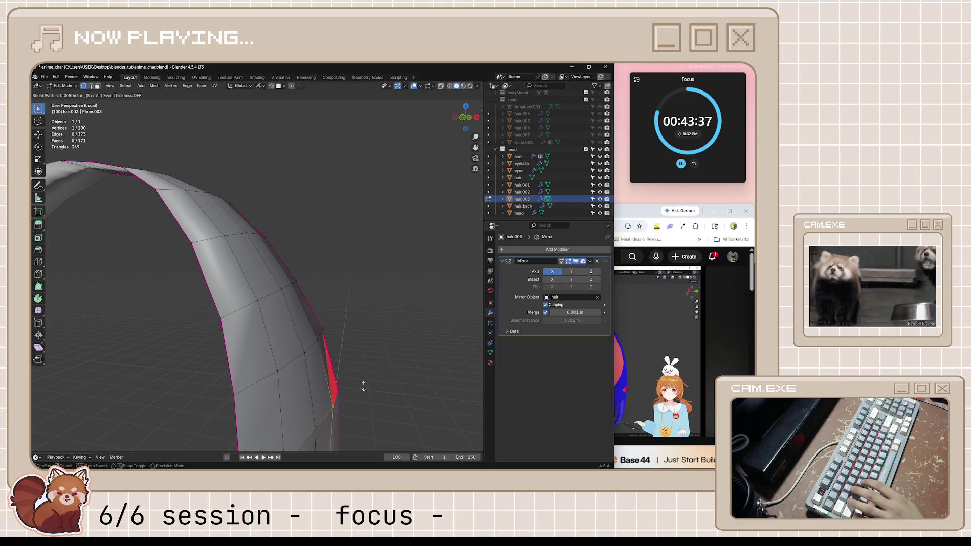
{"action": "left_click", "coordinate": [352, 413]}
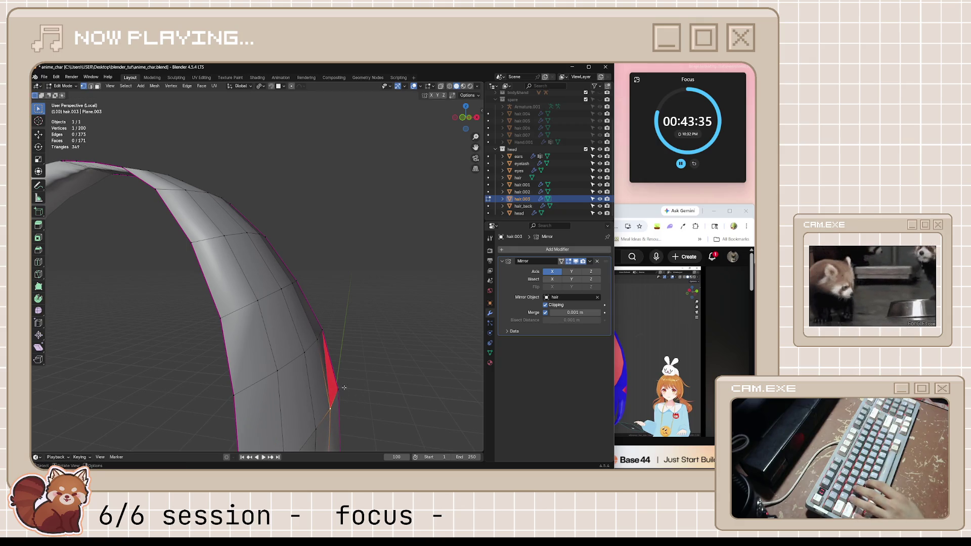
{"action": "key", "text": "alt+s"}
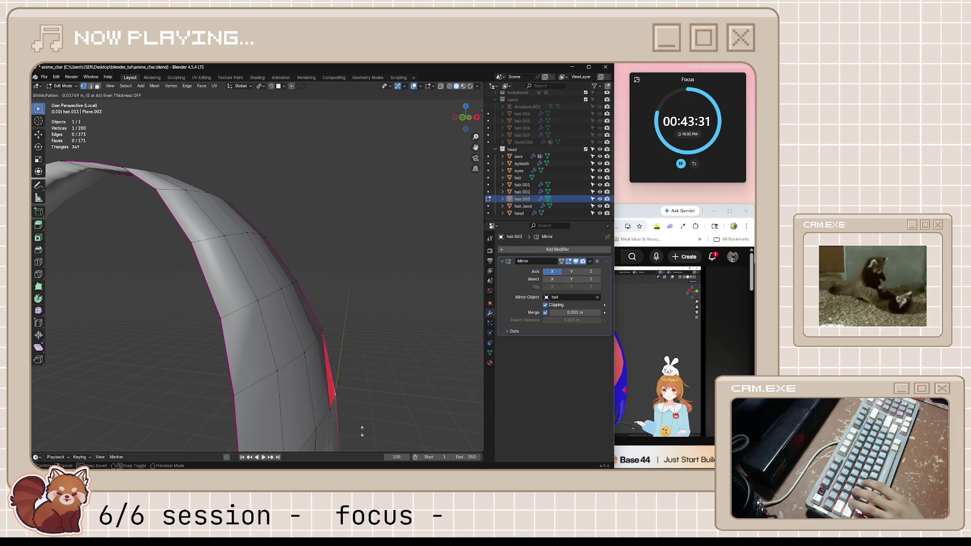
{"action": "left_click", "coordinate": [415, 315]}
{"action": "middle_click_drag", "start_coordinate": [415, 315], "coordinate": [349, 304]}
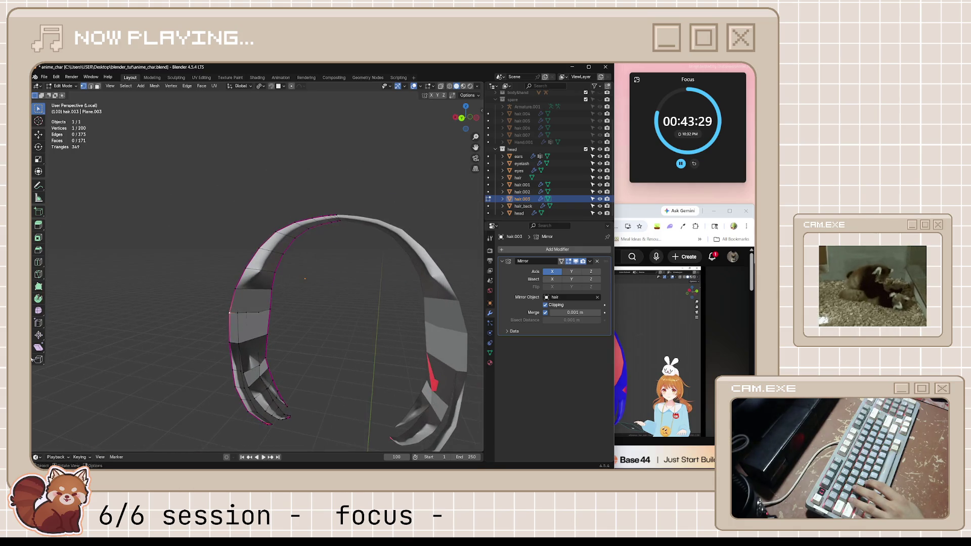
{"action": "mouse_move", "coordinate": [291, 274]}
{"action": "middle_mouse_down"}
{"action": "mouse_move", "coordinate": [325, 327]}
{"action": "mouse_move", "coordinate": [327, 357]}
{"action": "middle_mouse_up"}
{"action": "scroll", "coordinate": [326, 326], "scroll_direction": "up", "scroll_amount": 5}
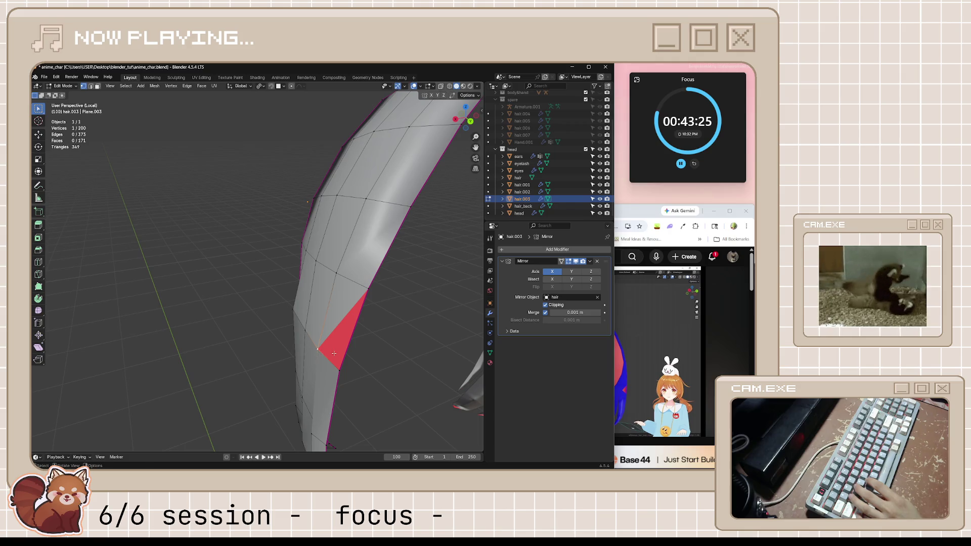
{"action": "key", "text": "alt+s"}
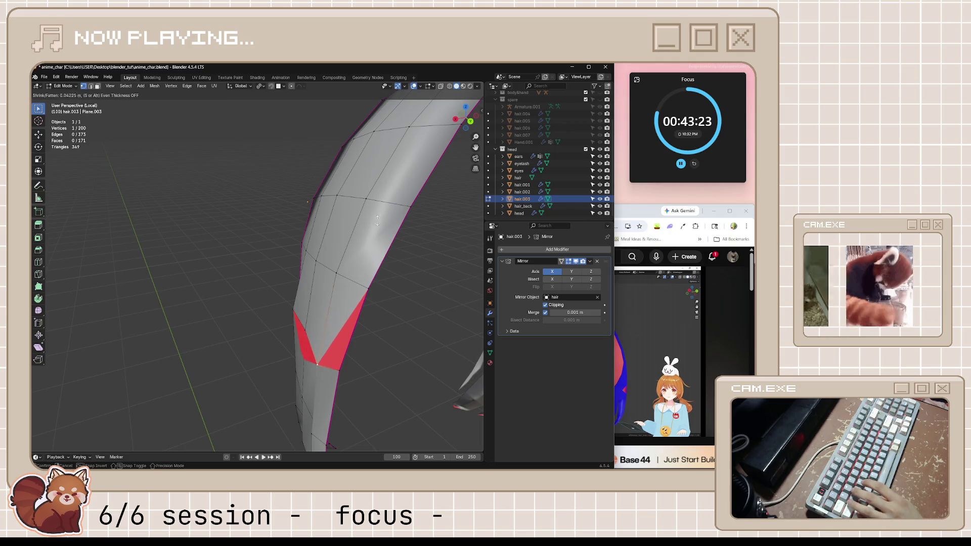
{"action": "left_click", "coordinate": [334, 181]}
{"action": "mouse_move", "coordinate": [334, 180]}
{"action": "middle_mouse_down"}
{"action": "mouse_move", "coordinate": [416, 361]}
{"action": "mouse_move", "coordinate": [411, 345]}
{"action": "mouse_move", "coordinate": [270, 328]}
{"action": "mouse_move", "coordinate": [313, 390]}
{"action": "mouse_move", "coordinate": [281, 393]}
{"action": "middle_mouse_up"}
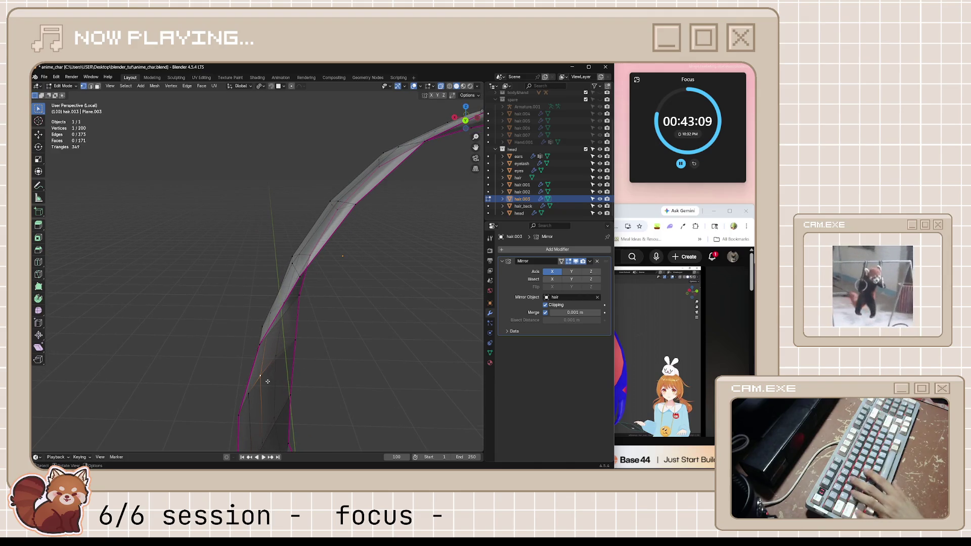
Step: Move two strand vertices into cleaner positions along the curved bangs
{"action": "key", "text": "g"}
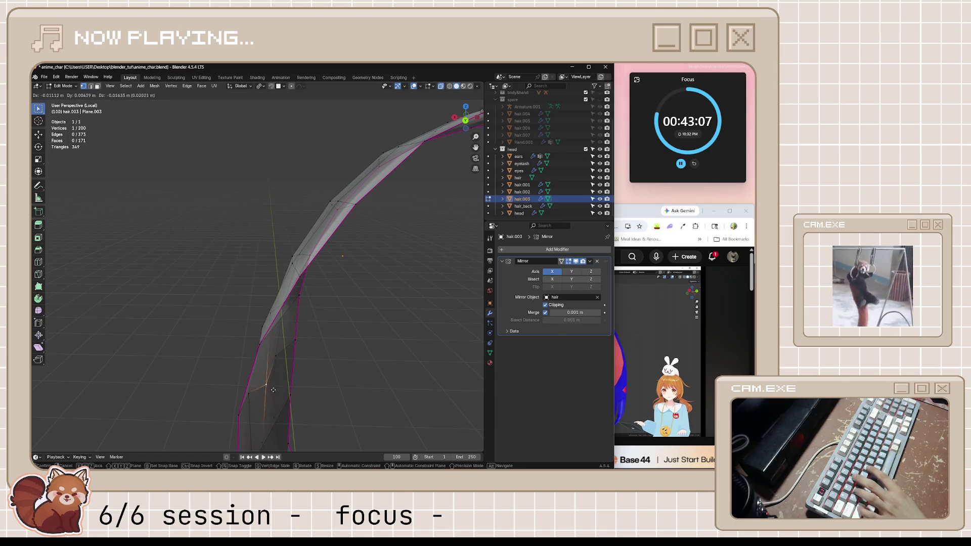
{"action": "middle_click_drag", "start_coordinate": [286, 382], "coordinate": [282, 417]}
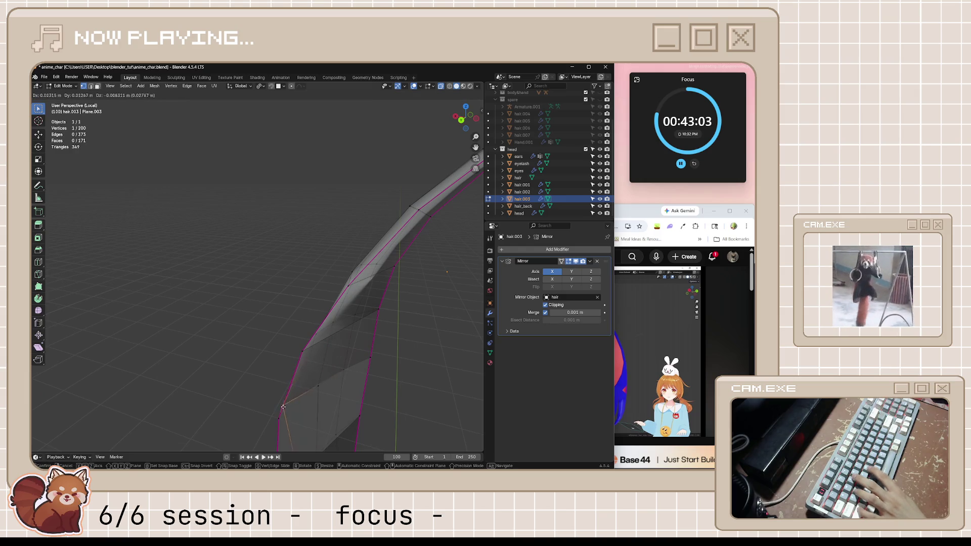
{"action": "left_click", "coordinate": [305, 406]}
{"action": "mouse_move", "coordinate": [304, 407]}
{"action": "middle_mouse_down"}
{"action": "mouse_move", "coordinate": [328, 407]}
{"action": "mouse_move", "coordinate": [209, 404]}
{"action": "mouse_move", "coordinate": [263, 410]}
{"action": "middle_mouse_up"}
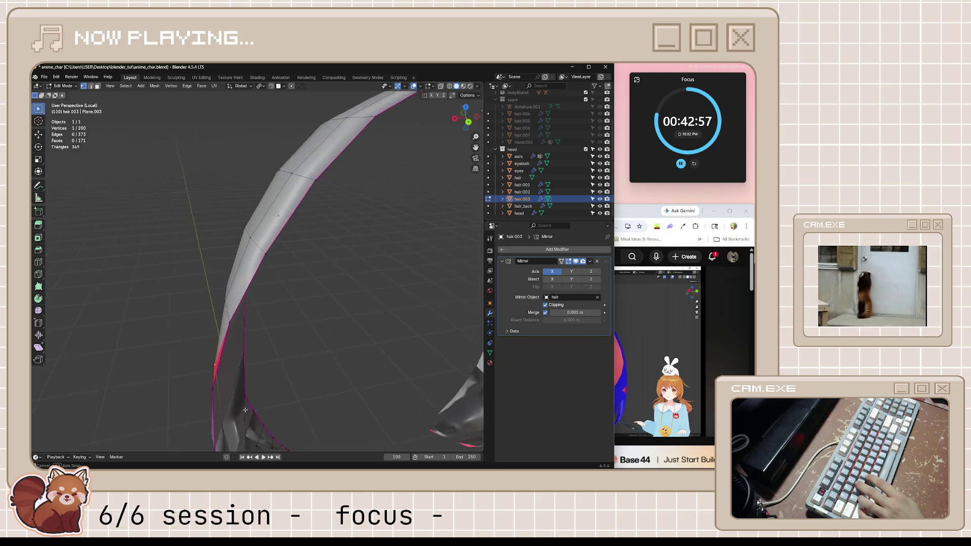
{"action": "scroll", "coordinate": [263, 410], "scroll_direction": "down", "scroll_amount": 3}
{"action": "key", "text": "alt+Tab"}
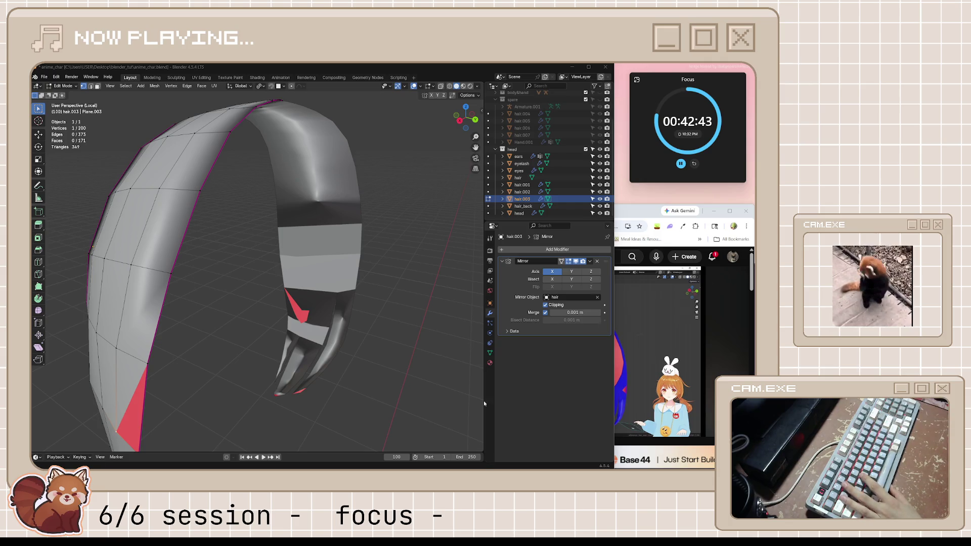
{"action": "mouse_move", "coordinate": [245, 342]}
{"action": "middle_mouse_down"}
{"action": "mouse_move", "coordinate": [229, 347]}
{"action": "mouse_move", "coordinate": [371, 321]}
{"action": "mouse_move", "coordinate": [291, 383]}
{"action": "mouse_move", "coordinate": [466, 238]}
{"action": "mouse_move", "coordinate": [308, 350]}
{"action": "mouse_move", "coordinate": [359, 350]}
{"action": "mouse_move", "coordinate": [311, 342]}
{"action": "middle_mouse_up"}
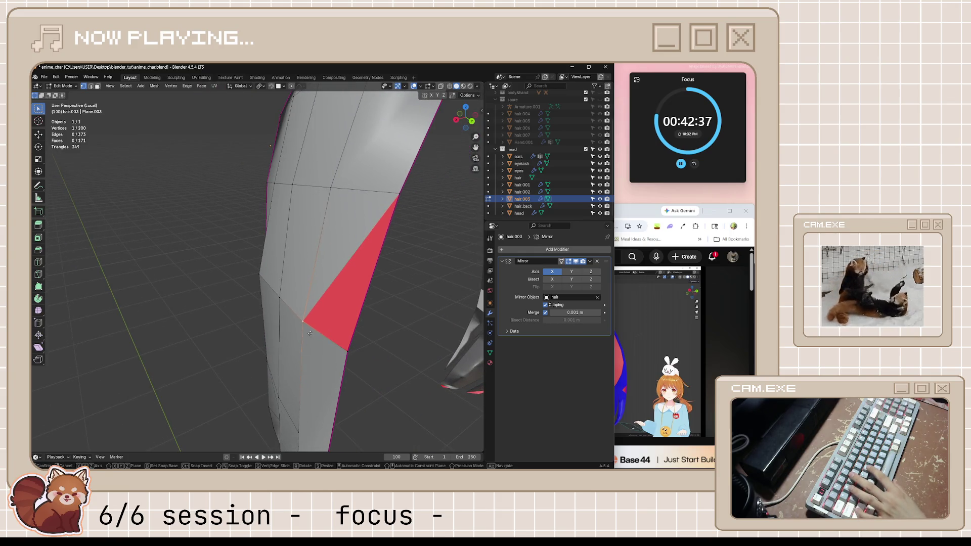
{"action": "key", "text": "g"}
{"action": "left_click", "coordinate": [300, 332]}
{"action": "mouse_move", "coordinate": [373, 332]}
{"action": "middle_mouse_down"}
{"action": "mouse_move", "coordinate": [332, 331]}
{"action": "mouse_move", "coordinate": [353, 347]}
{"action": "mouse_move", "coordinate": [286, 347]}
{"action": "mouse_move", "coordinate": [328, 326]}
{"action": "mouse_move", "coordinate": [300, 338]}
{"action": "mouse_move", "coordinate": [313, 337]}
{"action": "mouse_move", "coordinate": [300, 332]}
{"action": "middle_mouse_up"}
{"action": "scroll", "coordinate": [313, 335], "scroll_direction": "down", "scroll_amount": 4}
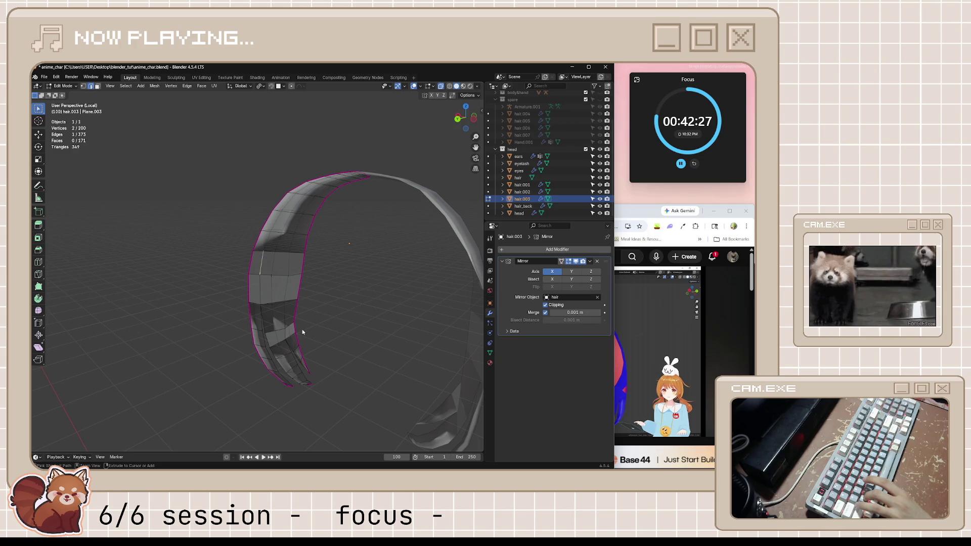
Step: Undo the recent fills and remove the face above the grey band, back to 161 faces
{"action": "key", "text": "ctrl+z"}
{"action": "key", "text": "ctrl+z"}
{"action": "key", "text": "ctrl+z"}
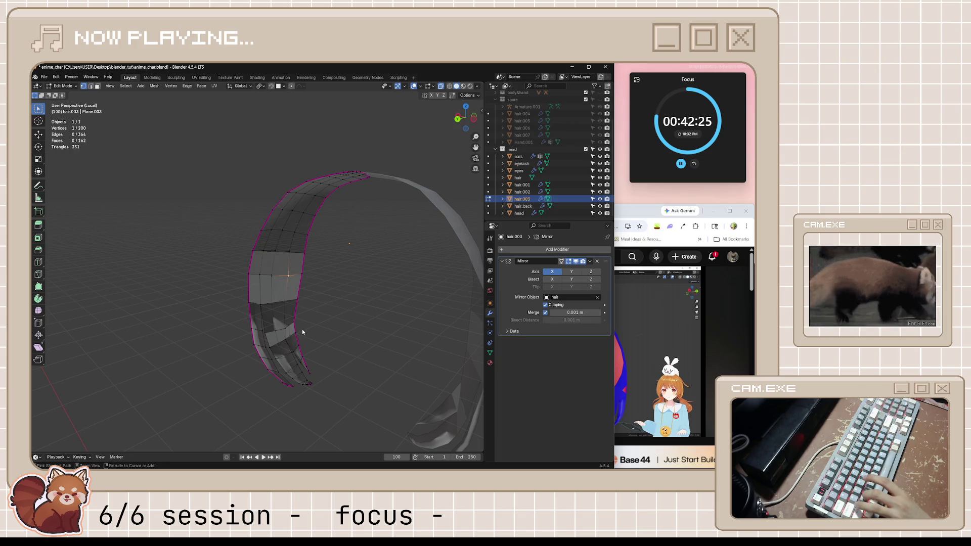
{"action": "key", "text": "ctrl+z"}
{"action": "scroll", "coordinate": [332, 237], "scroll_direction": "up", "scroll_amount": 4}
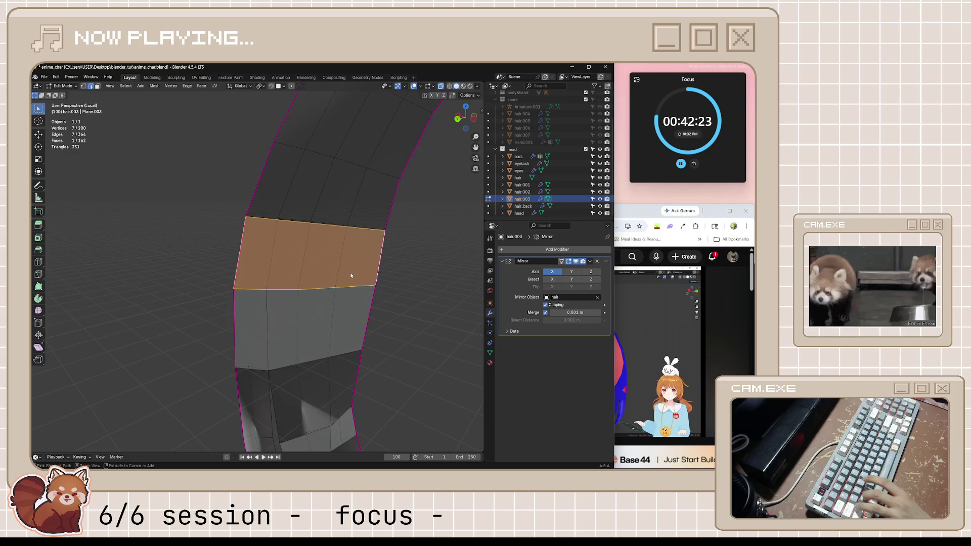
{"action": "key", "text": "Tab"}
{"action": "key", "text": "Tab"}
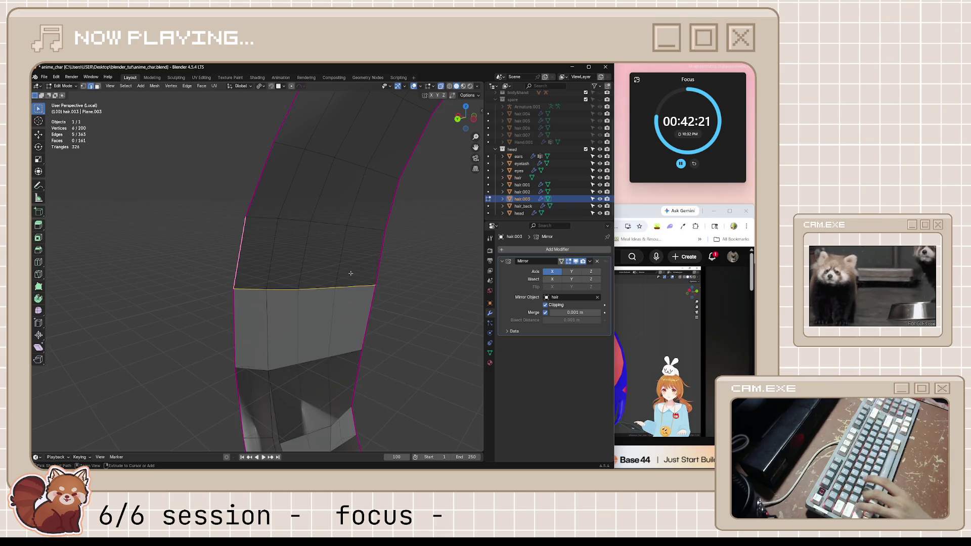
{"action": "key", "text": "alt+a"}
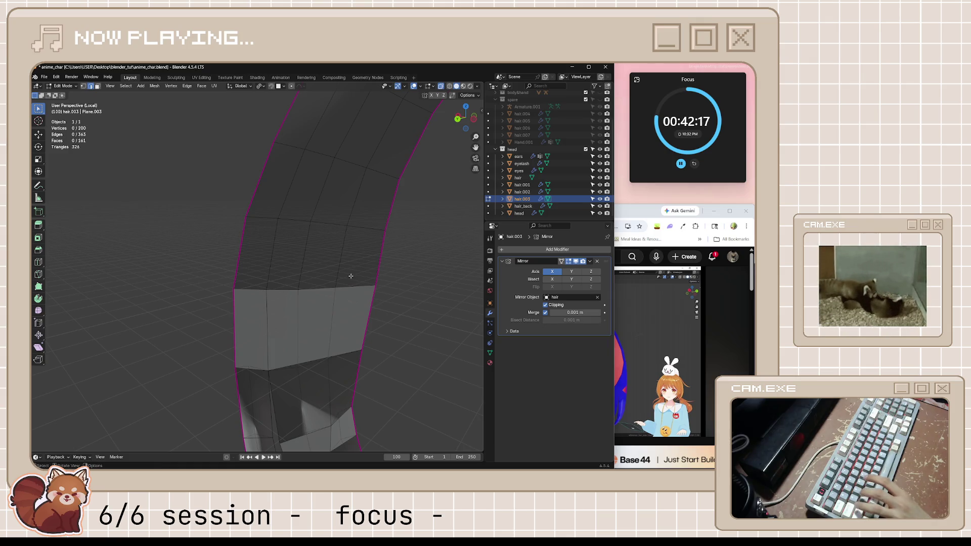
{"action": "mouse_move", "coordinate": [351, 276]}
{"action": "middle_mouse_down"}
{"action": "mouse_move", "coordinate": [352, 293]}
{"action": "mouse_move", "coordinate": [280, 300]}
{"action": "middle_mouse_up"}
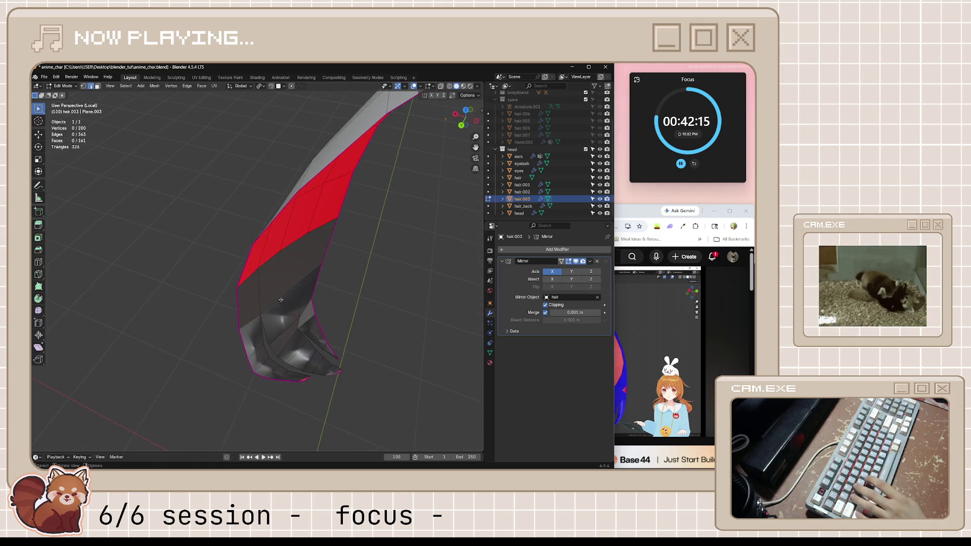
{"action": "scroll", "coordinate": [281, 299], "scroll_direction": "up", "scroll_amount": 3}
{"action": "scroll", "coordinate": [292, 301], "scroll_direction": "up", "scroll_amount": 3}
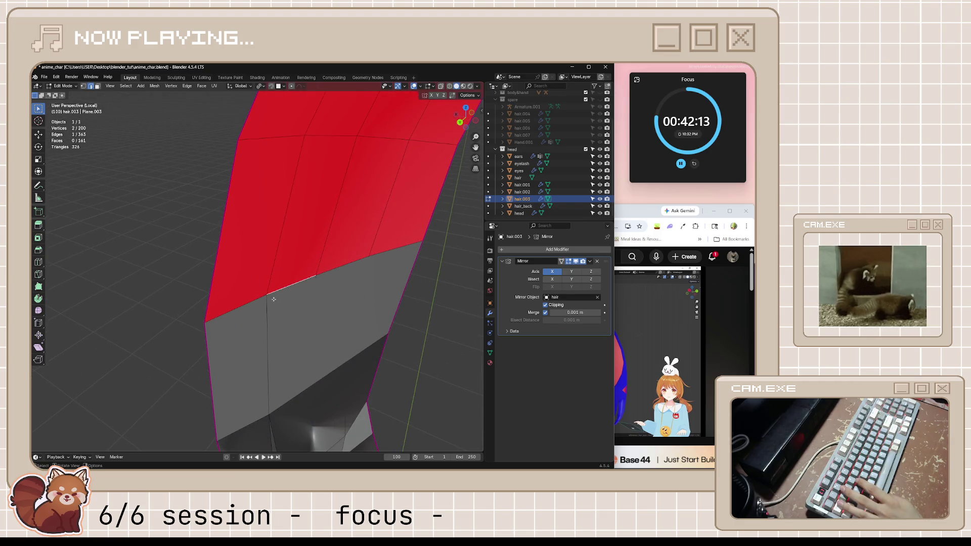
Step: Try moving and extruding vertices near the tip, then undo the stray extrusion
{"action": "key", "text": "alt+a"}
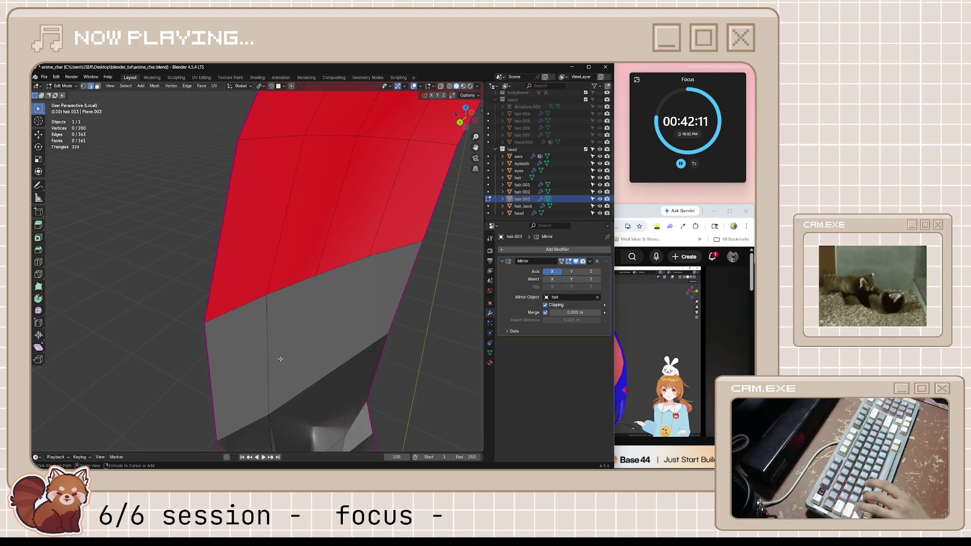
{"action": "mouse_move", "coordinate": [280, 359]}
{"action": "middle_mouse_down"}
{"action": "mouse_move", "coordinate": [355, 321]}
{"action": "mouse_move", "coordinate": [304, 409]}
{"action": "middle_mouse_up"}
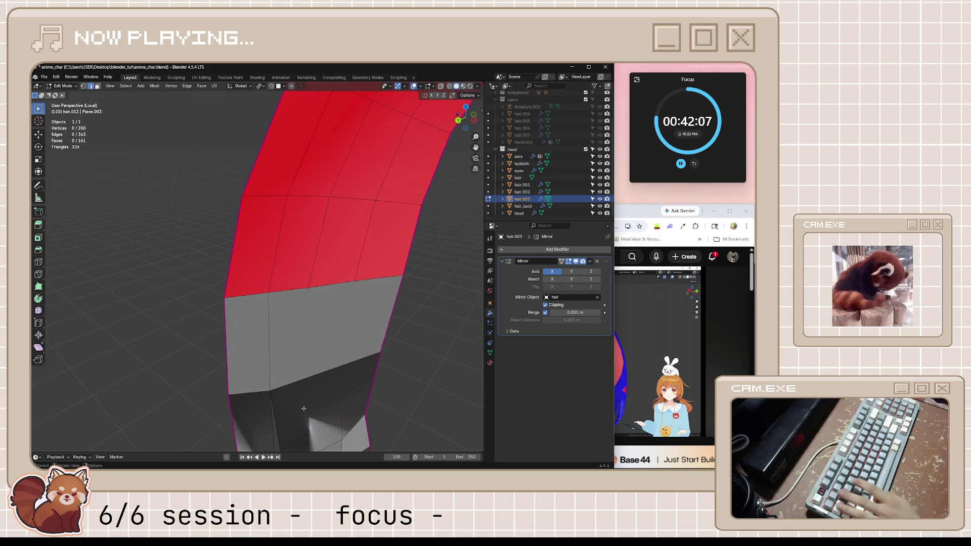
{"action": "middle_click_drag", "start_coordinate": [317, 285], "coordinate": [352, 297]}
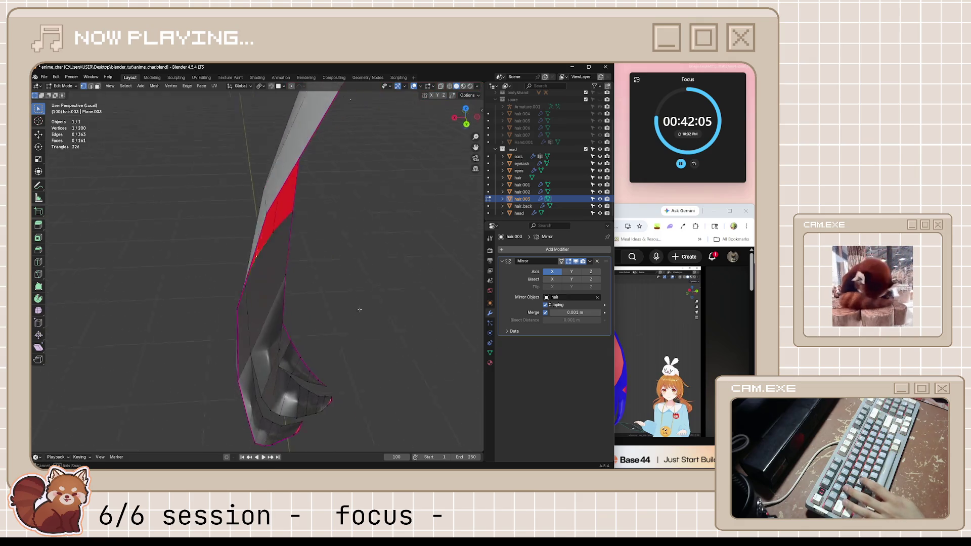
{"action": "key", "text": "Tab"}
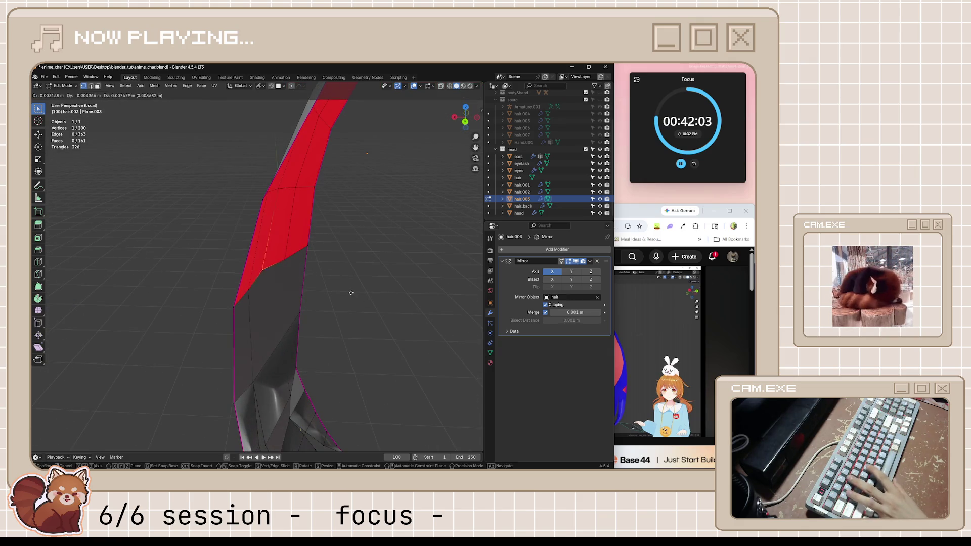
{"action": "key", "text": "Tab"}
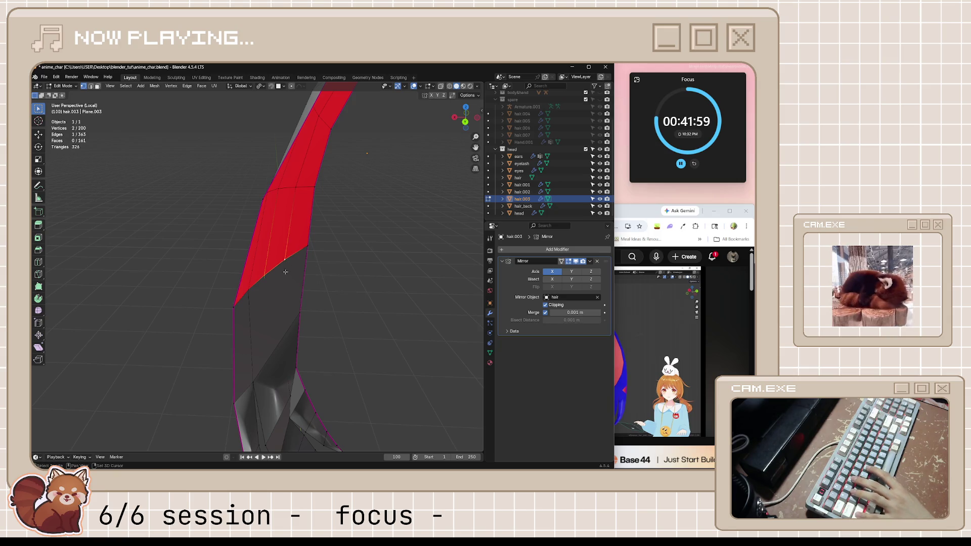
{"action": "key", "text": "g"}
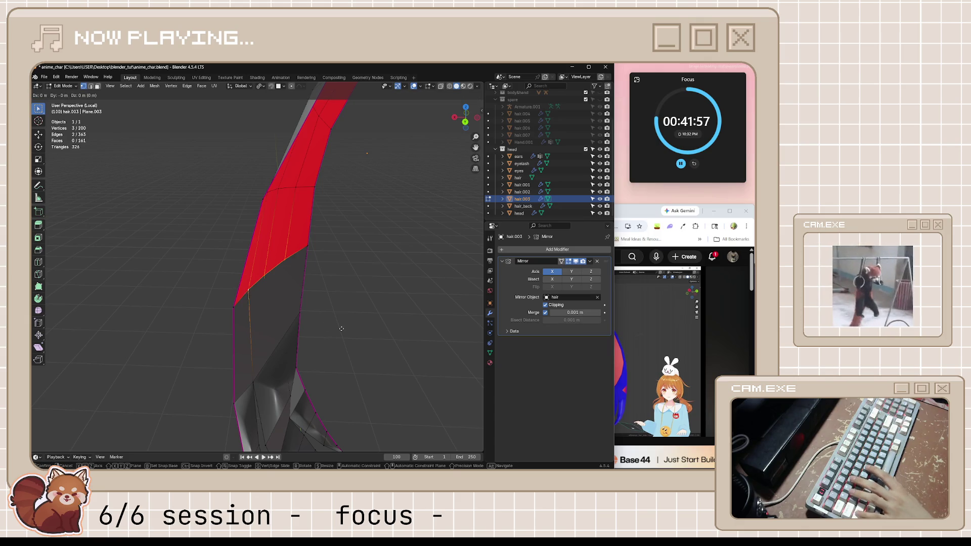
{"action": "key", "text": "Escape"}
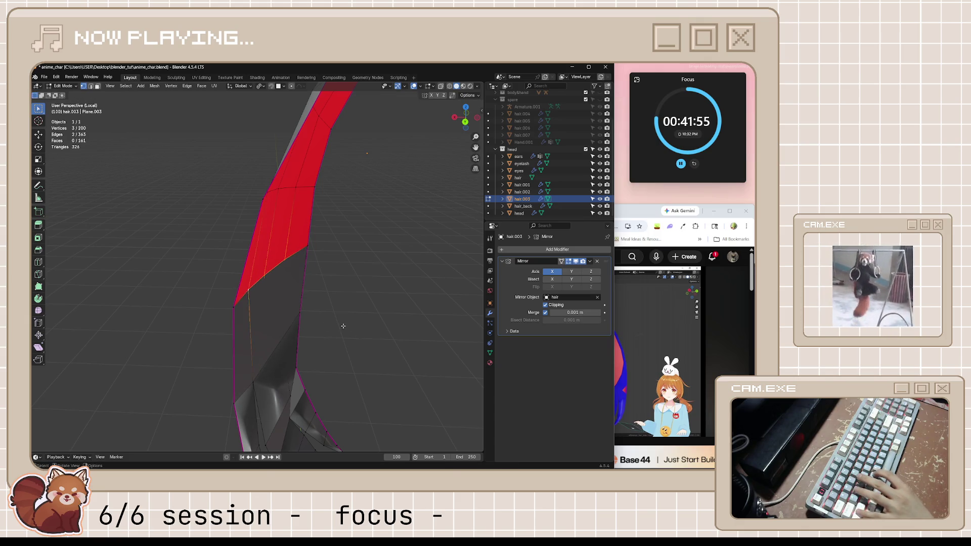
{"action": "key", "text": "e"}
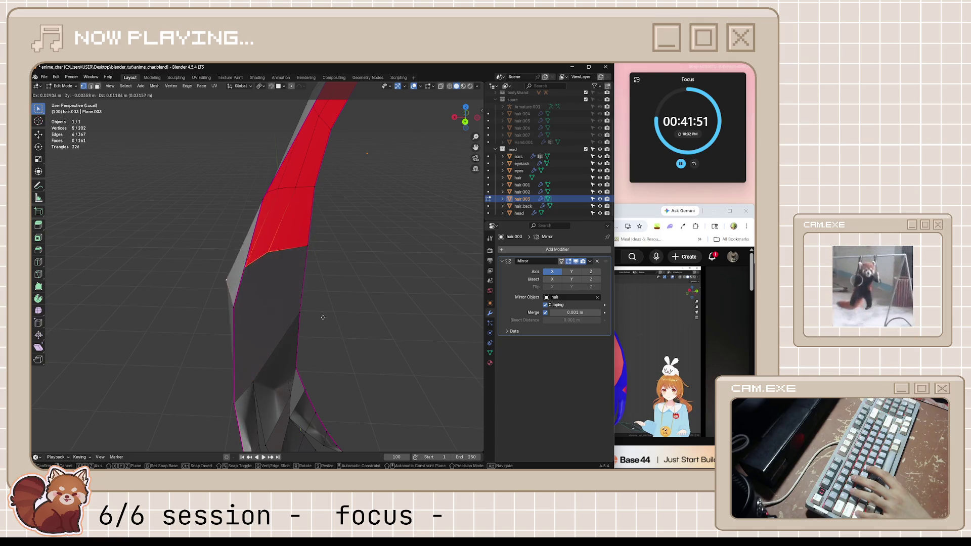
{"action": "key", "text": "Escape"}
{"action": "scroll", "coordinate": [312, 296], "scroll_direction": "up", "scroll_amount": 2}
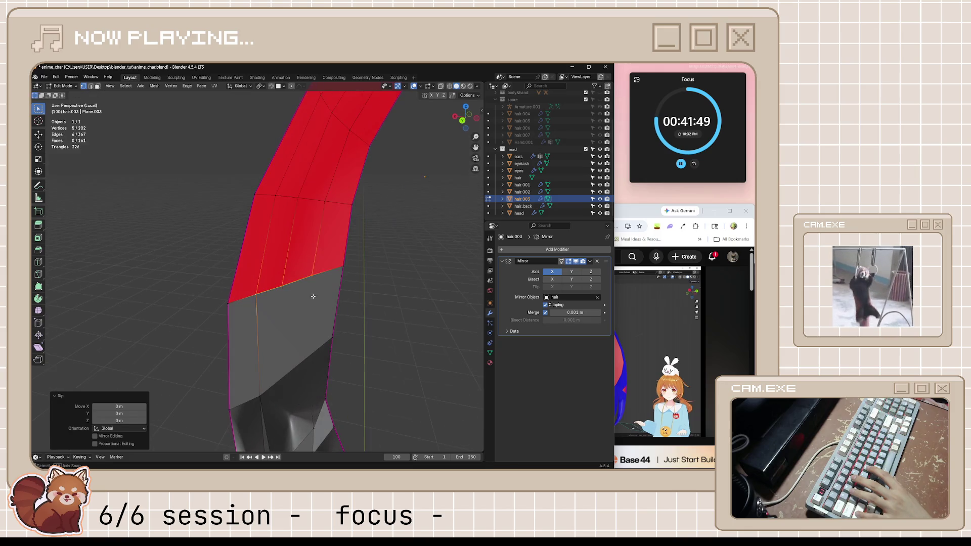
{"action": "mouse_move", "coordinate": [263, 293]}
{"action": "middle_mouse_down"}
{"action": "mouse_move", "coordinate": [284, 305]}
{"action": "mouse_move", "coordinate": [283, 317]}
{"action": "middle_mouse_up"}
{"action": "key", "text": "ctrl+z"}
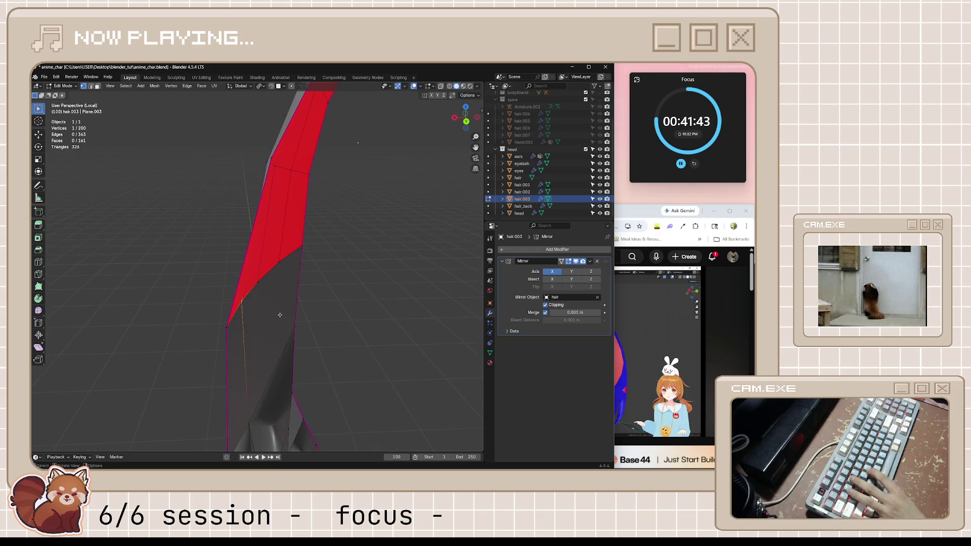
Step: Extrude a new vertex from the edge and rip the strand-tip vertex open
{"action": "key", "text": "e"}
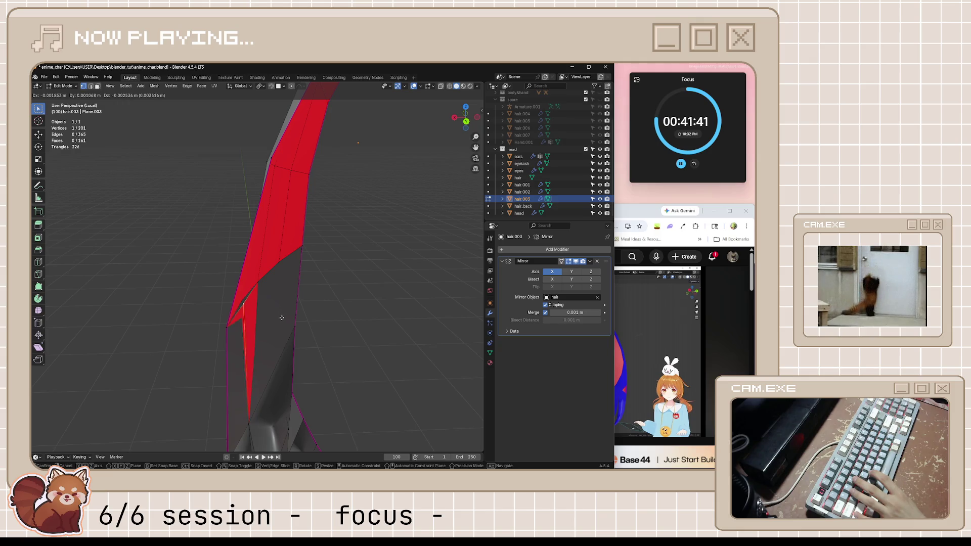
{"action": "left_click", "coordinate": [282, 318]}
{"action": "mouse_move", "coordinate": [281, 317]}
{"action": "middle_mouse_down"}
{"action": "mouse_move", "coordinate": [302, 320]}
{"action": "mouse_move", "coordinate": [253, 318]}
{"action": "mouse_move", "coordinate": [222, 342]}
{"action": "middle_mouse_up"}
{"action": "left_click", "coordinate": [170, 306]}
{"action": "key", "text": "e"}
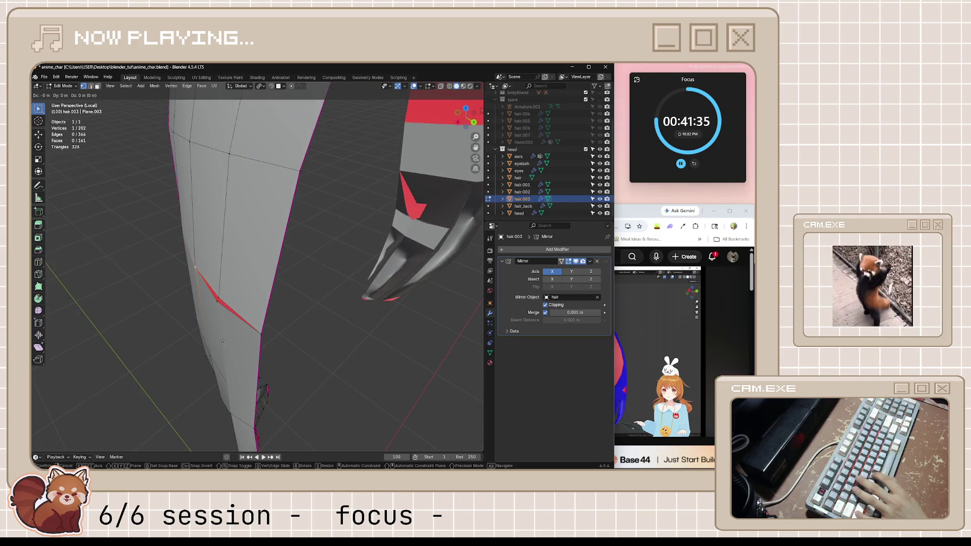
Step: Push the ripped vertices outward along their normals by about 0.0035 m
{"action": "left_click", "coordinate": [223, 339]}
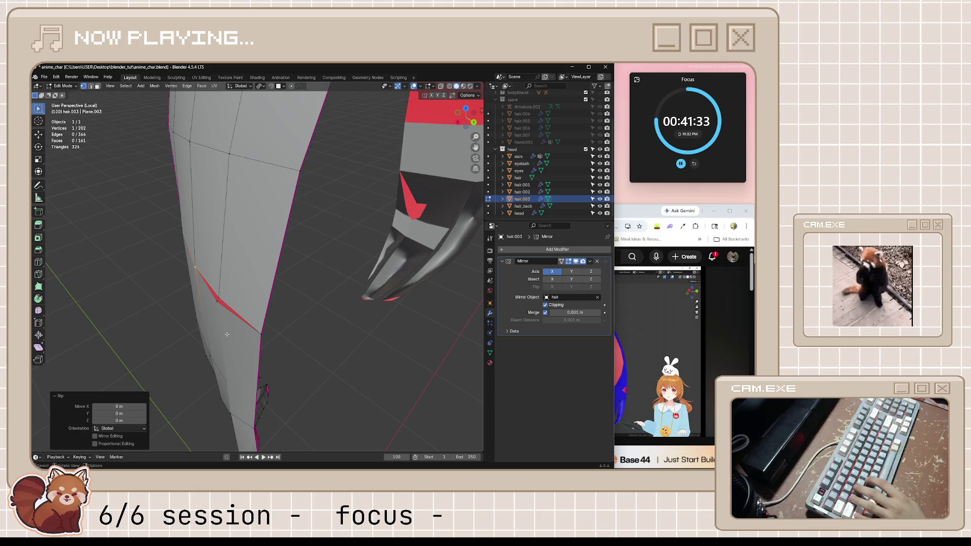
{"action": "key", "text": "alt+s"}
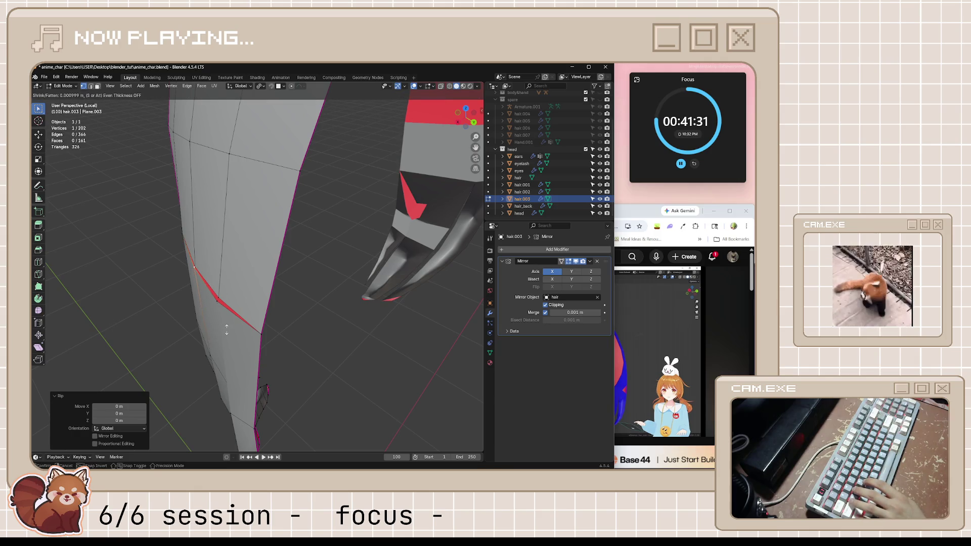
{"action": "left_click", "coordinate": [227, 330]}
{"action": "middle_click_drag", "start_coordinate": [206, 277], "coordinate": [250, 285]}
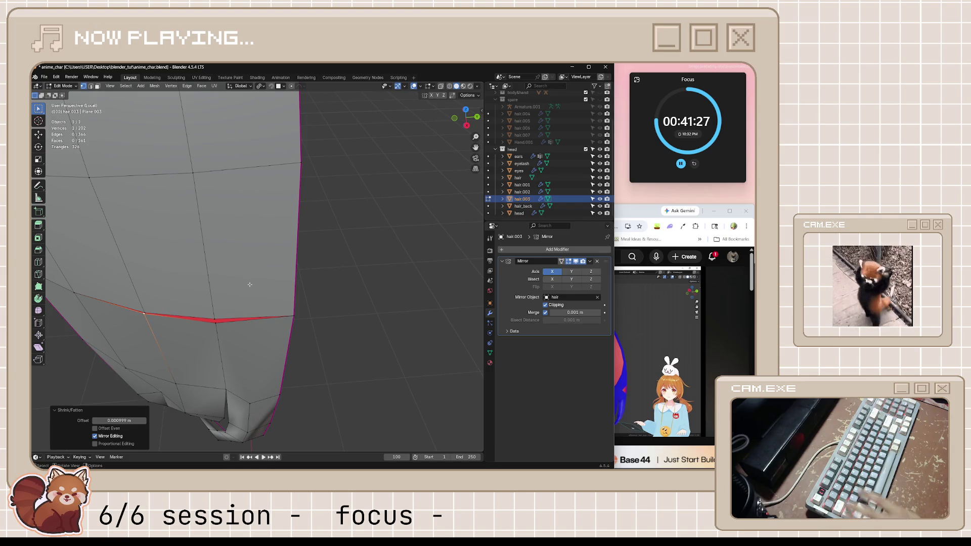
{"action": "middle_click_drag", "start_coordinate": [239, 273], "coordinate": [207, 282]}
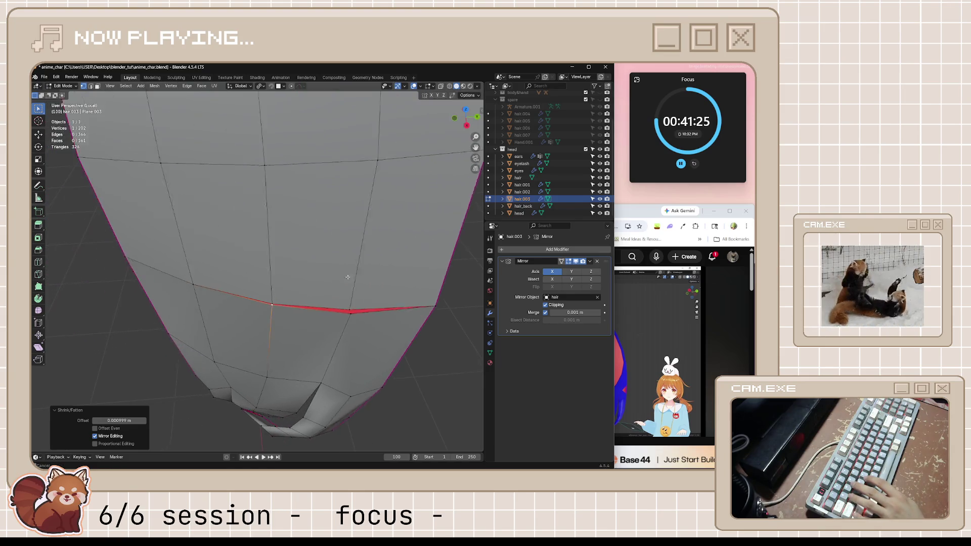
Step: Rip another tip vertex in place and thicken its edge outward so the strands separate
{"action": "left_click", "coordinate": [206, 281]}
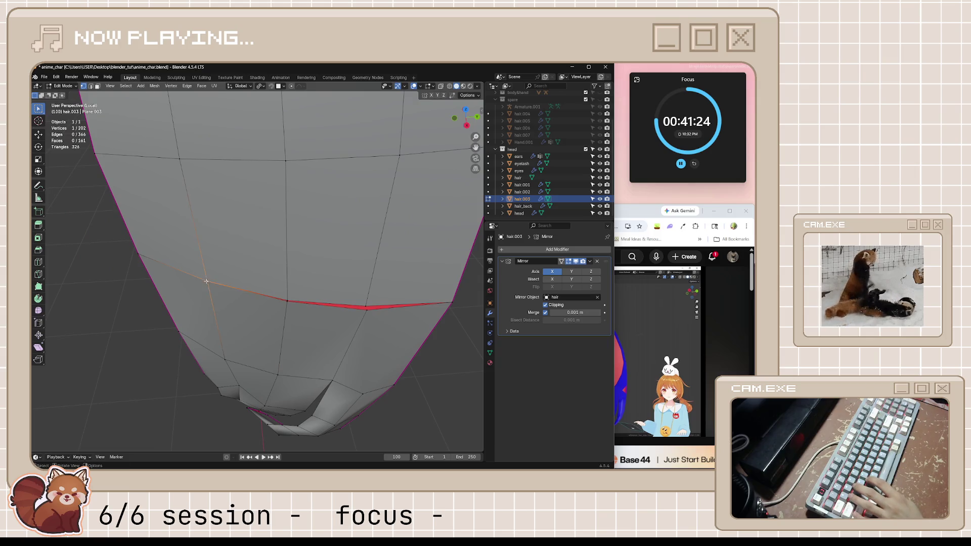
{"action": "key", "text": "v"}
{"action": "right_click", "coordinate": [242, 304]}
{"action": "key", "text": "alt+s"}
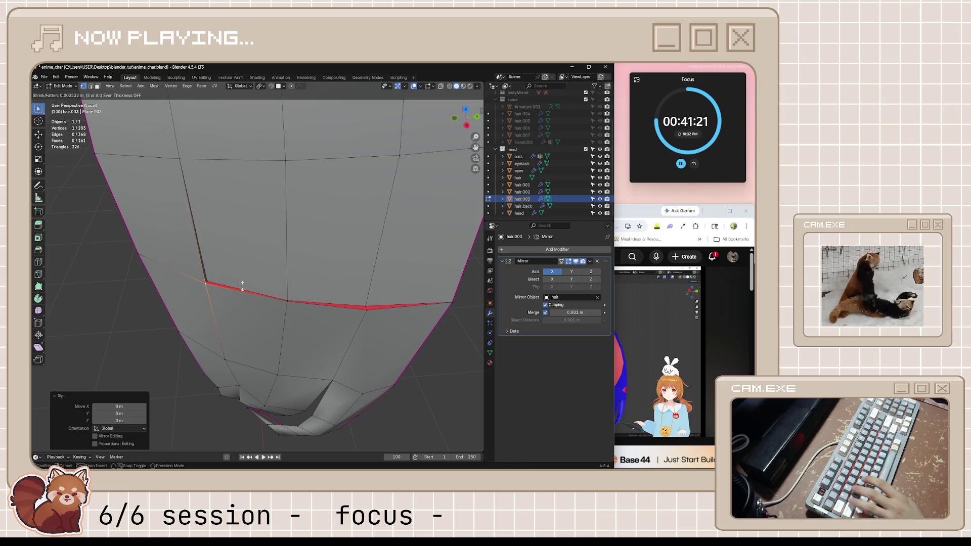
{"action": "left_click", "coordinate": [241, 288]}
{"action": "mouse_move", "coordinate": [241, 289]}
{"action": "middle_mouse_down"}
{"action": "mouse_move", "coordinate": [299, 328]}
{"action": "mouse_move", "coordinate": [249, 311]}
{"action": "middle_mouse_up"}
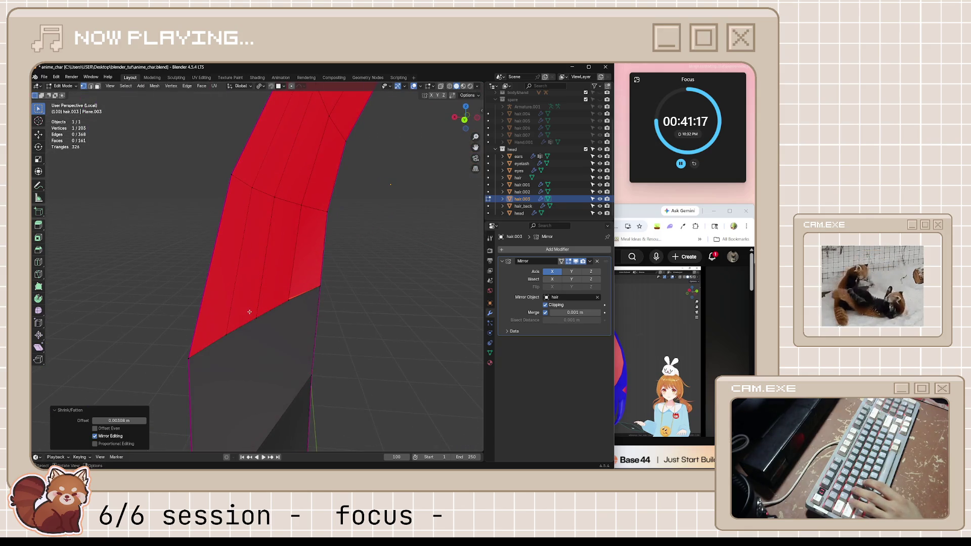
Step: Move a vertex to close the gap in the bangs strip
{"action": "middle_click_drag", "start_coordinate": [243, 347], "coordinate": [258, 324]}
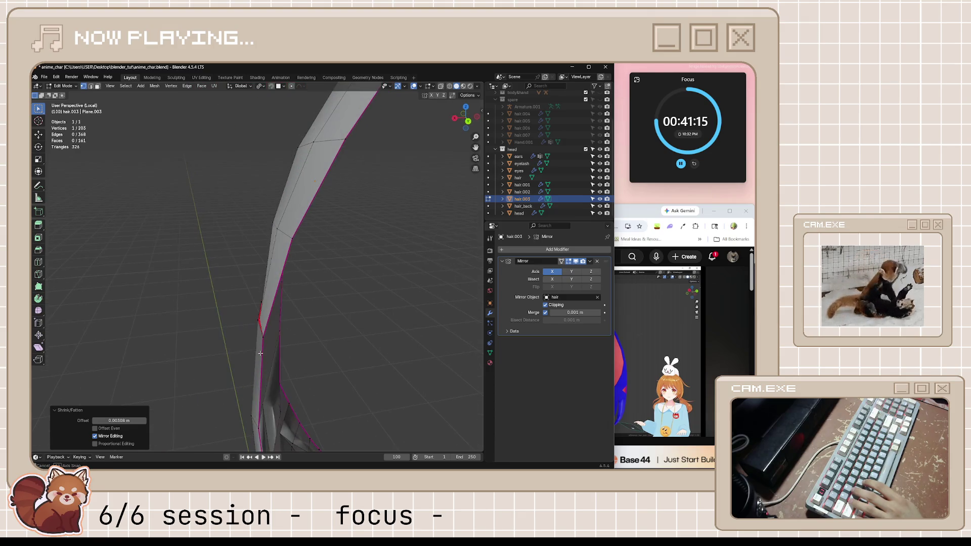
{"action": "scroll", "coordinate": [258, 324], "scroll_direction": "up", "scroll_amount": 2}
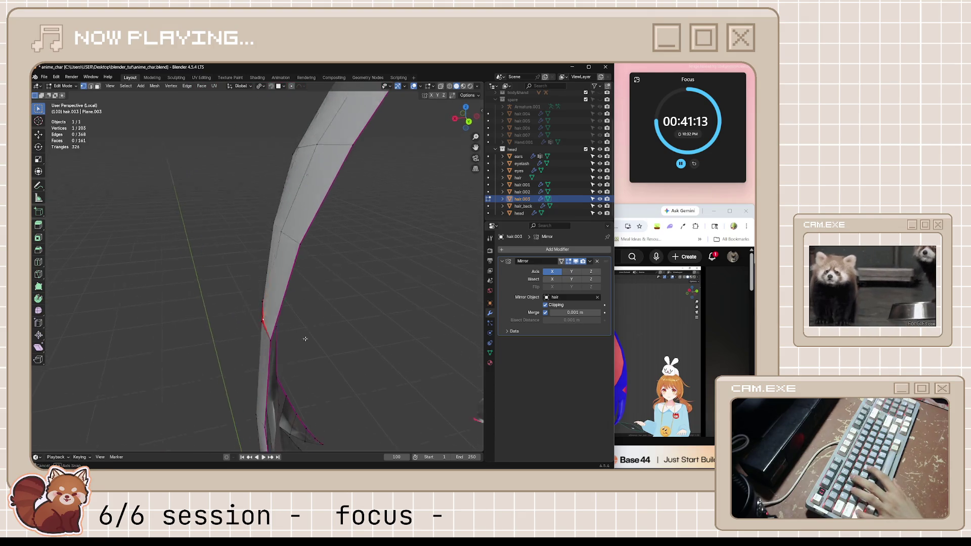
{"action": "mouse_move", "coordinate": [258, 324]}
{"action": "middle_mouse_down"}
{"action": "mouse_move", "coordinate": [317, 344]}
{"action": "mouse_move", "coordinate": [258, 337]}
{"action": "middle_mouse_up"}
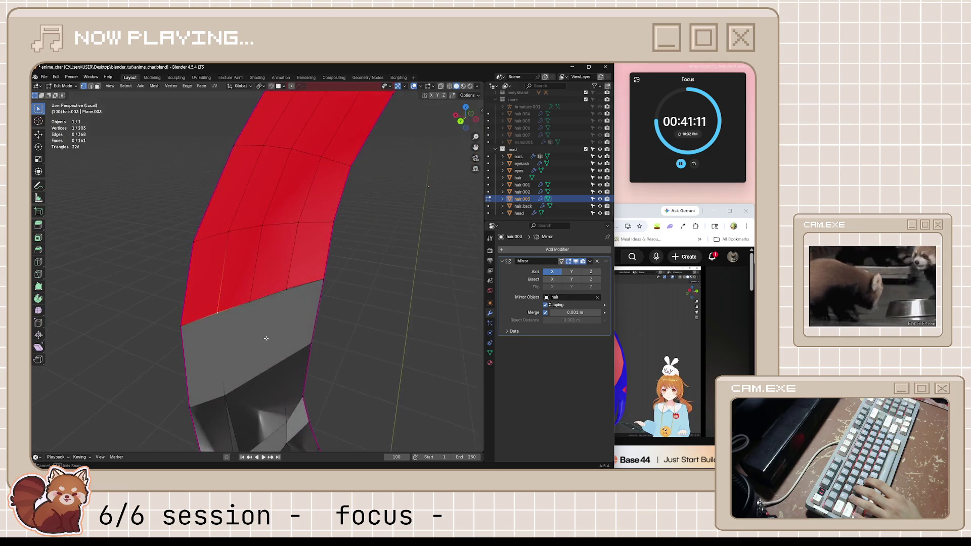
{"action": "scroll", "coordinate": [258, 336], "scroll_direction": "up", "scroll_amount": 2}
{"action": "middle_click_drag", "start_coordinate": [231, 332], "coordinate": [224, 375]}
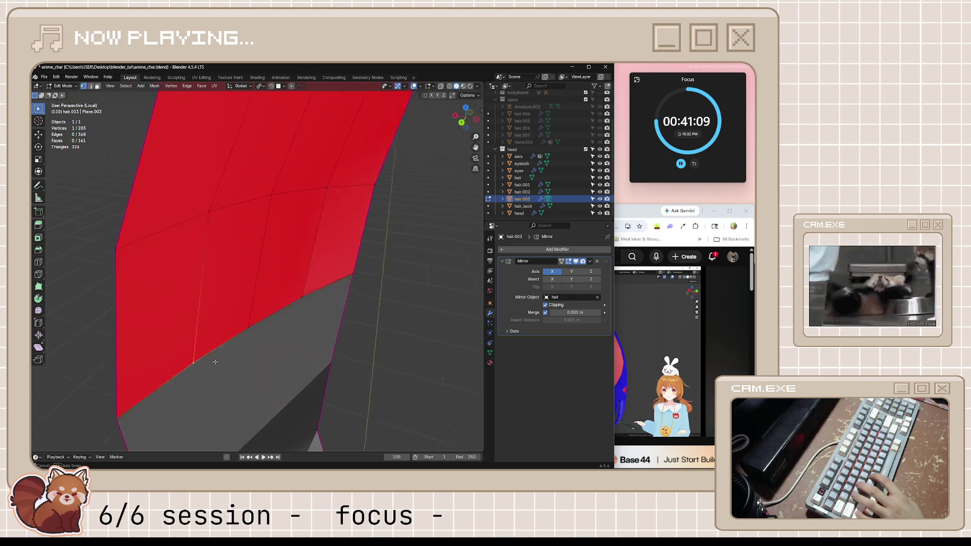
{"action": "key", "text": "g"}
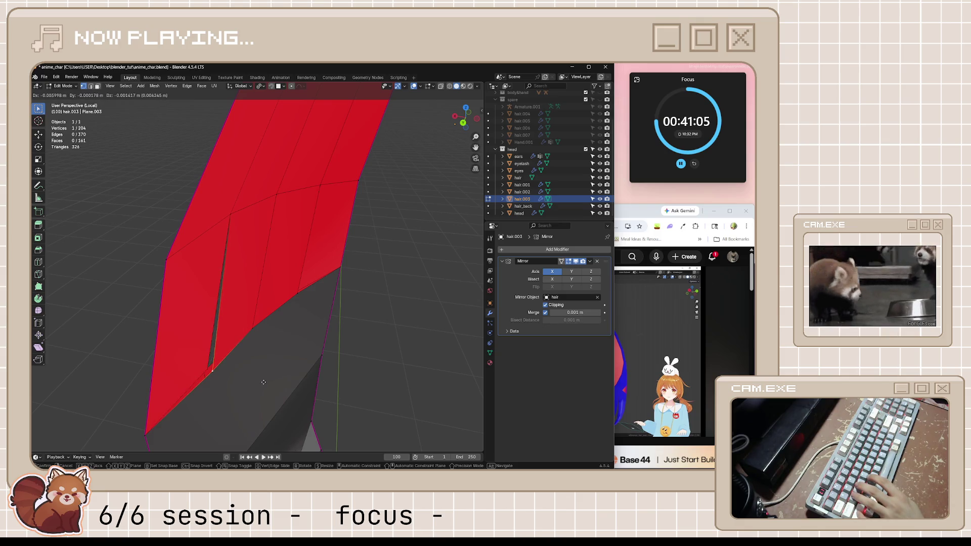
{"action": "key", "text": "Escape"}
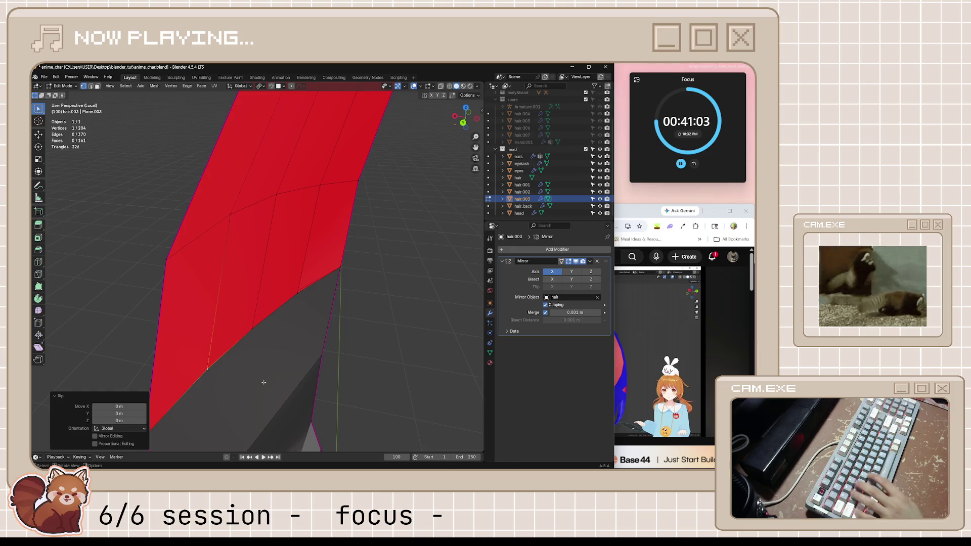
{"action": "key", "text": "g"}
{"action": "left_click", "coordinate": [300, 402]}
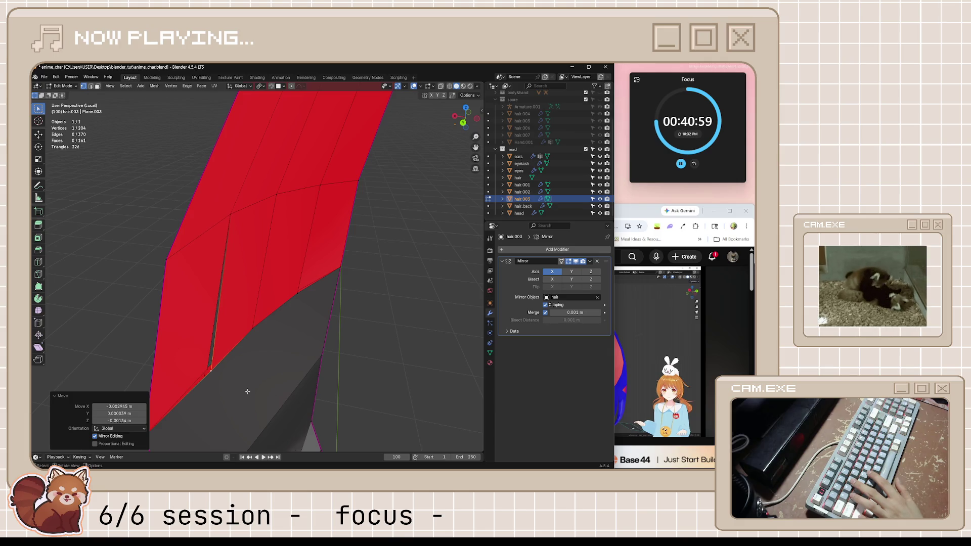
{"action": "middle_click_drag", "start_coordinate": [219, 369], "coordinate": [233, 363]}
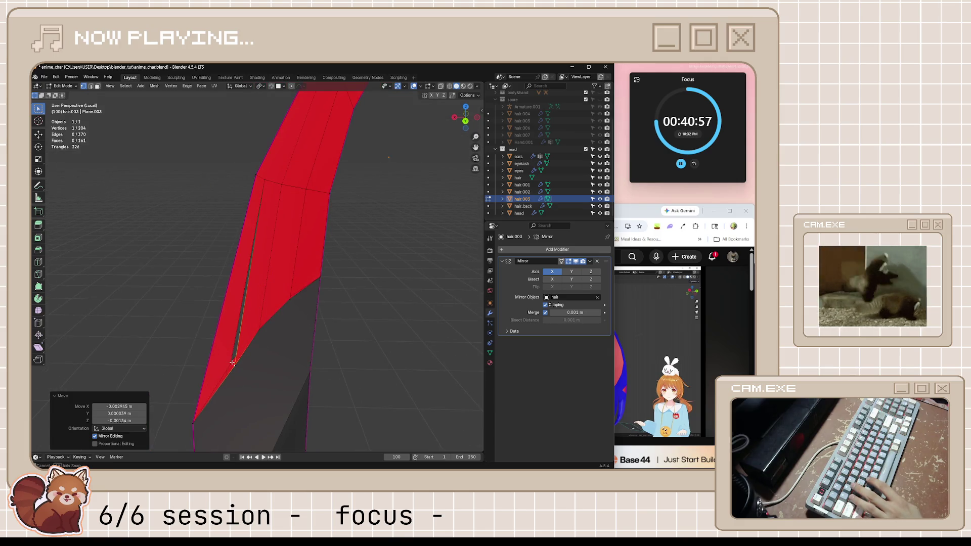
{"action": "middle_click_drag", "start_coordinate": [273, 390], "coordinate": [269, 386]}
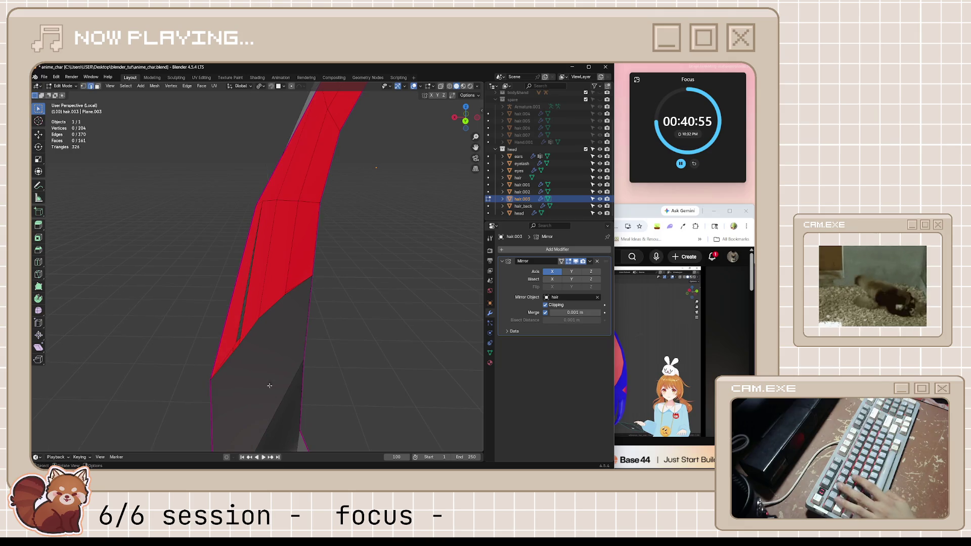
Step: Delete the stray grey faces at the strip's tip and save the file
{"action": "left_click", "coordinate": [262, 353]}
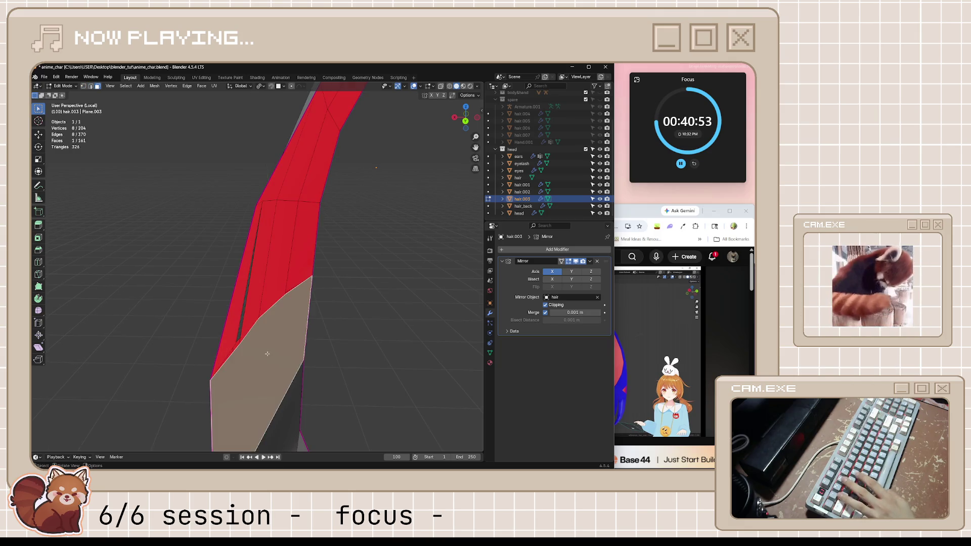
{"action": "key", "text": "x"}
{"action": "key", "text": "Escape"}
{"action": "middle_click_drag", "start_coordinate": [272, 357], "coordinate": [323, 340]}
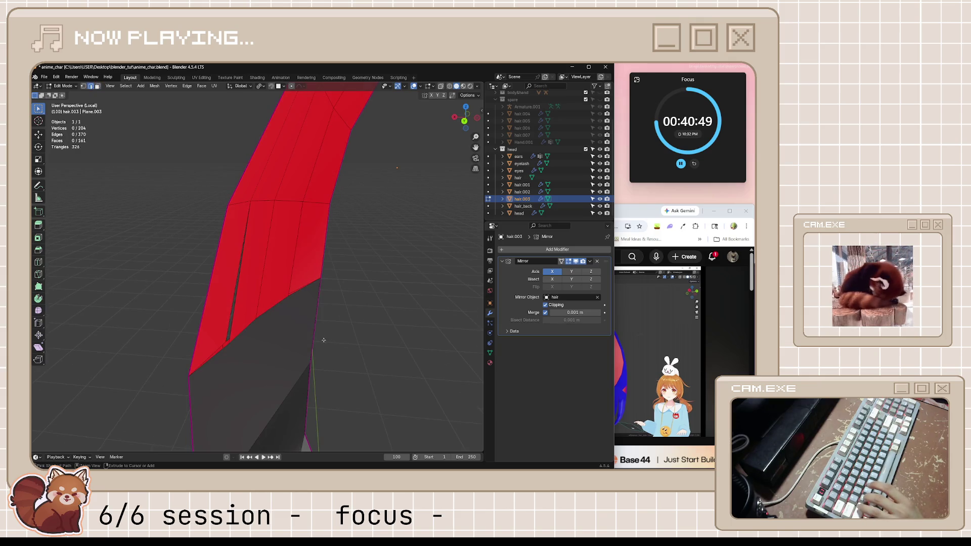
{"action": "key", "text": "ctrl+z"}
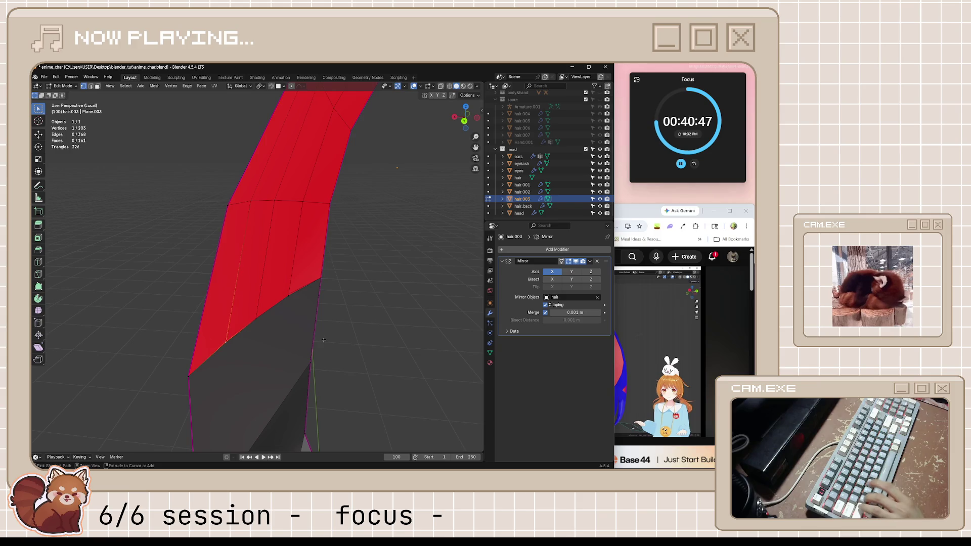
{"action": "mouse_move", "coordinate": [323, 340]}
{"action": "middle_mouse_down"}
{"action": "mouse_move", "coordinate": [339, 352]}
{"action": "mouse_move", "coordinate": [278, 347]}
{"action": "middle_mouse_up"}
{"action": "left_click", "coordinate": [253, 354], "text": "alt"}
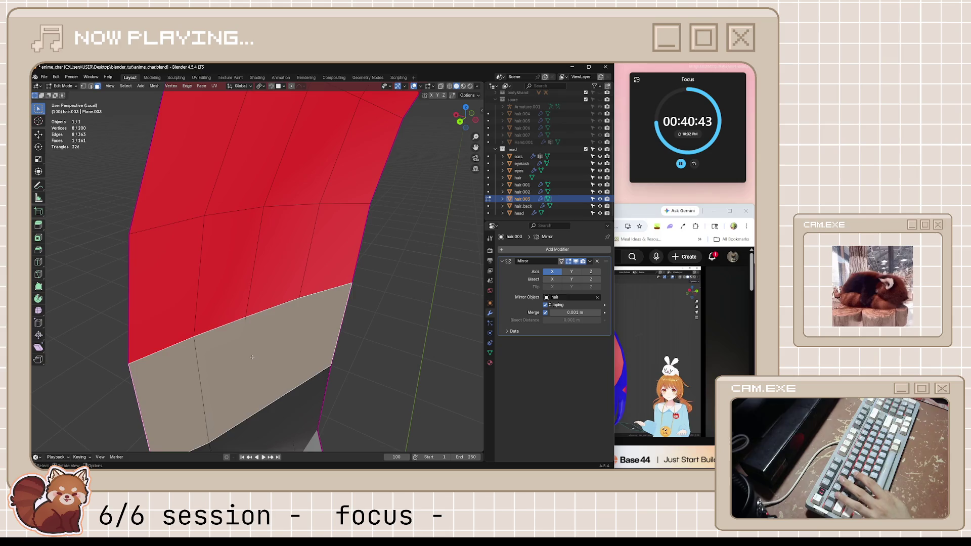
{"action": "key", "text": "e"}
{"action": "right_click", "coordinate": [252, 357]}
{"action": "key", "text": "x"}
{"action": "left_click", "coordinate": [247, 365]}
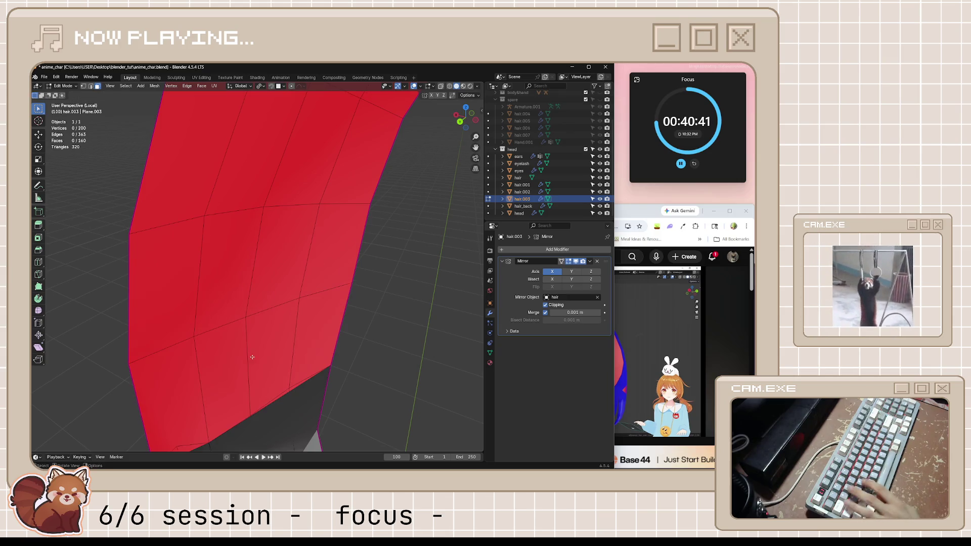
{"action": "mouse_move", "coordinate": [247, 365]}
{"action": "middle_mouse_down"}
{"action": "mouse_move", "coordinate": [307, 345]}
{"action": "mouse_move", "coordinate": [226, 362]}
{"action": "mouse_move", "coordinate": [342, 378]}
{"action": "middle_mouse_up"}
{"action": "key", "text": "ctrl+s"}
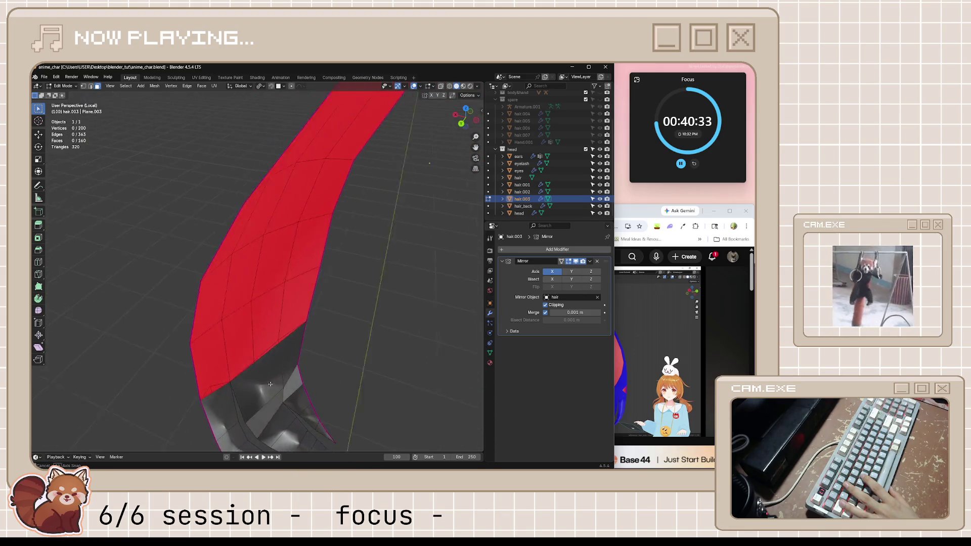
Step: Fill the bottom opening of the strip with a new face
{"action": "mouse_move", "coordinate": [342, 378]}
{"action": "middle_mouse_down"}
{"action": "mouse_move", "coordinate": [278, 387]}
{"action": "mouse_move", "coordinate": [243, 373]}
{"action": "middle_mouse_up"}
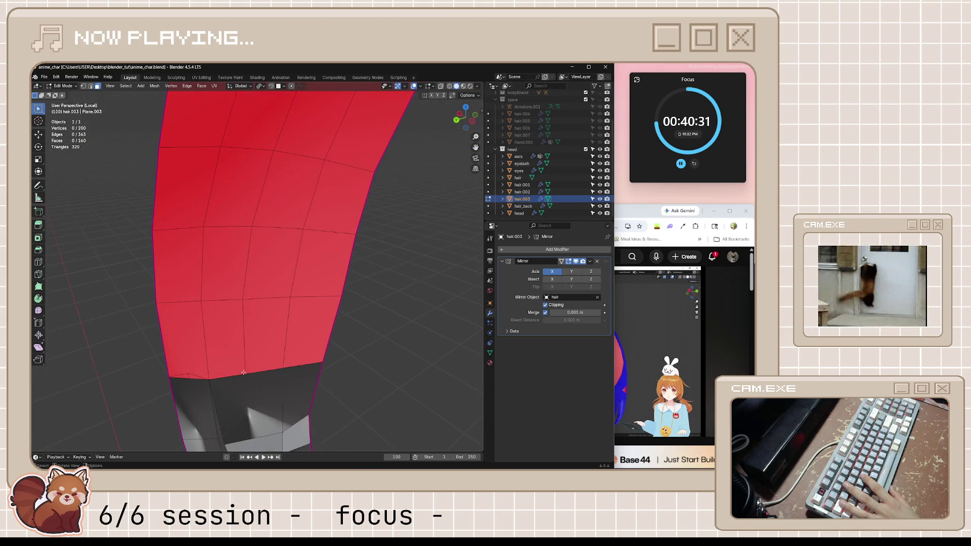
{"action": "scroll", "coordinate": [147, 429], "scroll_direction": "up", "scroll_amount": 2}
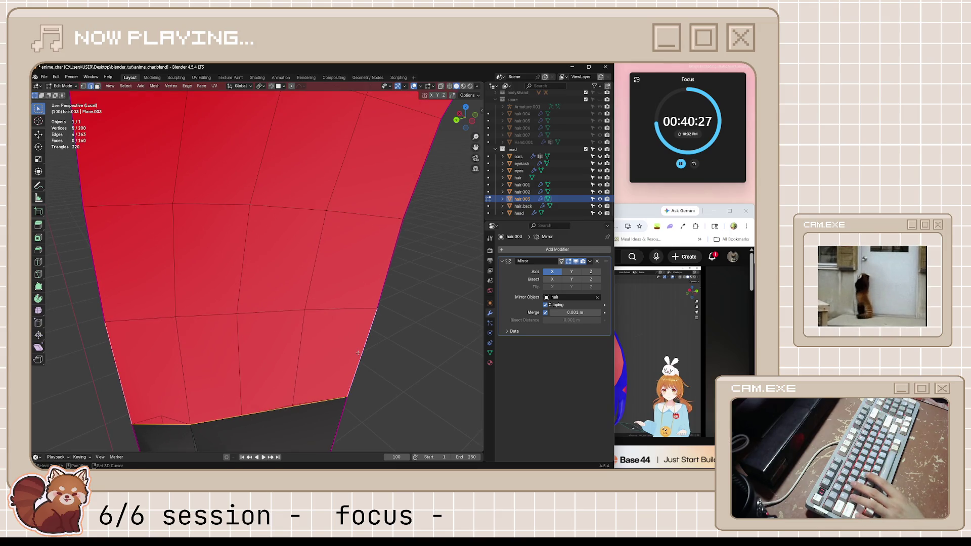
{"action": "key", "text": "f"}
{"action": "left_click", "coordinate": [258, 314]}
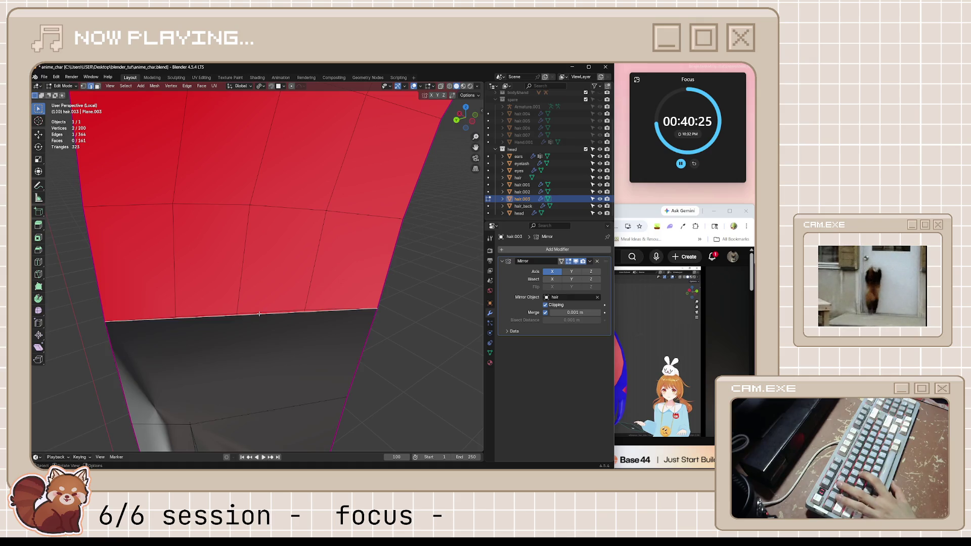
{"action": "scroll", "coordinate": [273, 327], "scroll_direction": "down", "scroll_amount": 6}
{"action": "middle_click_drag", "start_coordinate": [293, 340], "coordinate": [339, 307]}
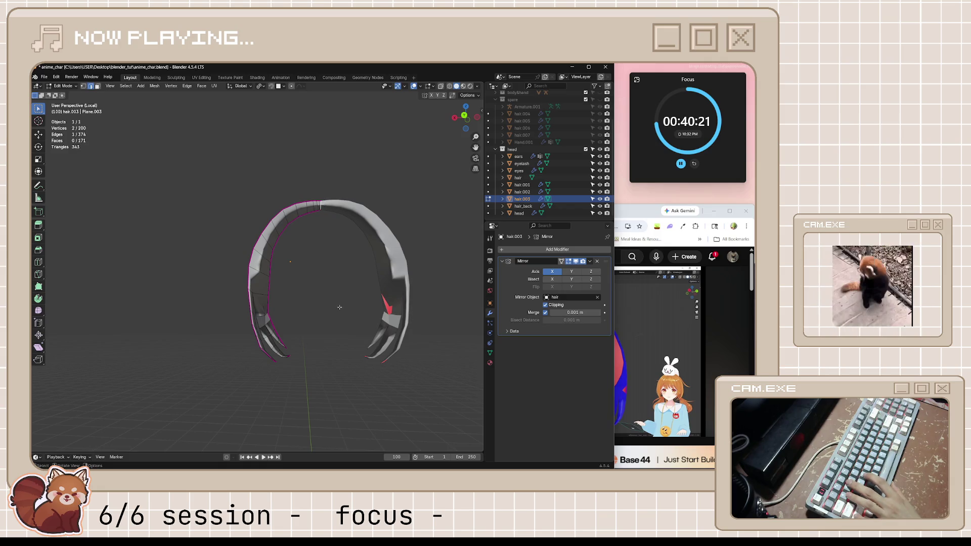
Step: Leave Local View and check the reshaped bangs on the full head from the front
{"action": "key", "text": "Tab"}
{"action": "mouse_move", "coordinate": [339, 307]}
{"action": "middle_mouse_down"}
{"action": "mouse_move", "coordinate": [293, 342]}
{"action": "mouse_move", "coordinate": [332, 351]}
{"action": "mouse_move", "coordinate": [418, 326]}
{"action": "middle_mouse_up"}
{"action": "key", "text": "Tab"}
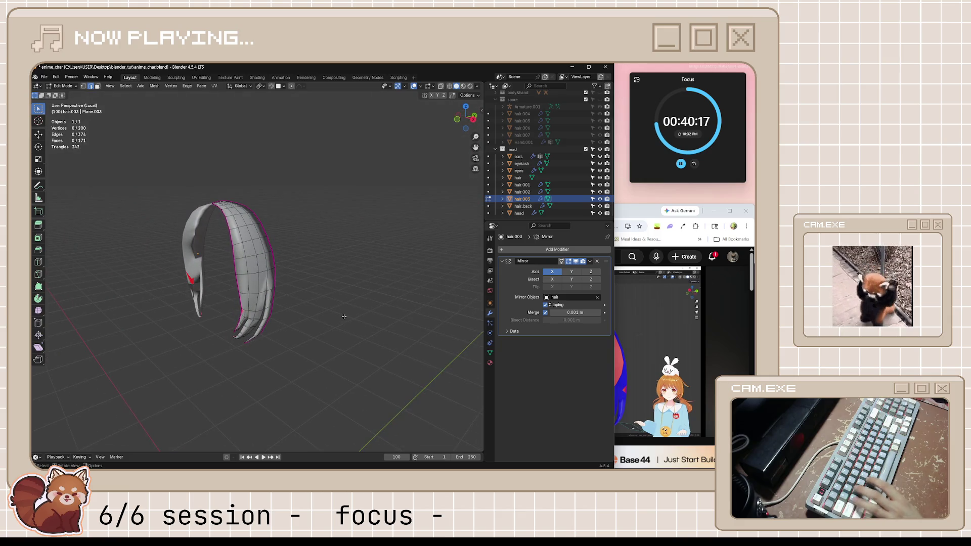
{"action": "key", "text": "Tab"}
{"action": "key", "text": "KP_Divide"}
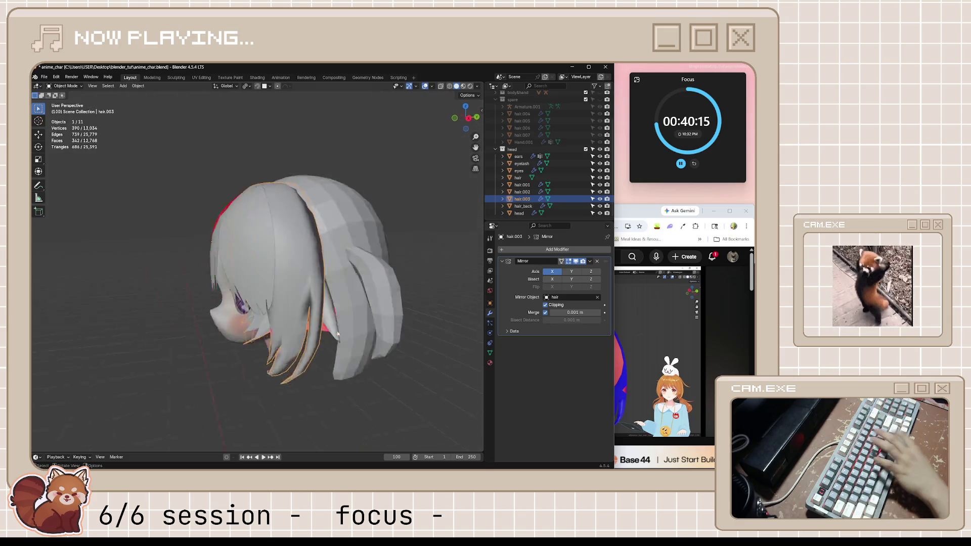
{"action": "mouse_move", "coordinate": [302, 364]}
{"action": "middle_mouse_down"}
{"action": "mouse_move", "coordinate": [337, 283]}
{"action": "mouse_move", "coordinate": [387, 304]}
{"action": "mouse_move", "coordinate": [411, 293]}
{"action": "mouse_move", "coordinate": [293, 304]}
{"action": "middle_mouse_up"}
{"action": "key", "text": "Tab"}
{"action": "scroll", "coordinate": [293, 305], "scroll_direction": "up", "scroll_amount": 4}
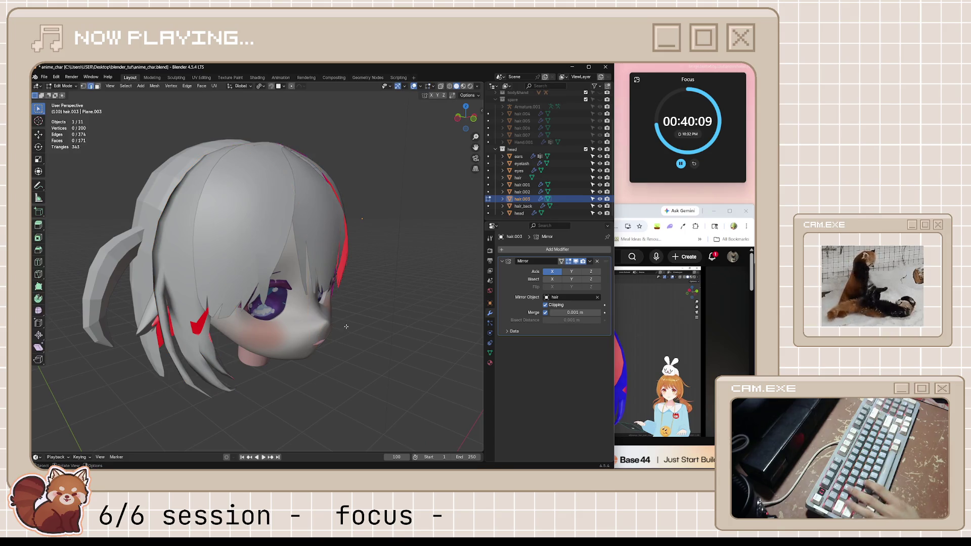
{"action": "middle_click_drag", "start_coordinate": [346, 326], "coordinate": [297, 323]}
Step: Save the file, then isolate hair.003 again and return to editing its mesh
{"action": "key", "text": "ctrl+s"}
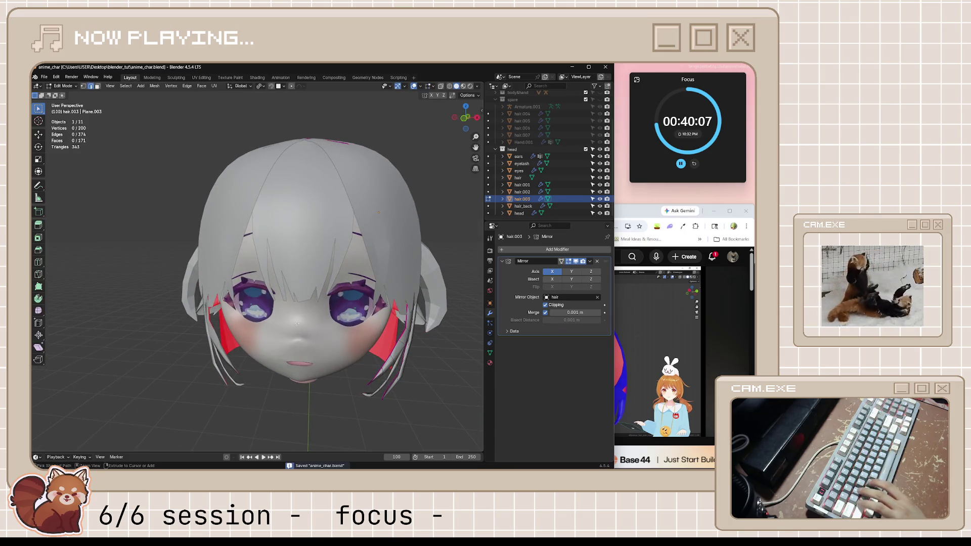
{"action": "mouse_move", "coordinate": [335, 363]}
{"action": "middle_mouse_down"}
{"action": "mouse_move", "coordinate": [368, 365]}
{"action": "mouse_move", "coordinate": [410, 350]}
{"action": "middle_mouse_up"}
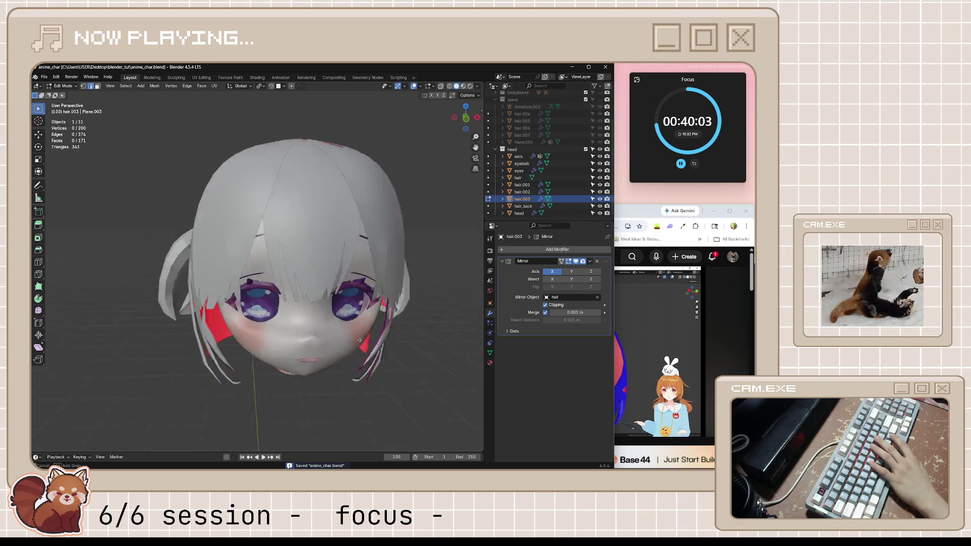
{"action": "scroll", "coordinate": [426, 341], "scroll_direction": "up", "scroll_amount": 4}
{"action": "key", "text": "Tab"}
{"action": "key", "text": "KP_Divide"}
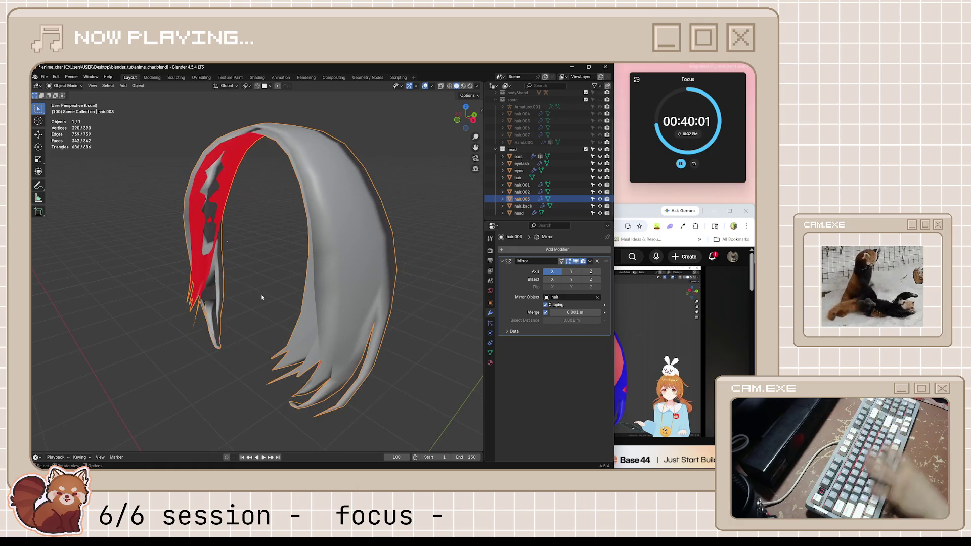
{"action": "scroll", "coordinate": [261, 296], "scroll_direction": "up", "scroll_amount": 3}
{"action": "mouse_move", "coordinate": [261, 265]}
{"action": "middle_mouse_down"}
{"action": "mouse_move", "coordinate": [345, 271]}
{"action": "mouse_move", "coordinate": [281, 210]}
{"action": "mouse_move", "coordinate": [305, 271]}
{"action": "mouse_move", "coordinate": [334, 269]}
{"action": "middle_mouse_up"}
{"action": "key", "text": "Tab"}
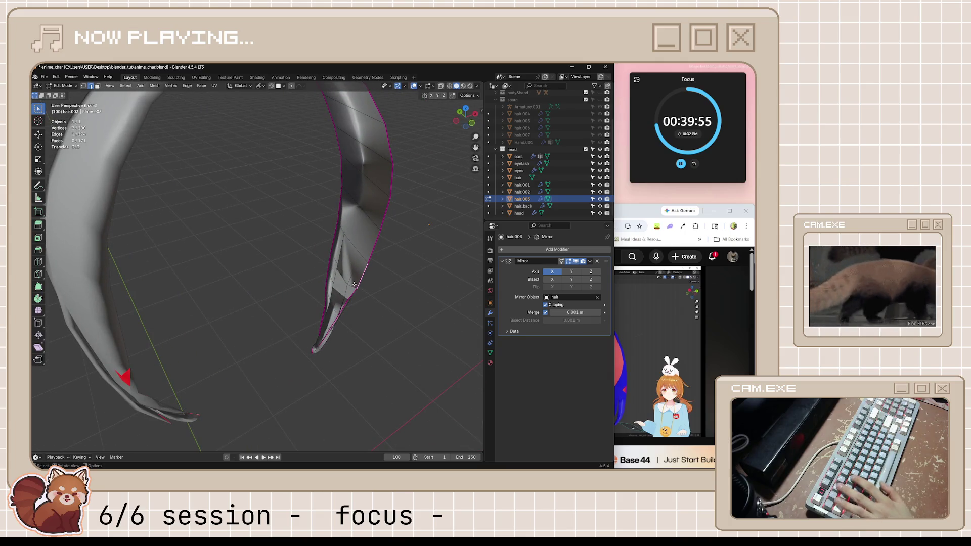
Step: Nudge the strand-tip vertices into a flatter shape with several small moves
{"action": "left_click", "coordinate": [353, 269]}
{"action": "middle_click_drag", "start_coordinate": [356, 285], "coordinate": [364, 293]}
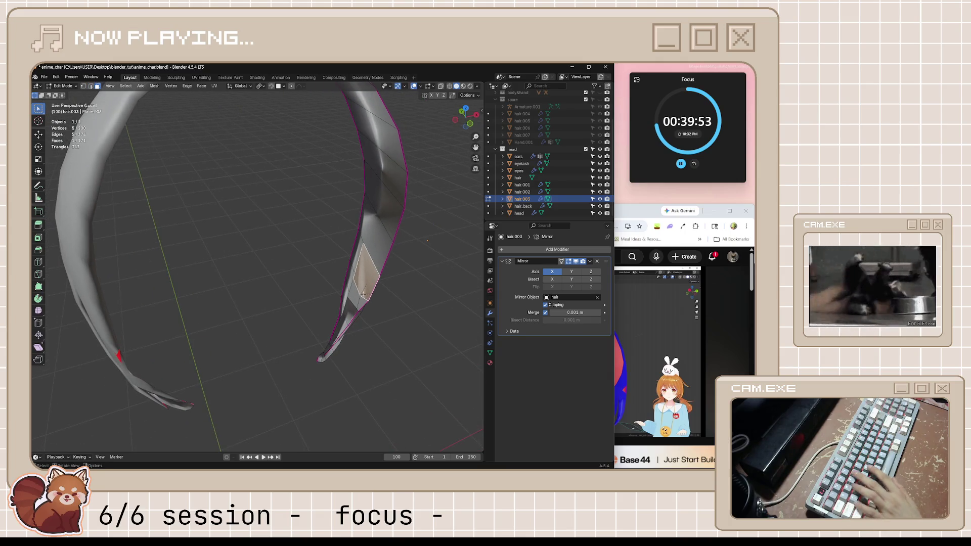
{"action": "key", "text": "g"}
{"action": "left_click", "coordinate": [354, 295]}
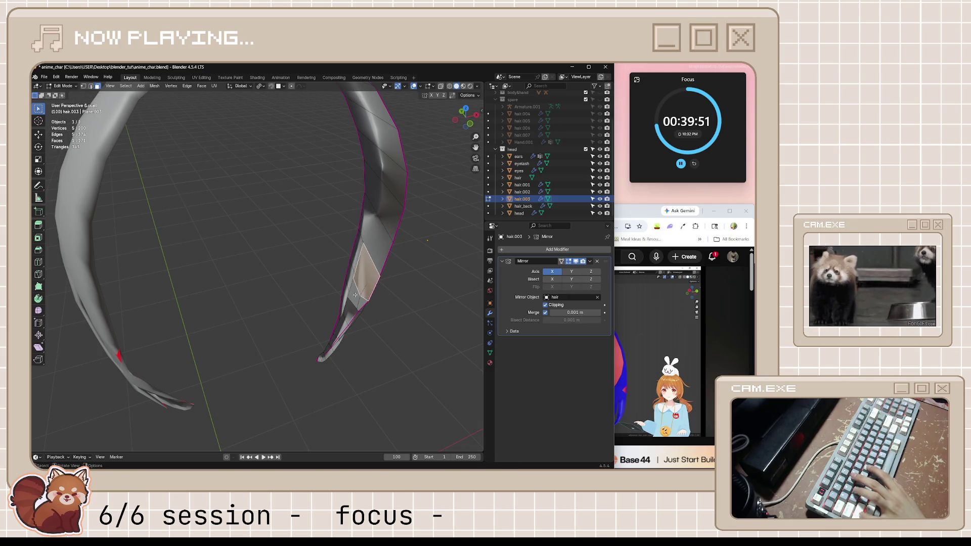
{"action": "mouse_move", "coordinate": [354, 295]}
{"action": "middle_mouse_down"}
{"action": "mouse_move", "coordinate": [291, 302]}
{"action": "mouse_move", "coordinate": [341, 319]}
{"action": "mouse_move", "coordinate": [378, 304]}
{"action": "mouse_move", "coordinate": [319, 353]}
{"action": "mouse_move", "coordinate": [349, 287]}
{"action": "mouse_move", "coordinate": [301, 312]}
{"action": "middle_mouse_up"}
{"action": "key", "text": "g"}
{"action": "left_click", "coordinate": [284, 292]}
{"action": "key", "text": "g"}
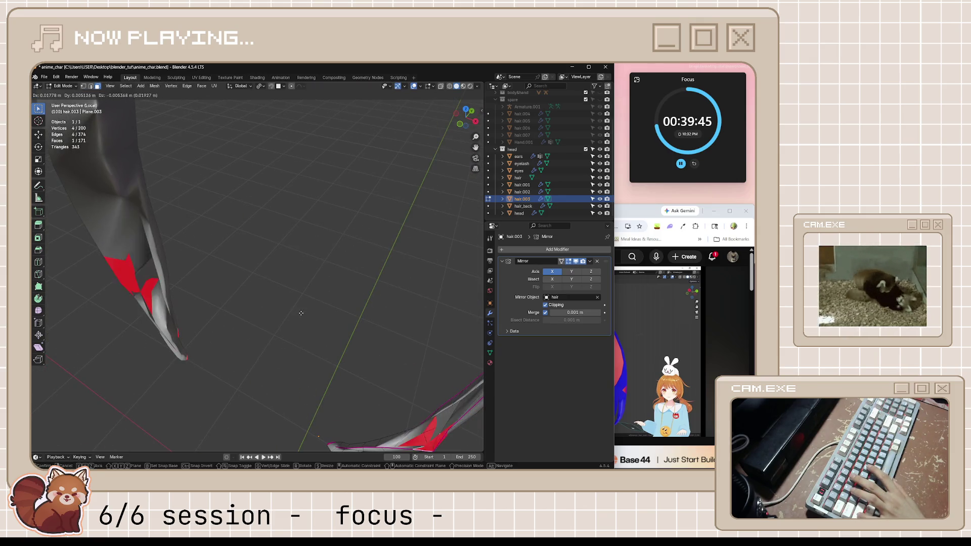
{"action": "left_click", "coordinate": [302, 312]}
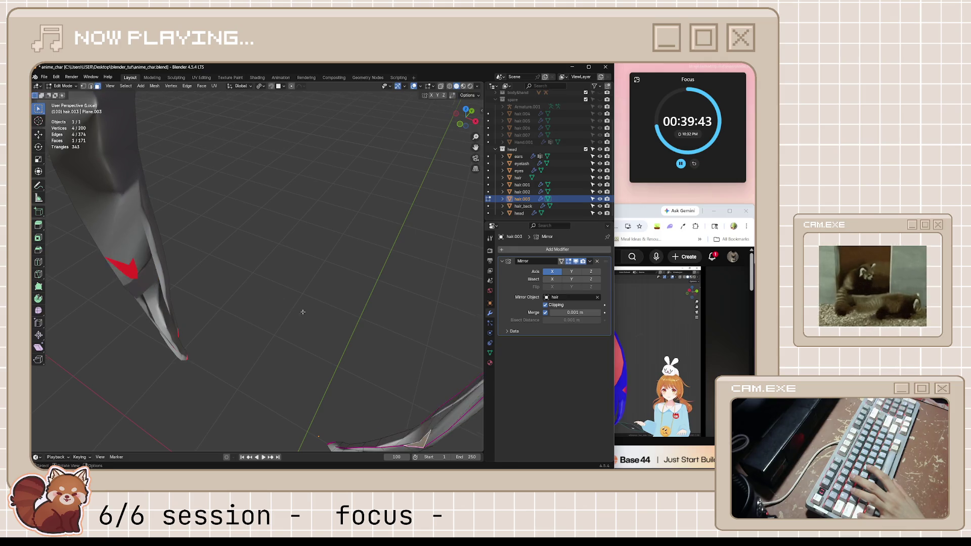
{"action": "mouse_move", "coordinate": [302, 311]}
{"action": "middle_mouse_down"}
{"action": "mouse_move", "coordinate": [426, 297]}
{"action": "mouse_move", "coordinate": [400, 317]}
{"action": "mouse_move", "coordinate": [355, 305]}
{"action": "middle_mouse_up"}
{"action": "key", "text": "g"}
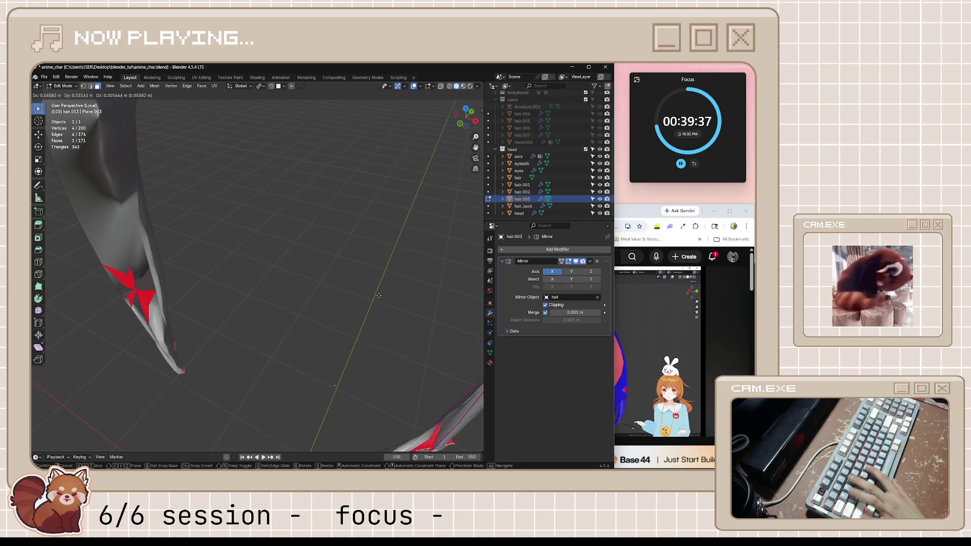
{"action": "left_click", "coordinate": [384, 308]}
Step: Move a face on the other strand into place and inspect it up close
{"action": "middle_click_drag", "start_coordinate": [387, 315], "coordinate": [414, 317]}
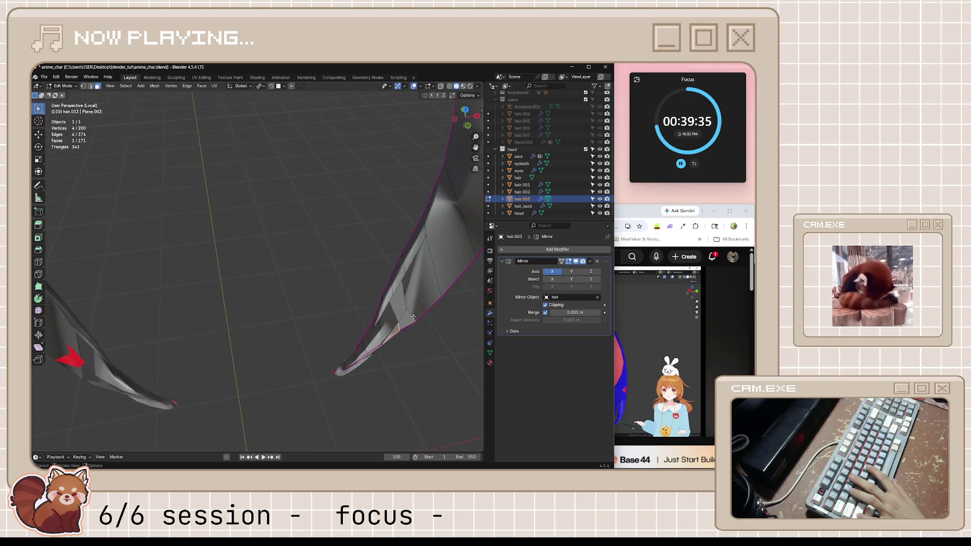
{"action": "left_click", "coordinate": [413, 318], "text": "shift"}
{"action": "right_click", "coordinate": [313, 314]}
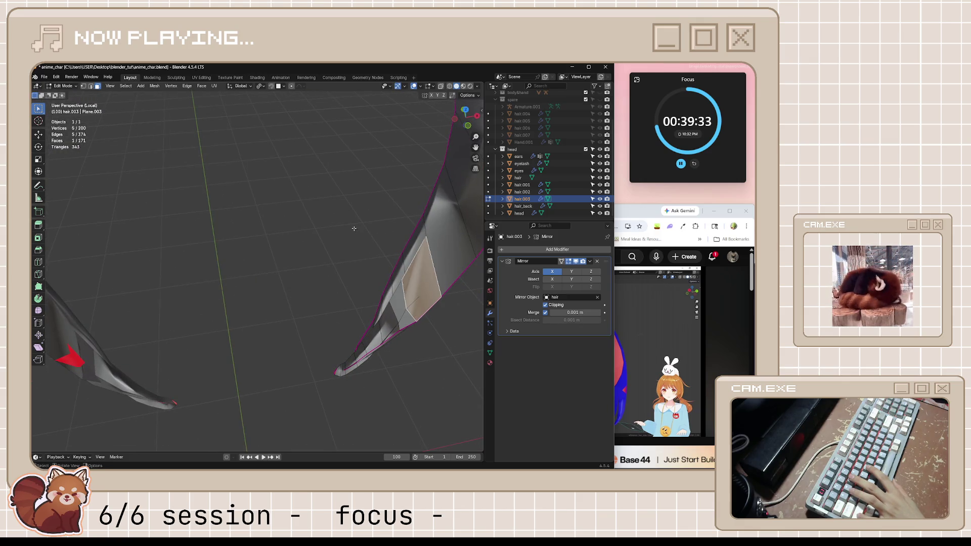
{"action": "middle_click_drag", "start_coordinate": [353, 228], "coordinate": [299, 297]}
{"action": "key", "text": "g"}
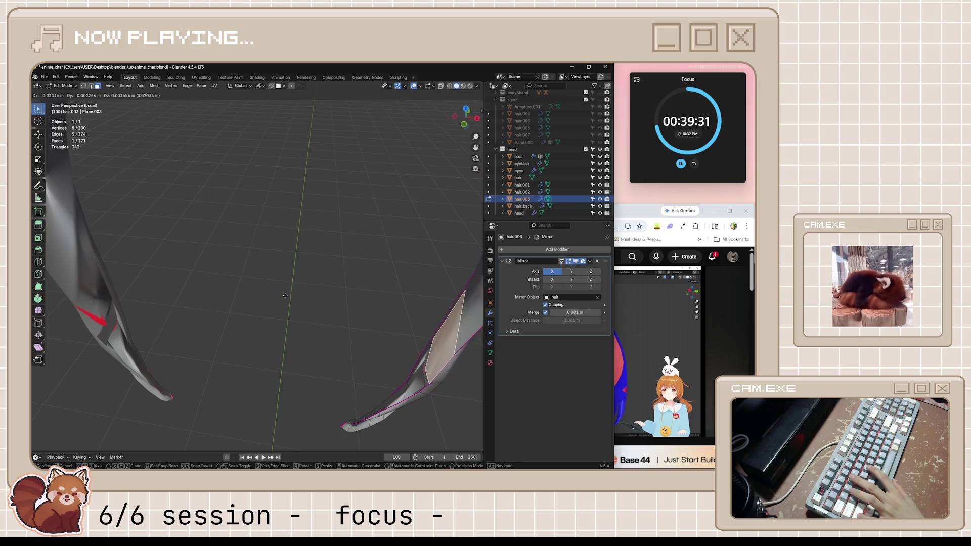
{"action": "left_click", "coordinate": [329, 329]}
{"action": "mouse_move", "coordinate": [329, 330]}
{"action": "middle_mouse_down"}
{"action": "mouse_move", "coordinate": [390, 272]}
{"action": "mouse_move", "coordinate": [424, 257]}
{"action": "mouse_move", "coordinate": [389, 290]}
{"action": "mouse_move", "coordinate": [311, 285]}
{"action": "middle_mouse_up"}
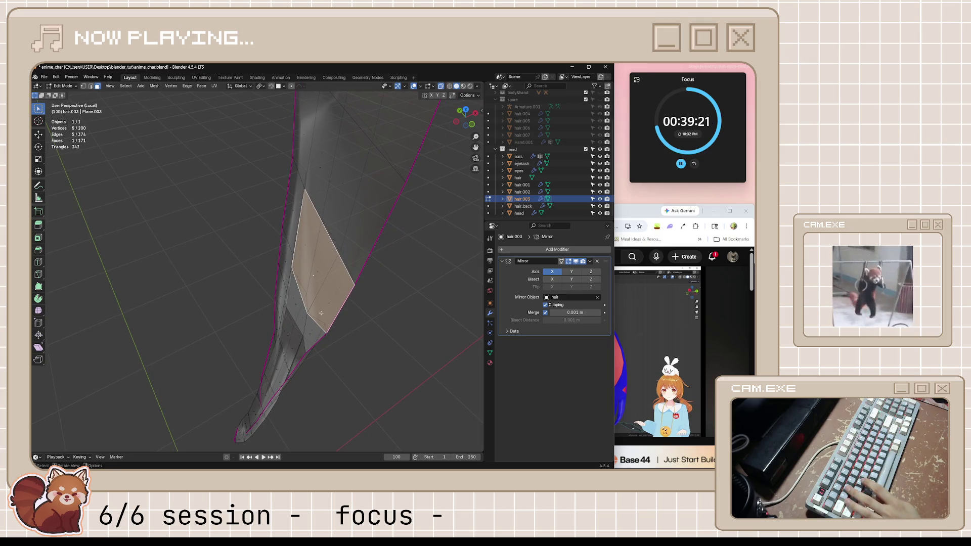
{"action": "middle_click_drag", "start_coordinate": [321, 286], "coordinate": [353, 267]}
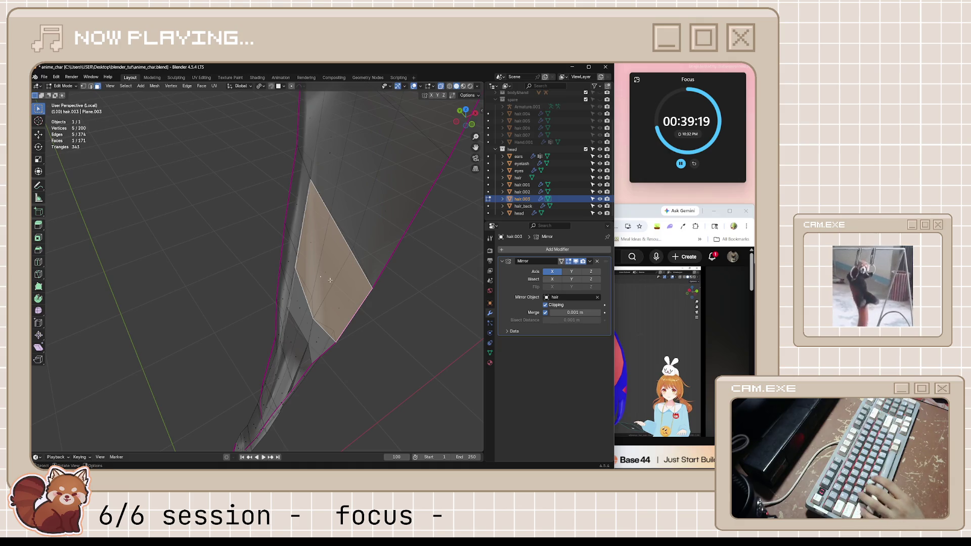
Step: Delete the faulty face and select the edges bordering the red faces
{"action": "key", "text": "x"}
{"action": "left_click", "coordinate": [336, 279]}
{"action": "middle_click_drag", "start_coordinate": [336, 279], "coordinate": [399, 276]}
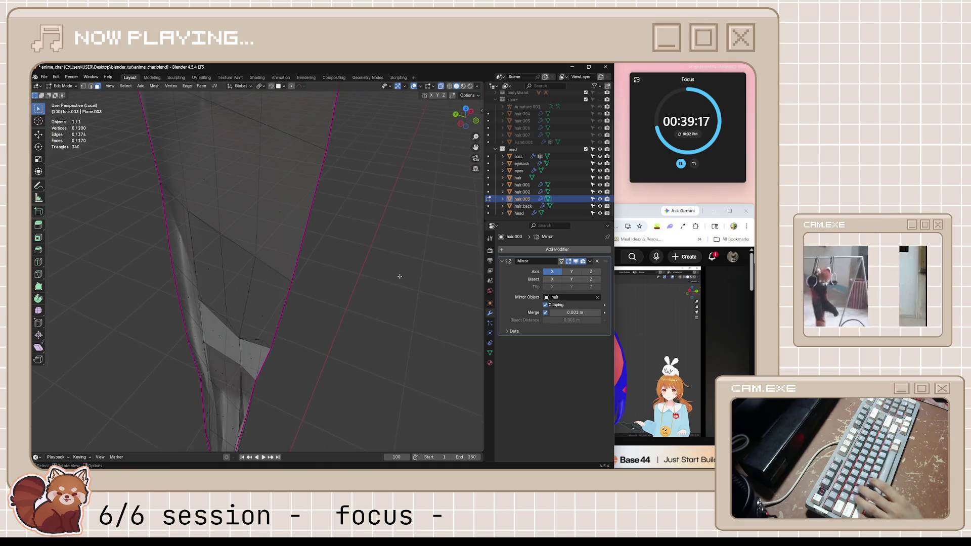
{"action": "left_click", "coordinate": [283, 340]}
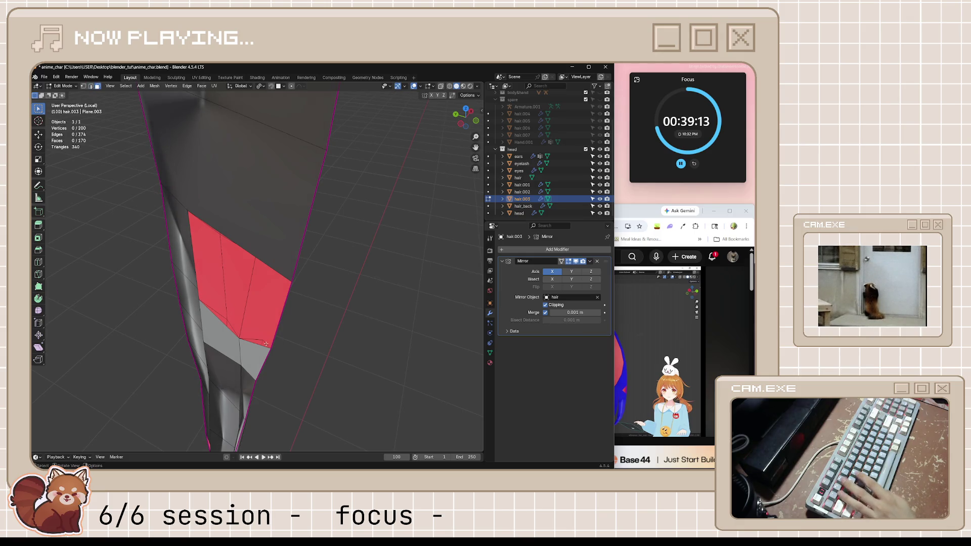
{"action": "left_click", "coordinate": [250, 339]}
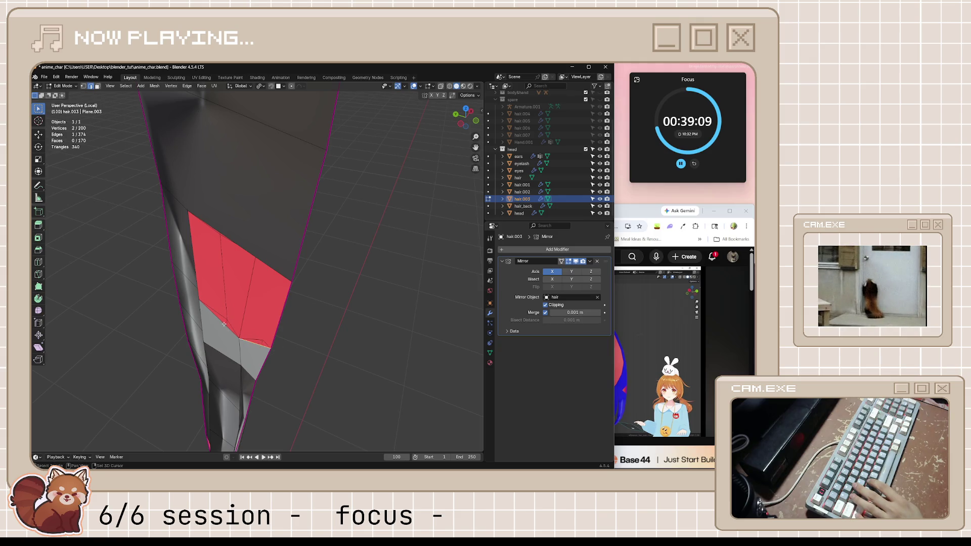
{"action": "mouse_move", "coordinate": [224, 324]}
{"action": "middle_mouse_down"}
{"action": "mouse_move", "coordinate": [399, 336]}
{"action": "mouse_move", "coordinate": [347, 264]}
{"action": "mouse_move", "coordinate": [328, 270]}
{"action": "middle_mouse_up"}
{"action": "left_click", "coordinate": [323, 264], "text": "shift"}
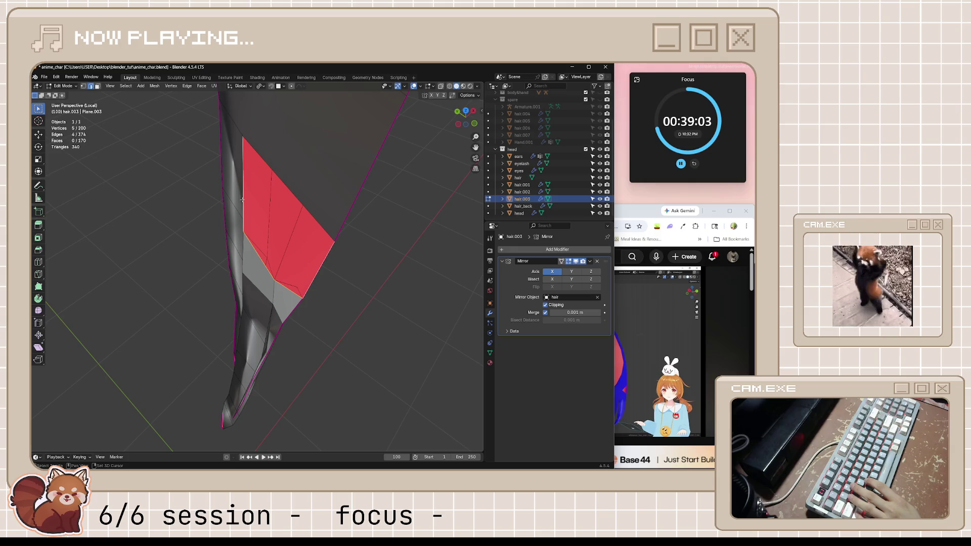
{"action": "scroll", "coordinate": [275, 175], "scroll_direction": "up", "scroll_amount": 5}
Step: Remove the red faces keeping their edges, then fill the gap with one new face
{"action": "key", "text": "x"}
{"action": "left_click", "coordinate": [164, 279]}
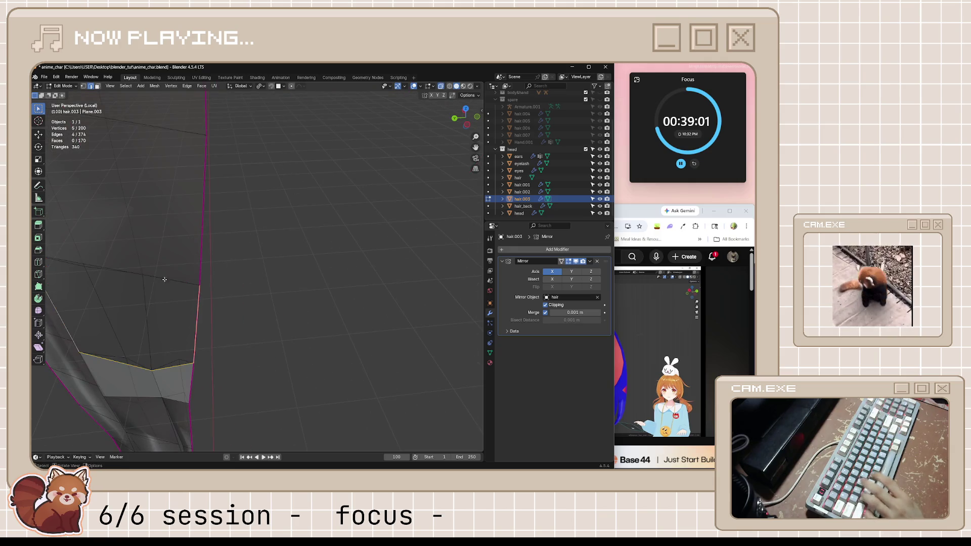
{"action": "mouse_move", "coordinate": [151, 273]}
{"action": "middle_mouse_down"}
{"action": "mouse_move", "coordinate": [201, 251]}
{"action": "mouse_move", "coordinate": [204, 241]}
{"action": "middle_mouse_up"}
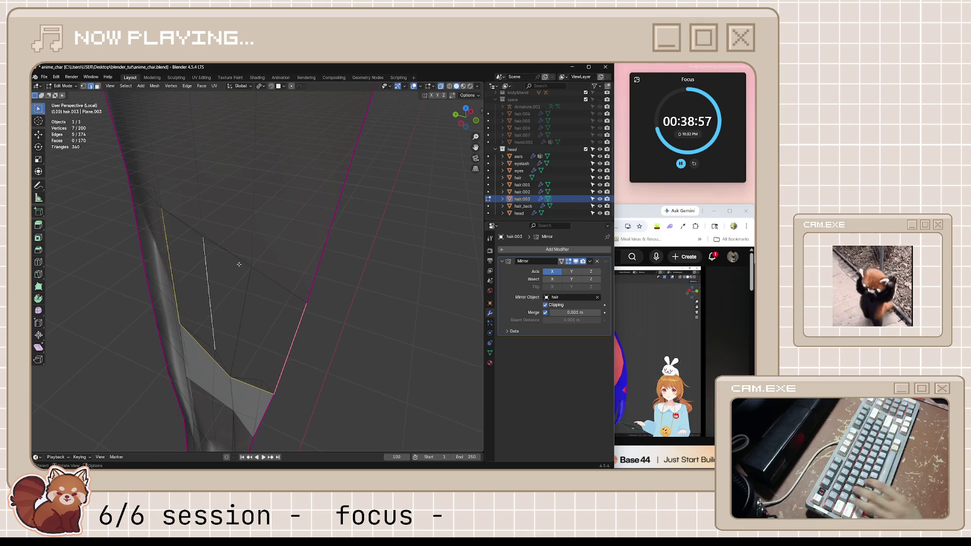
{"action": "key", "text": "x"}
{"action": "left_click", "coordinate": [213, 245]}
{"action": "key", "text": "ctrl+z"}
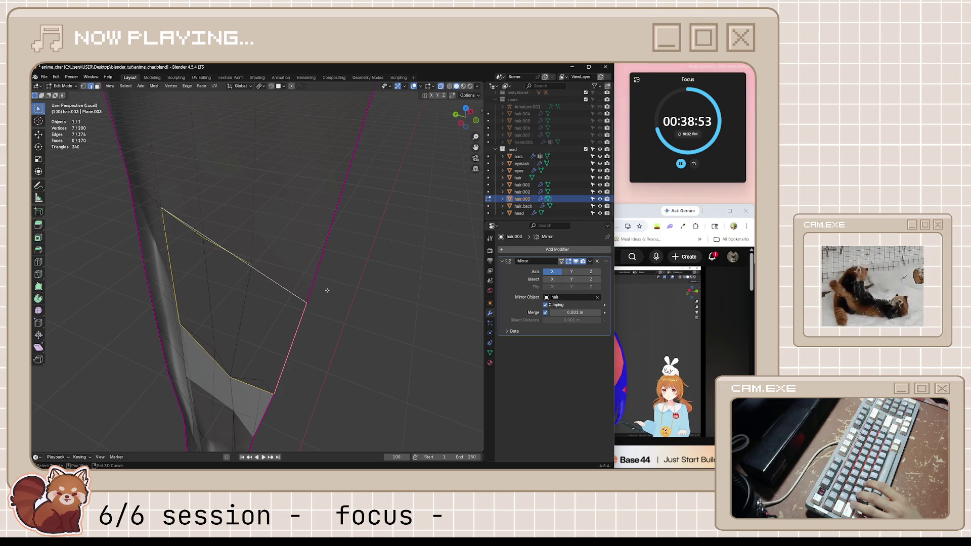
{"action": "middle_click_drag", "start_coordinate": [327, 290], "coordinate": [339, 300]}
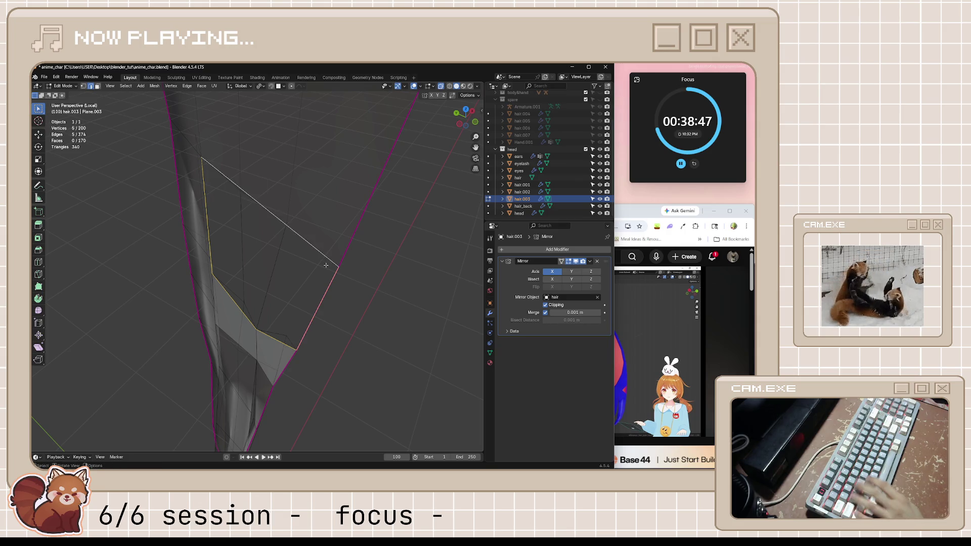
{"action": "key", "text": "f"}
{"action": "mouse_move", "coordinate": [326, 265]}
{"action": "middle_mouse_down"}
{"action": "mouse_move", "coordinate": [254, 307]}
{"action": "mouse_move", "coordinate": [173, 309]}
{"action": "mouse_move", "coordinate": [245, 288]}
{"action": "middle_mouse_up"}
{"action": "scroll", "coordinate": [255, 308], "scroll_direction": "down", "scroll_amount": 5}
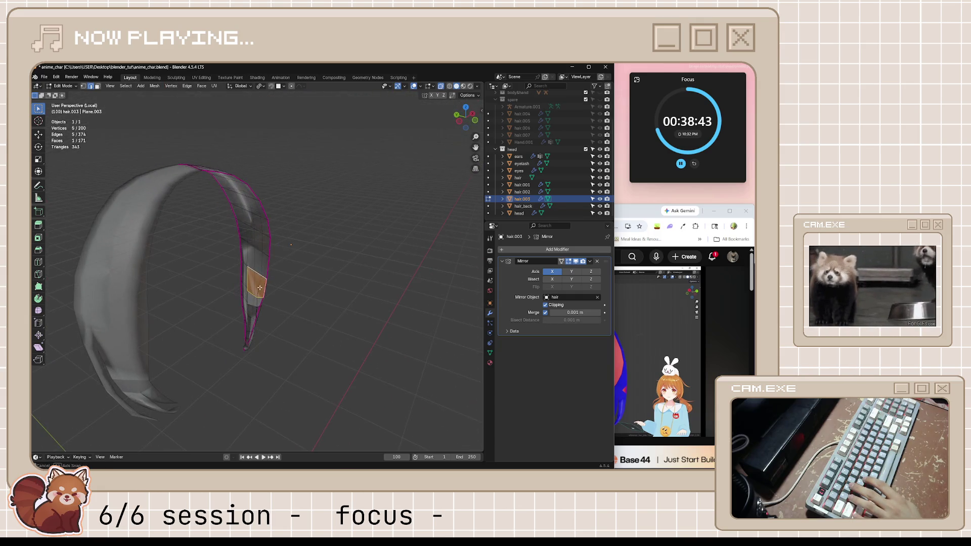
Step: Return to Object Mode, leave Local View to show the bangs on the full head, and save
{"action": "left_click", "coordinate": [423, 86]}
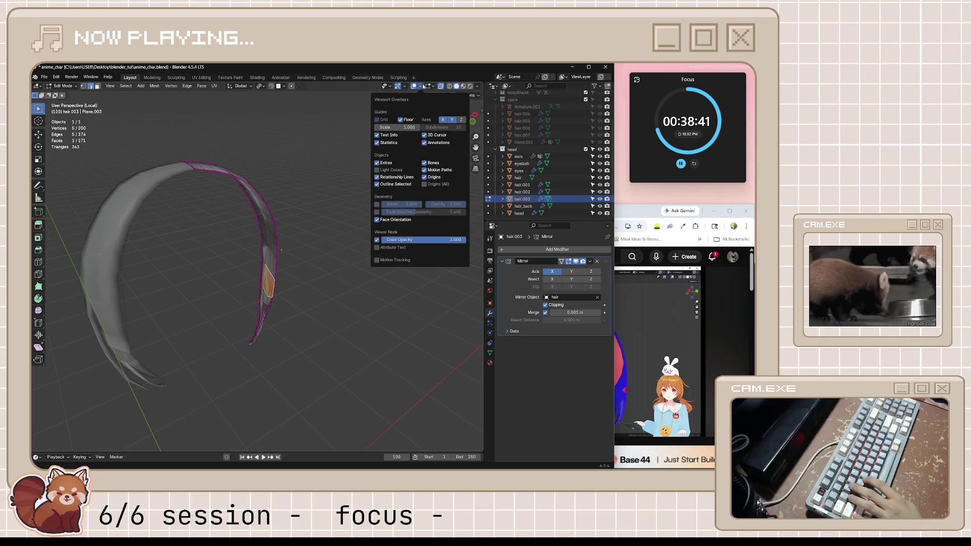
{"action": "key", "text": "Tab"}
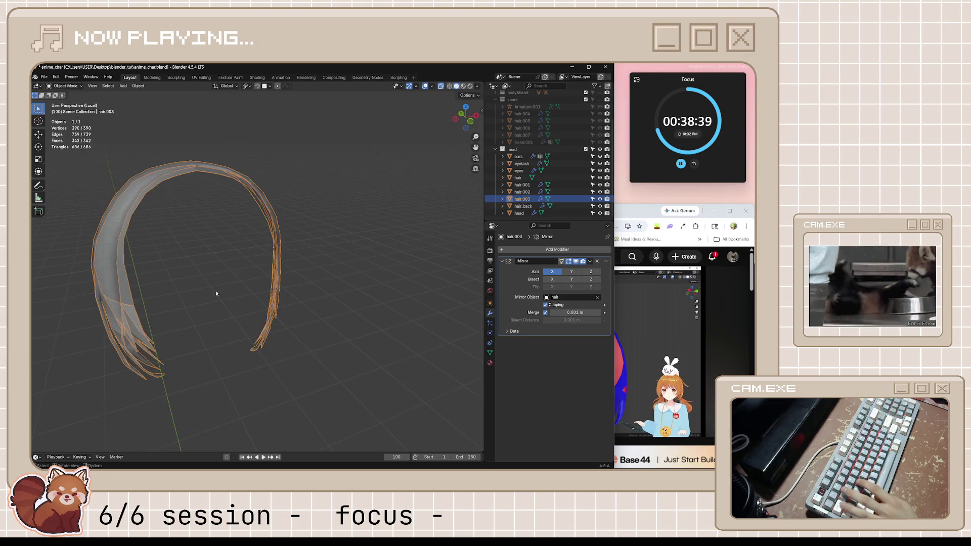
{"action": "scroll", "coordinate": [194, 303], "scroll_direction": "up", "scroll_amount": 5}
{"action": "mouse_move", "coordinate": [174, 318]}
{"action": "middle_mouse_down"}
{"action": "mouse_move", "coordinate": [207, 280]}
{"action": "mouse_move", "coordinate": [208, 302]}
{"action": "middle_mouse_up"}
{"action": "scroll", "coordinate": [229, 302], "scroll_direction": "down", "scroll_amount": 5}
{"action": "key", "text": "KP_Divide"}
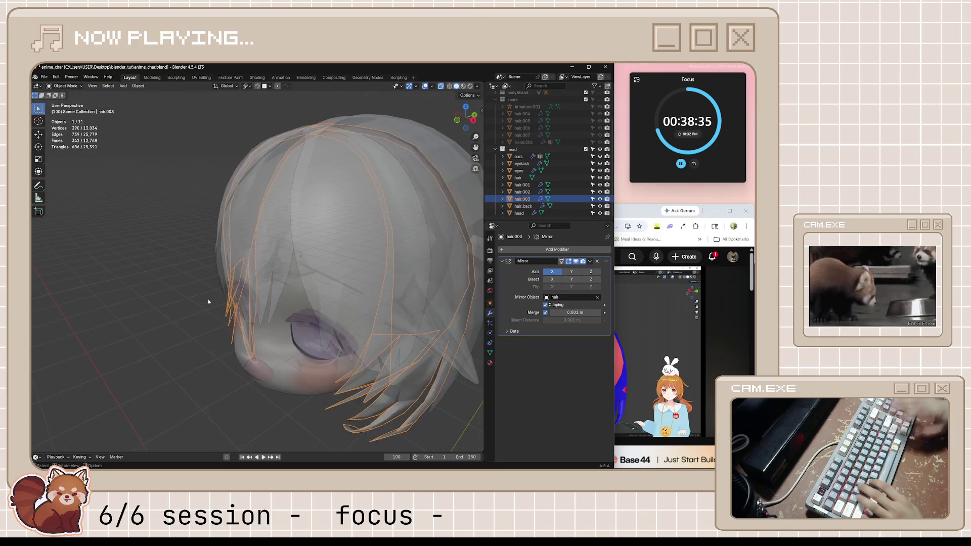
{"action": "scroll", "coordinate": [209, 302], "scroll_direction": "down", "scroll_amount": 5}
{"action": "left_click", "coordinate": [206, 290]}
{"action": "middle_click_drag", "start_coordinate": [206, 291], "coordinate": [220, 311]}
{"action": "key", "text": "ctrl+s"}
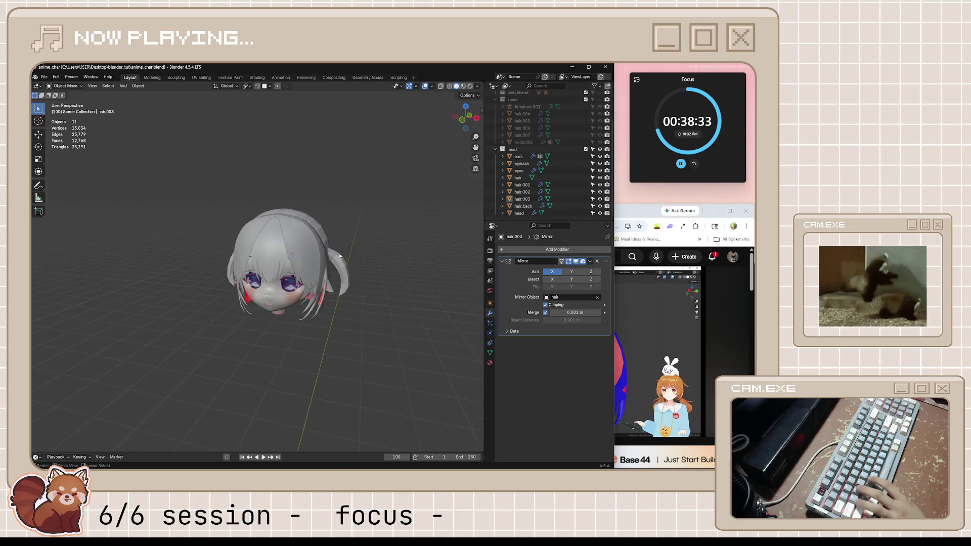
{"action": "left_click", "coordinate": [431, 85]}
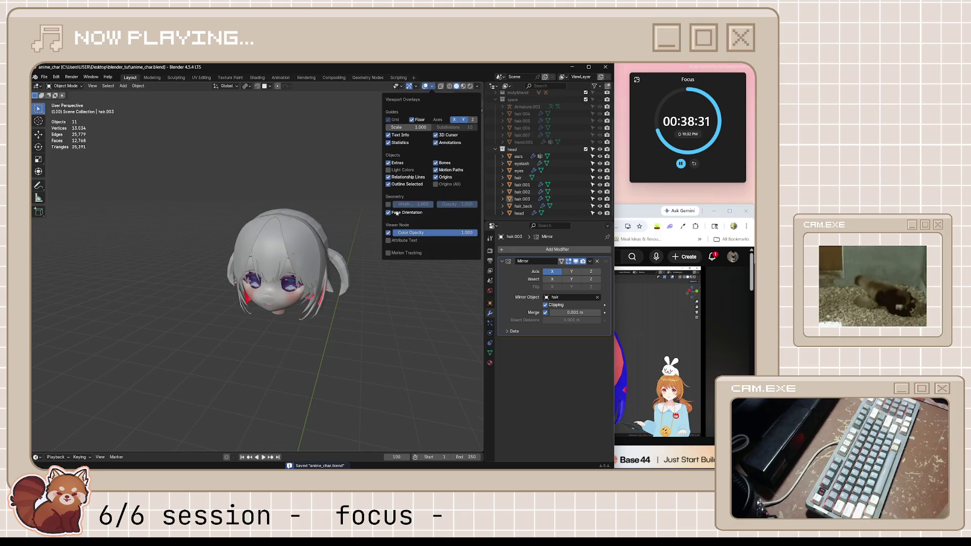
{"action": "scroll", "coordinate": [361, 242], "scroll_direction": "up", "scroll_amount": 5}
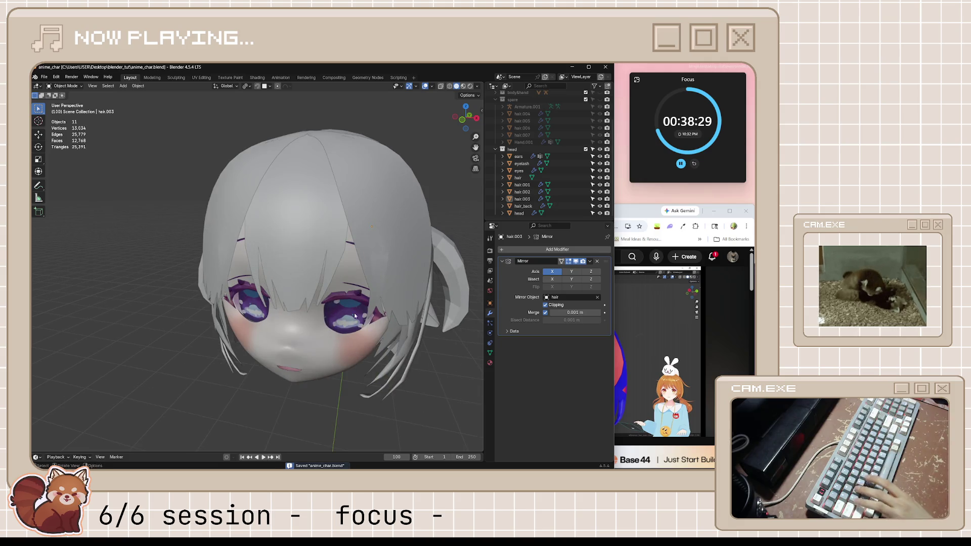
Step: Bring the YouTube bangs tutorial window back to the front
{"action": "left_click", "coordinate": [686, 316]}
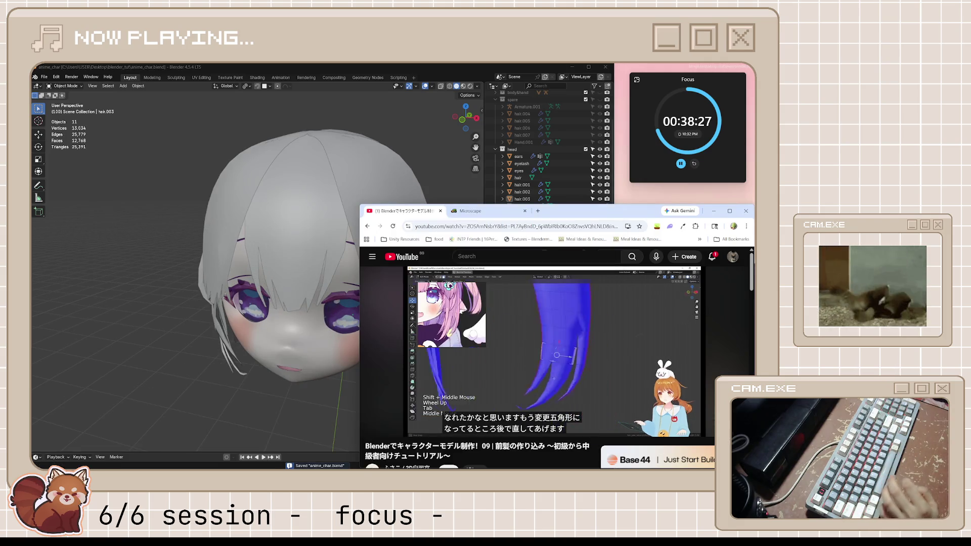
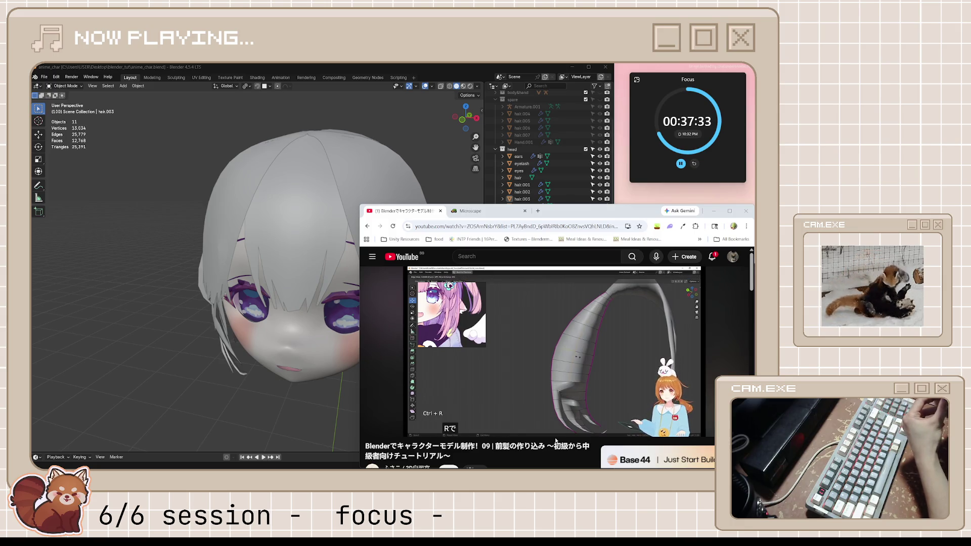
Step: Pause the tutorial, select the hair.003 strand and isolate it in Local View
{"action": "left_click", "coordinate": [608, 348]}
{"action": "key", "text": "alt+Tab"}
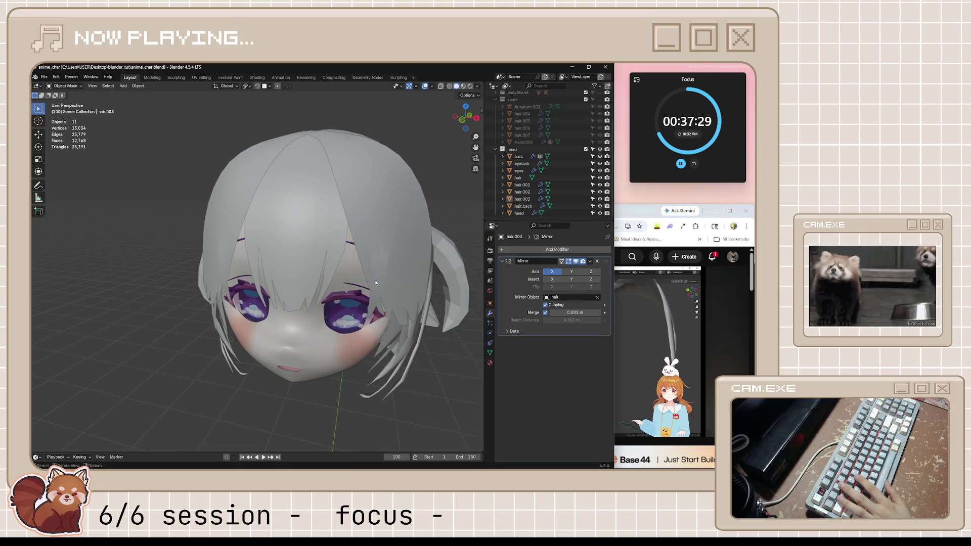
{"action": "middle_click_drag", "start_coordinate": [375, 280], "coordinate": [381, 296]}
{"action": "left_click", "coordinate": [447, 309]}
{"action": "mouse_move", "coordinate": [446, 309]}
{"action": "middle_mouse_down"}
{"action": "mouse_move", "coordinate": [425, 341]}
{"action": "mouse_move", "coordinate": [263, 191]}
{"action": "mouse_move", "coordinate": [408, 204]}
{"action": "mouse_move", "coordinate": [216, 228]}
{"action": "mouse_move", "coordinate": [301, 235]}
{"action": "mouse_move", "coordinate": [263, 235]}
{"action": "middle_mouse_up"}
{"action": "key", "text": "KP_Divide"}
Step: Enter Edit Mode on the strand and preview a Ctrl+R loop cut across it
{"action": "key", "text": "Tab"}
{"action": "scroll", "coordinate": [244, 228], "scroll_direction": "up", "scroll_amount": 3}
{"action": "scroll", "coordinate": [264, 235], "scroll_direction": "up", "scroll_amount": 3}
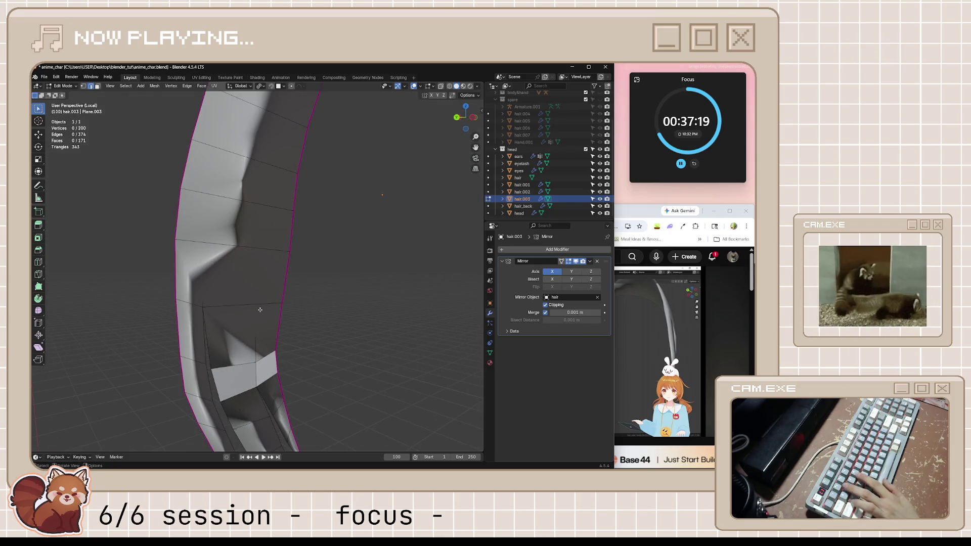
{"action": "scroll", "coordinate": [258, 307], "scroll_direction": "down", "scroll_amount": 3}
{"action": "mouse_move", "coordinate": [258, 307]}
{"action": "middle_mouse_down"}
{"action": "mouse_move", "coordinate": [322, 329]}
{"action": "mouse_move", "coordinate": [303, 336]}
{"action": "mouse_move", "coordinate": [312, 351]}
{"action": "mouse_move", "coordinate": [273, 256]}
{"action": "middle_mouse_up"}
{"action": "scroll", "coordinate": [274, 256], "scroll_direction": "down", "scroll_amount": 3}
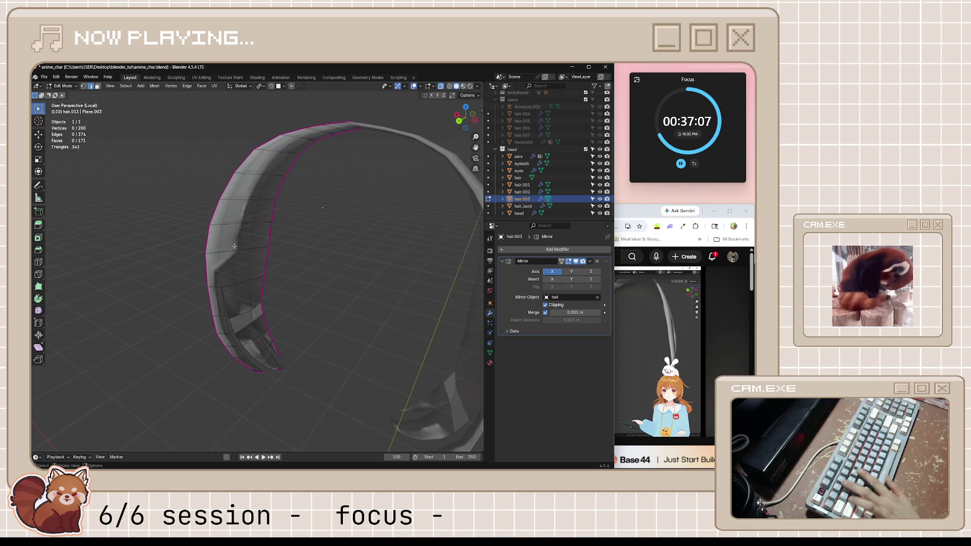
{"action": "key", "text": "ctrl+r"}
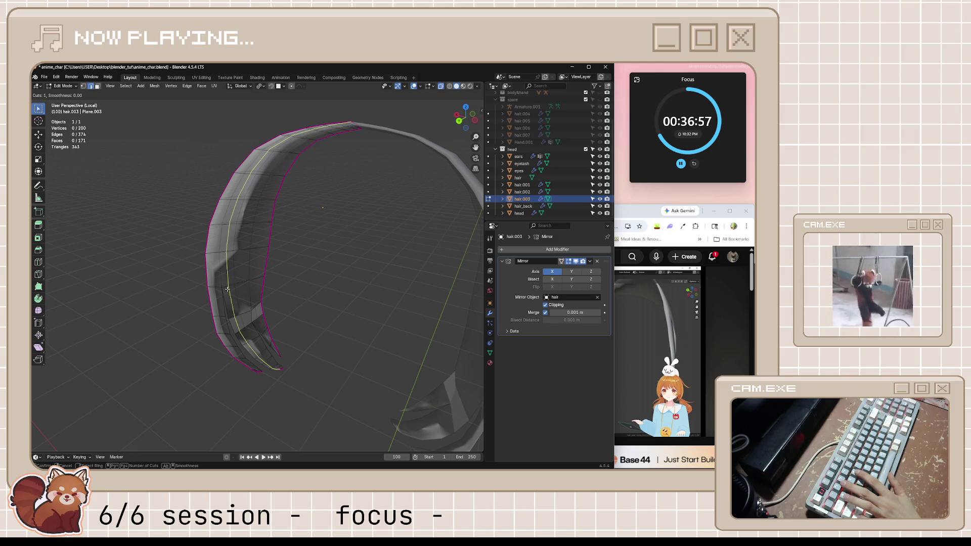
{"action": "left_click", "coordinate": [634, 320]}
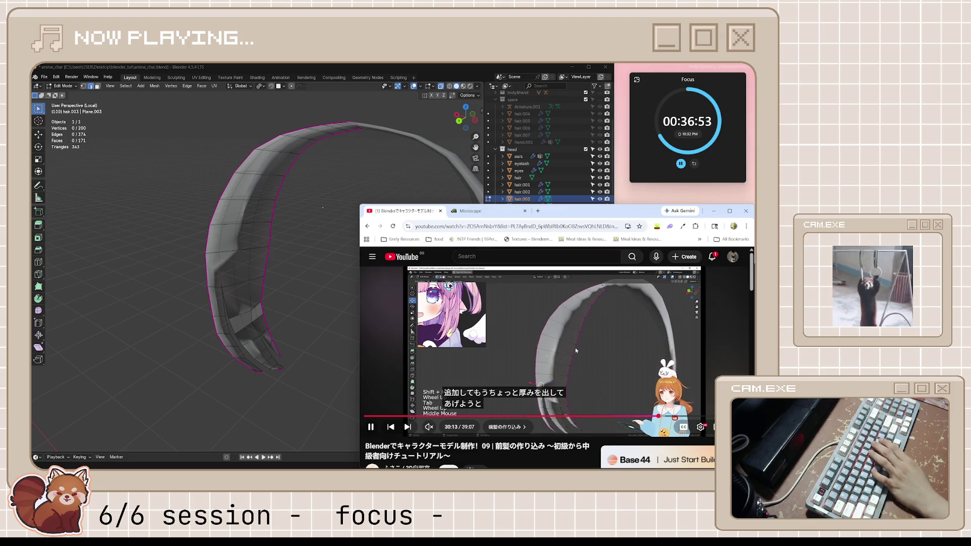
Step: Play a bit more of the tutorial, pause it and rotate around the isolated strand in Blender
{"action": "key", "text": "space"}
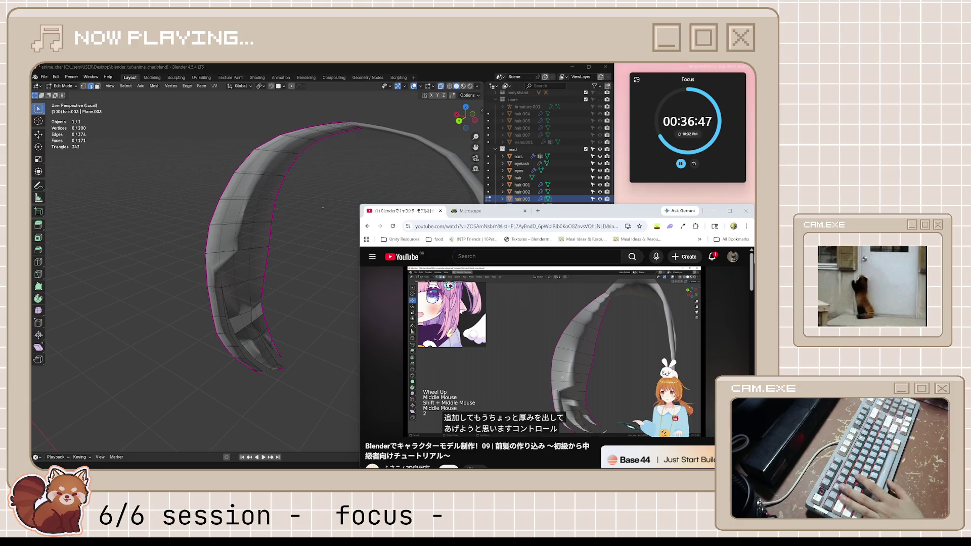
{"action": "left_click", "coordinate": [624, 335]}
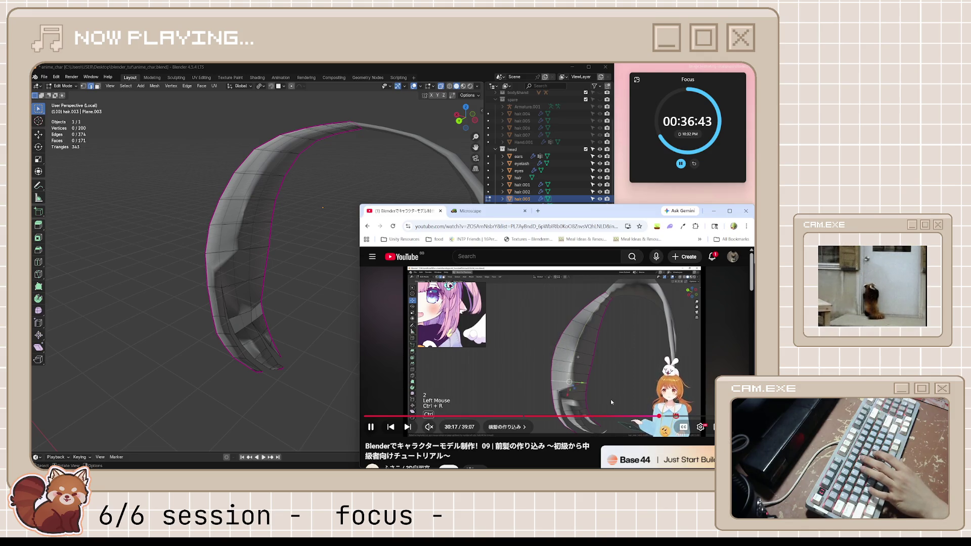
{"action": "left_click", "coordinate": [599, 335]}
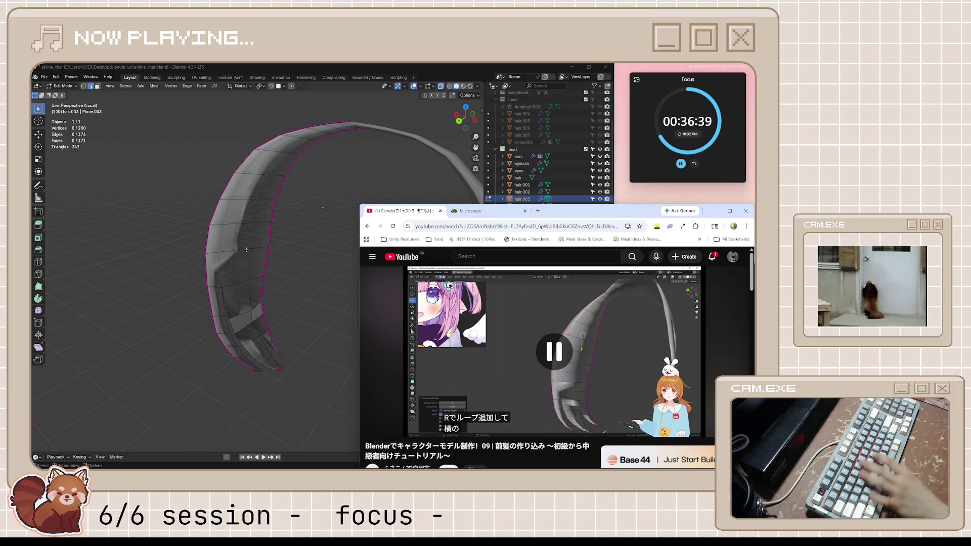
{"action": "middle_click_drag", "start_coordinate": [289, 259], "coordinate": [207, 242]}
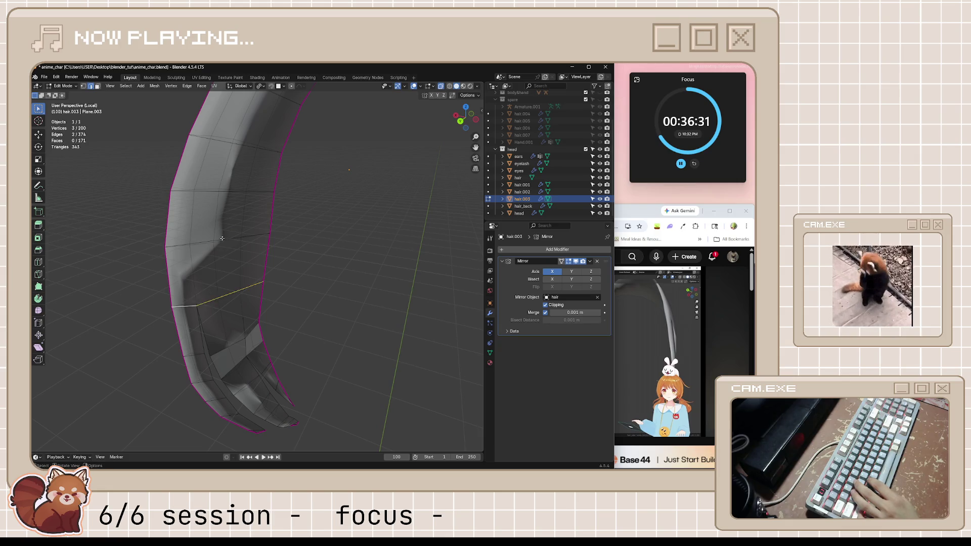
{"action": "scroll", "coordinate": [252, 175], "scroll_direction": "down", "scroll_amount": 5}
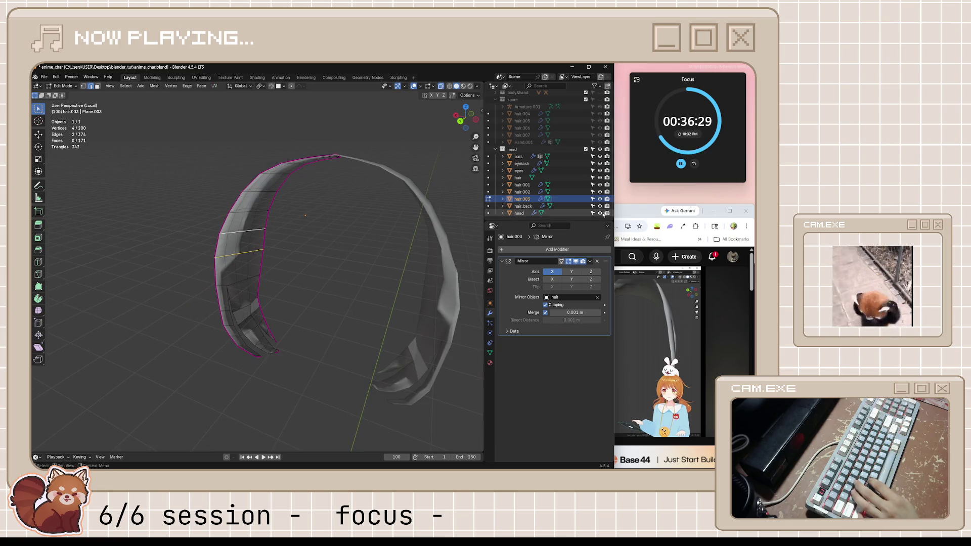
Step: Test growing and shrinking the selection along the strand with Ctrl+Numpad +/-, then clear it
{"action": "left_click", "coordinate": [632, 222]}
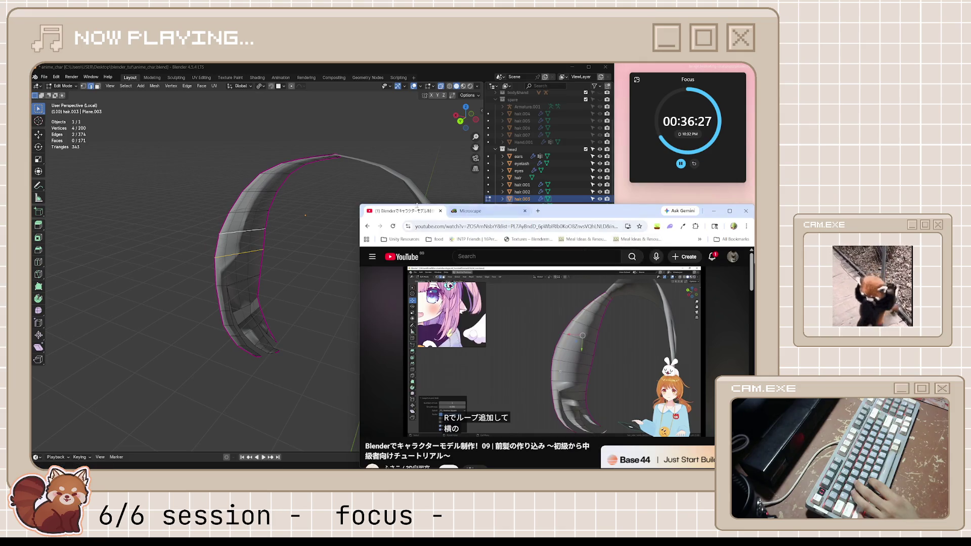
{"action": "scroll", "coordinate": [324, 205], "scroll_direction": "up", "scroll_amount": 2}
{"action": "scroll", "coordinate": [324, 206], "scroll_direction": "up", "scroll_amount": 3}
{"action": "middle_click_drag", "start_coordinate": [324, 205], "coordinate": [312, 207]}
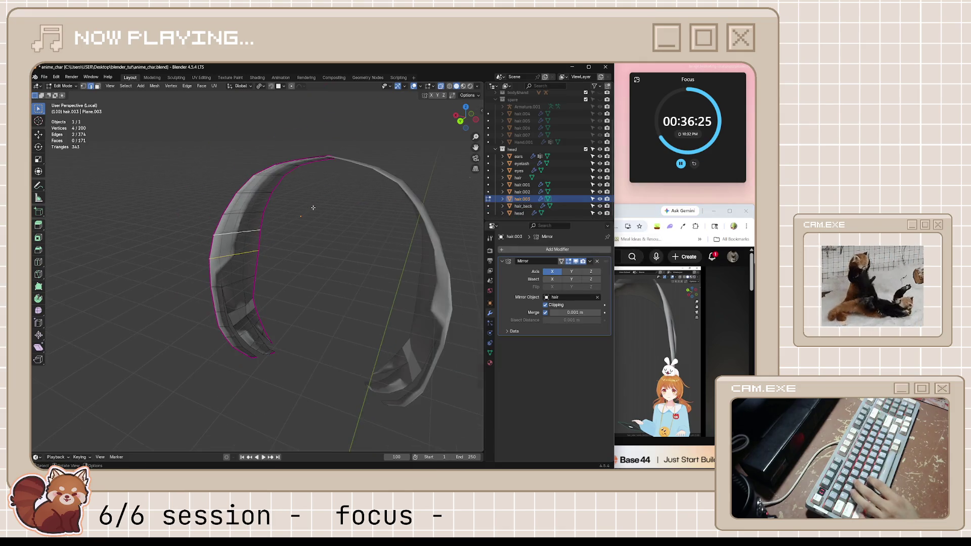
{"action": "key", "text": "ctrl+KP_Add"}
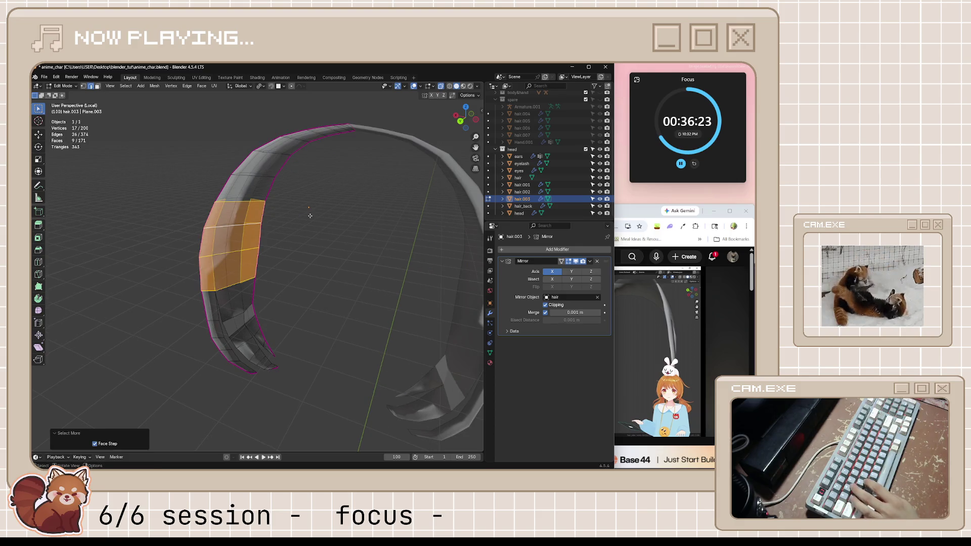
{"action": "key", "text": "ctrl+KP_Subtract"}
{"action": "scroll", "coordinate": [310, 215], "scroll_direction": "up", "scroll_amount": 2}
{"action": "left_click", "coordinate": [211, 241], "text": "shift"}
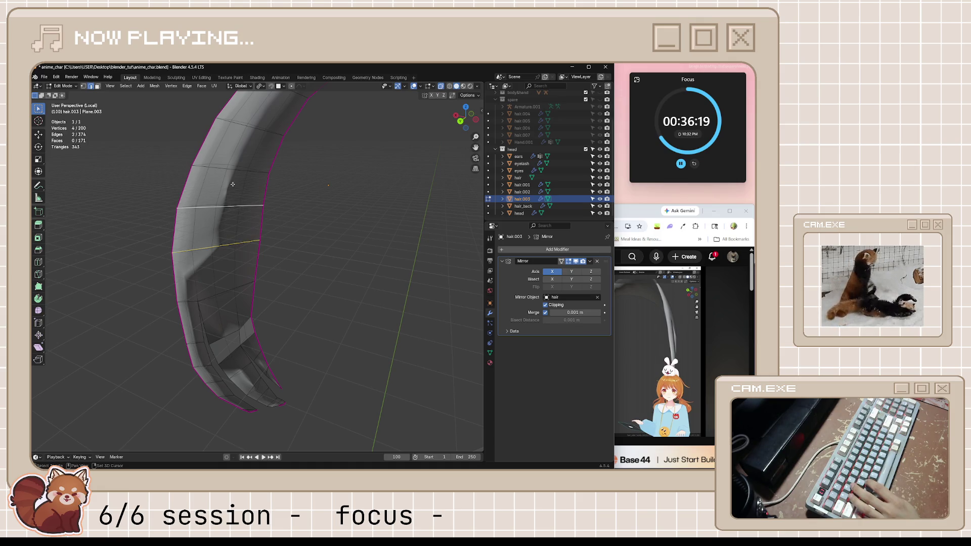
Step: Add crosswise edge loops along the upper arc to the selection and bring up the Edge menu
{"action": "middle_click_drag", "start_coordinate": [258, 128], "coordinate": [351, 142]}
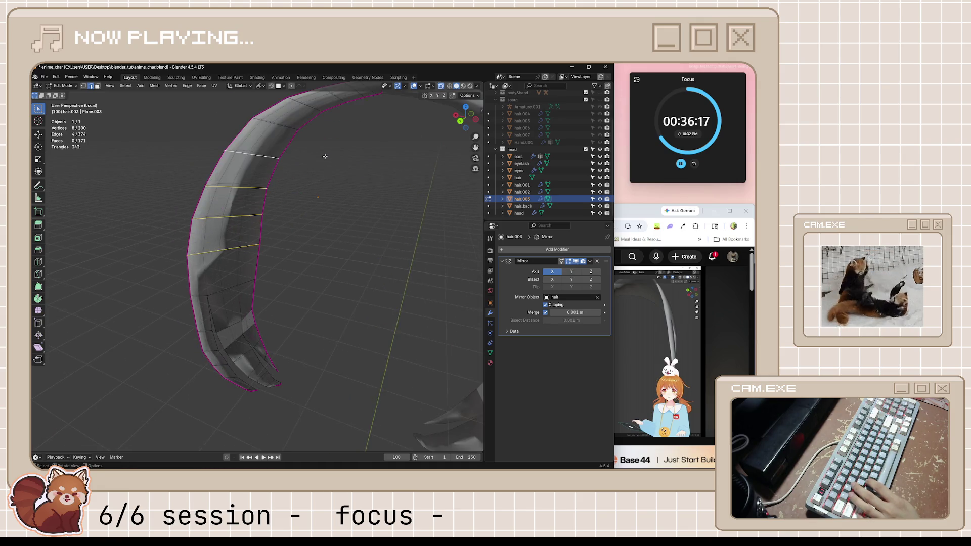
{"action": "left_click", "coordinate": [270, 180], "text": "alt+shift"}
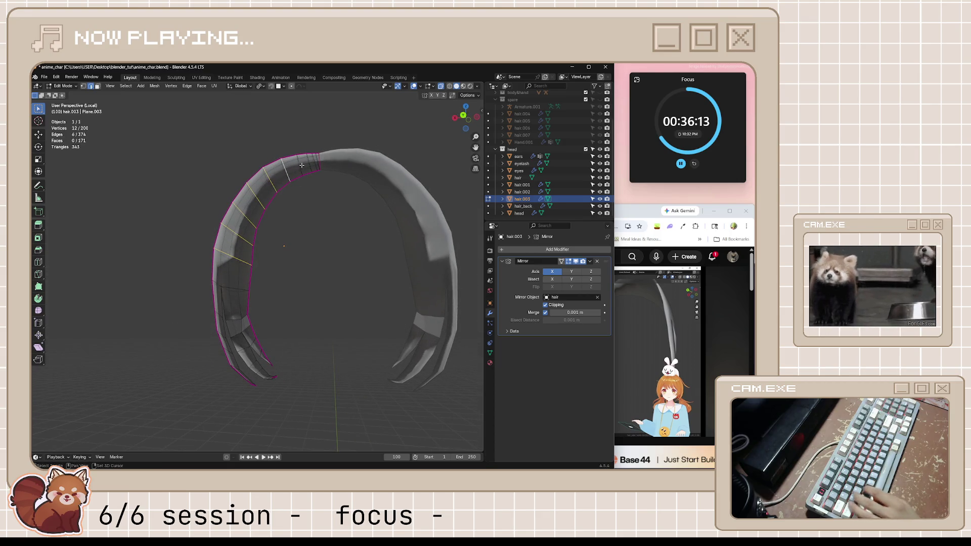
{"action": "scroll", "coordinate": [319, 165], "scroll_direction": "up", "scroll_amount": 3}
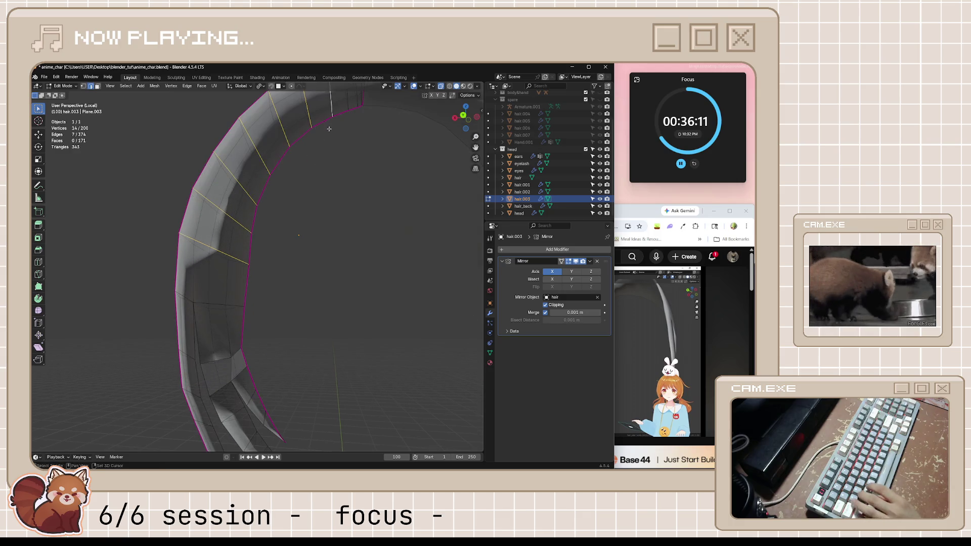
{"action": "scroll", "coordinate": [324, 159], "scroll_direction": "down", "scroll_amount": 1}
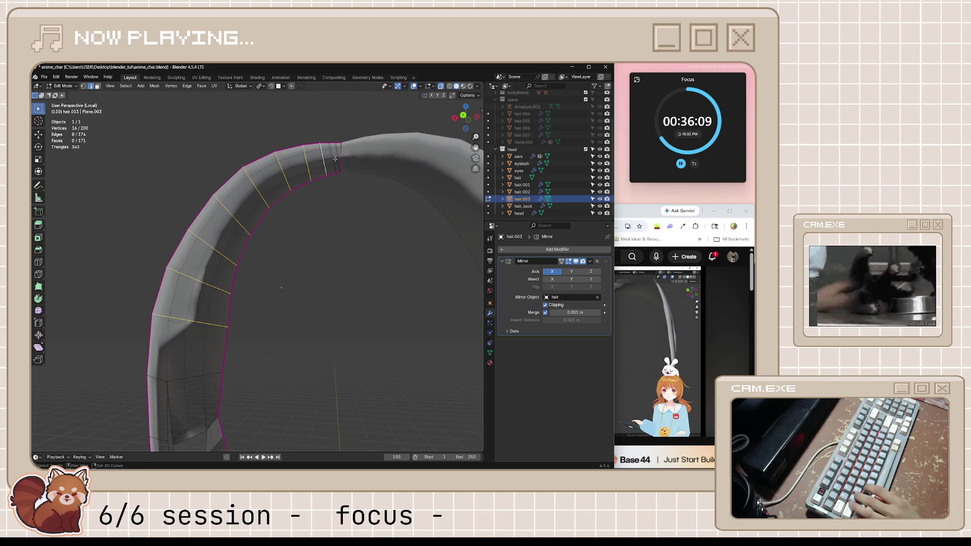
{"action": "middle_click_drag", "start_coordinate": [343, 159], "coordinate": [306, 256]}
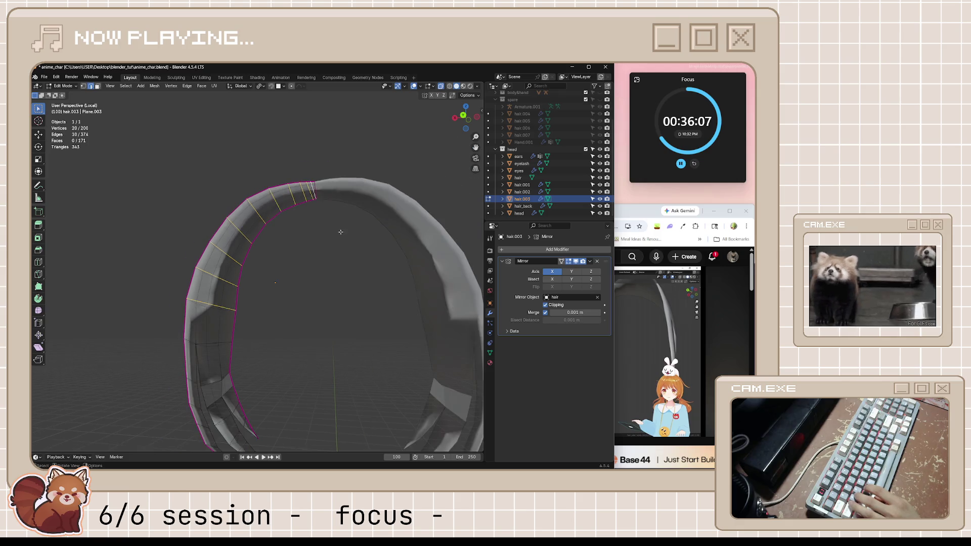
{"action": "key", "text": "ctrl+e"}
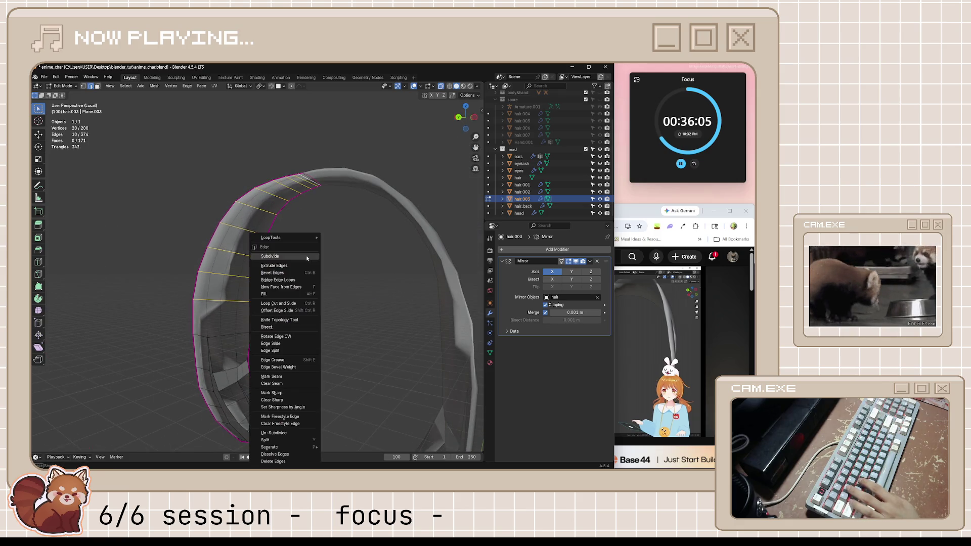
Step: Subdivide the selected edges and edge-slide the new lengthwise loop along the strip
{"action": "key", "text": "ctrl+e"}
{"action": "left_click", "coordinate": [285, 257]}
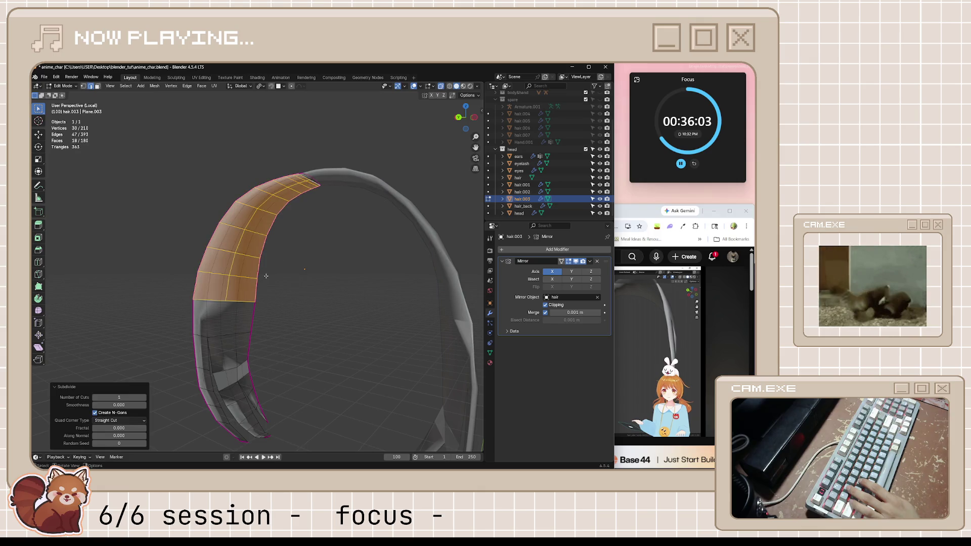
{"action": "middle_click_drag", "start_coordinate": [286, 256], "coordinate": [260, 279]}
{"action": "left_click", "coordinate": [228, 263], "text": "alt"}
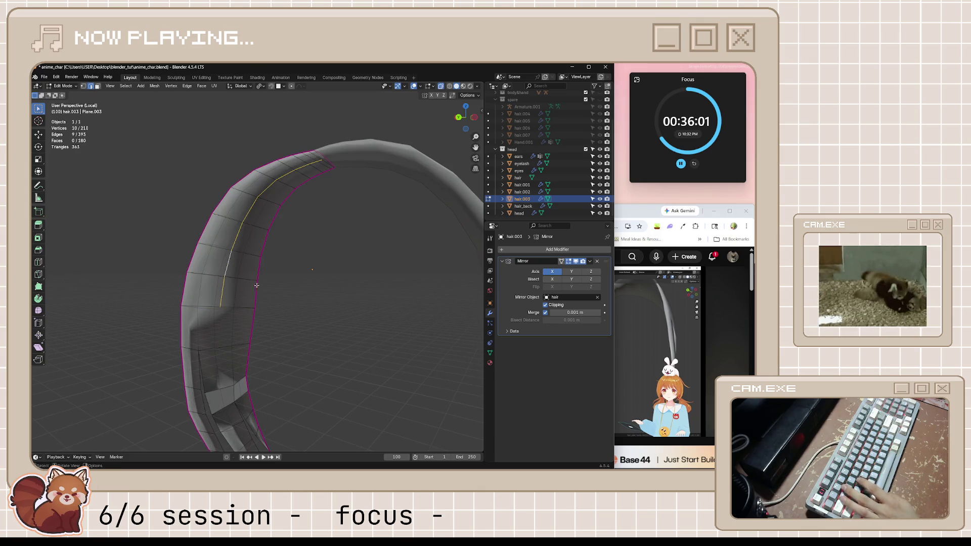
{"action": "key", "text": "g"}
{"action": "key", "text": "g"}
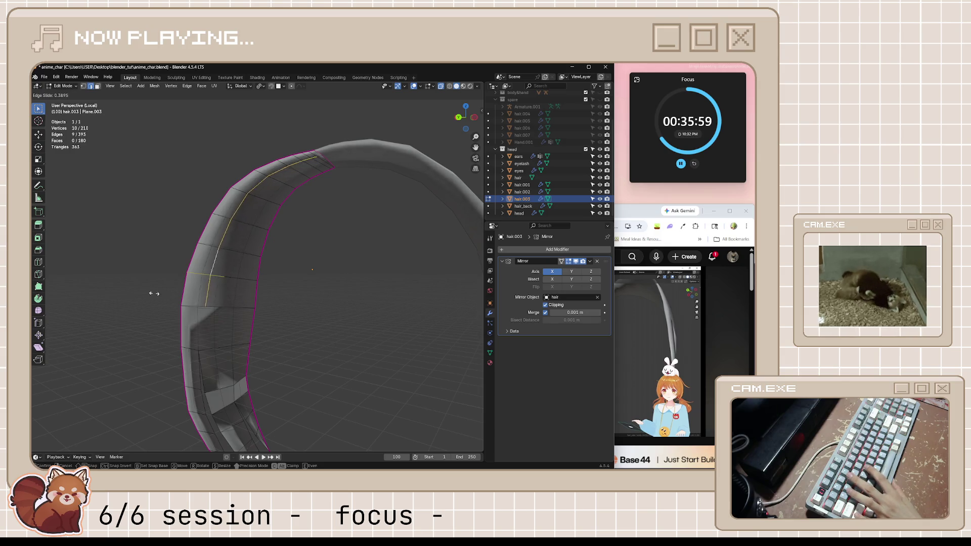
{"action": "left_click", "coordinate": [100, 294]}
Step: Push the loop outward about 0.00663 m with Shrink/Fatten and save anime_char.blend
{"action": "mouse_move", "coordinate": [100, 292]}
{"action": "middle_mouse_down"}
{"action": "mouse_move", "coordinate": [272, 315]}
{"action": "mouse_move", "coordinate": [213, 292]}
{"action": "middle_mouse_up"}
{"action": "key", "text": "alt+s"}
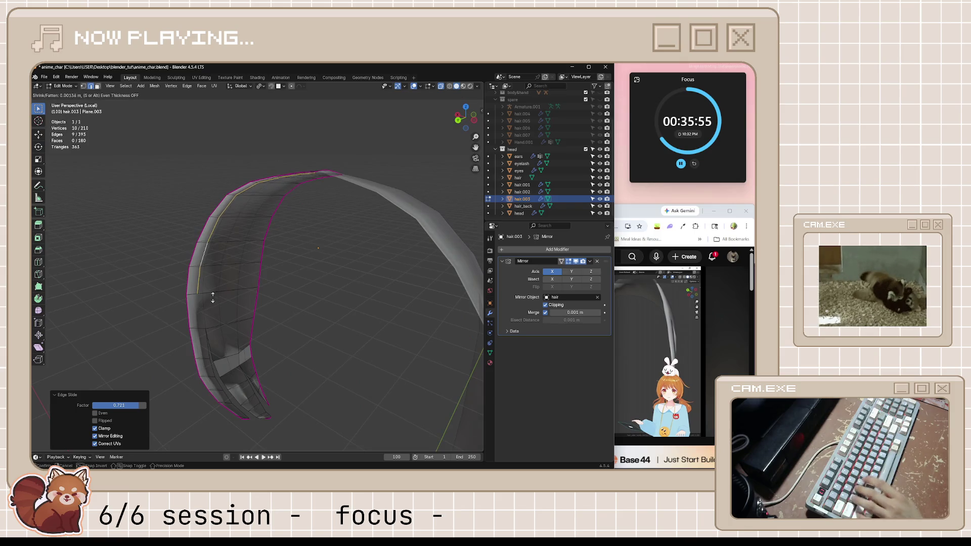
{"action": "left_click", "coordinate": [217, 289]}
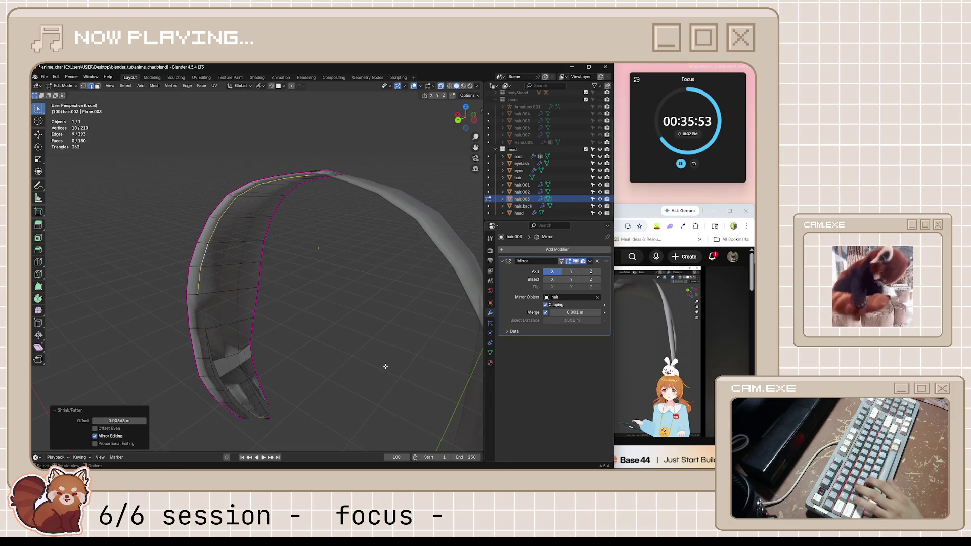
{"action": "mouse_move", "coordinate": [385, 367]}
{"action": "middle_mouse_down"}
{"action": "mouse_move", "coordinate": [336, 341]}
{"action": "mouse_move", "coordinate": [368, 327]}
{"action": "mouse_move", "coordinate": [354, 338]}
{"action": "mouse_move", "coordinate": [413, 337]}
{"action": "mouse_move", "coordinate": [245, 332]}
{"action": "middle_mouse_up"}
{"action": "key", "text": "ctrl+s"}
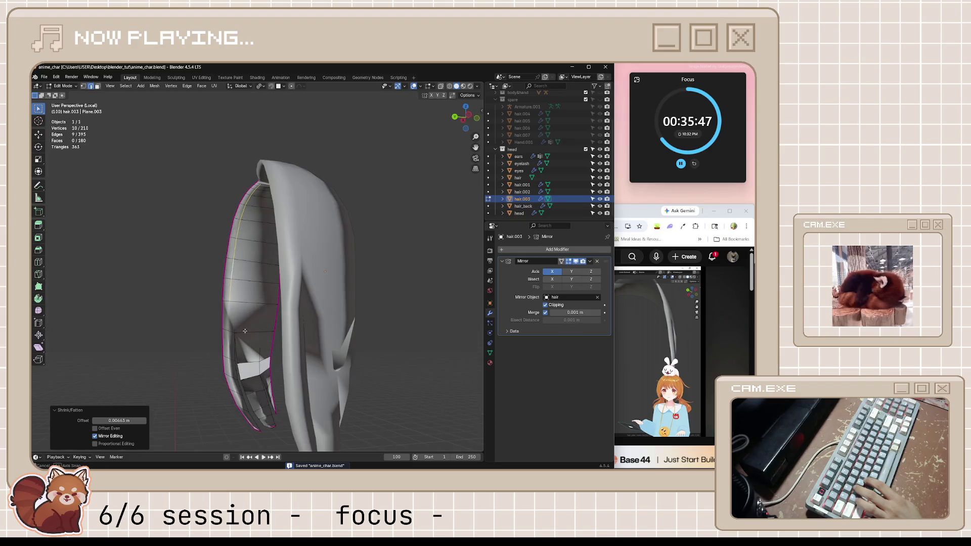
{"action": "key", "text": "alt+Tab"}
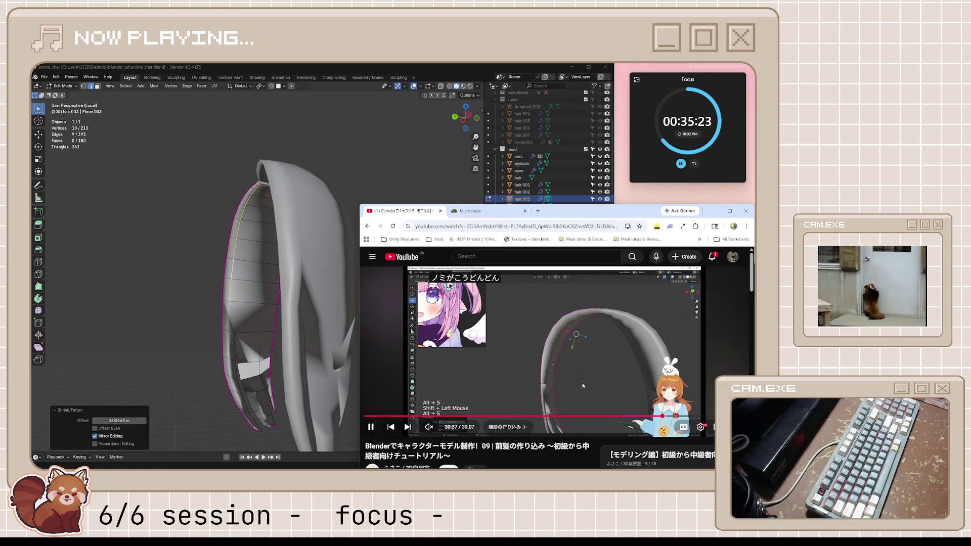
Step: Select an edge loop along the bang and push it outward with Shrink/Fatten
{"action": "left_click", "coordinate": [588, 349]}
{"action": "middle_click_drag", "start_coordinate": [271, 325], "coordinate": [218, 278]}
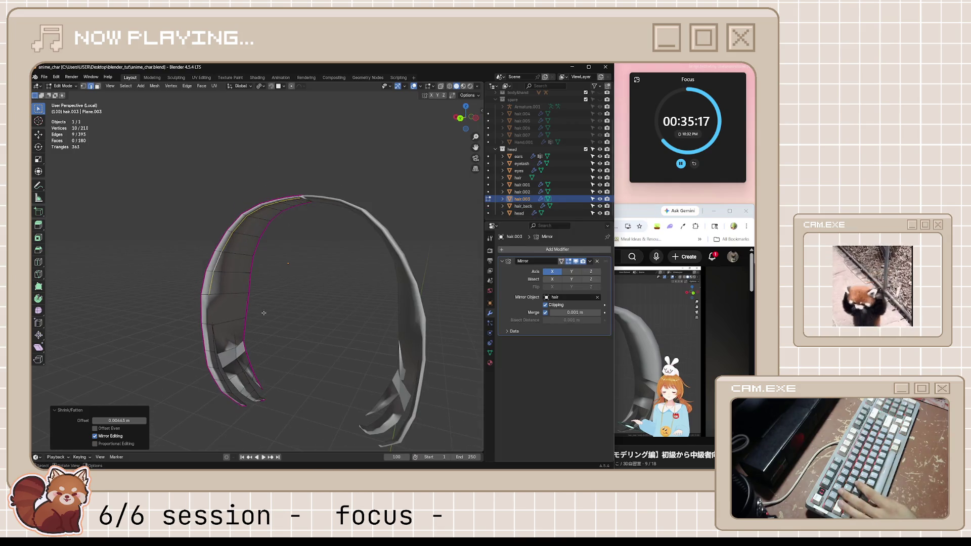
{"action": "left_click", "coordinate": [252, 271], "text": "alt"}
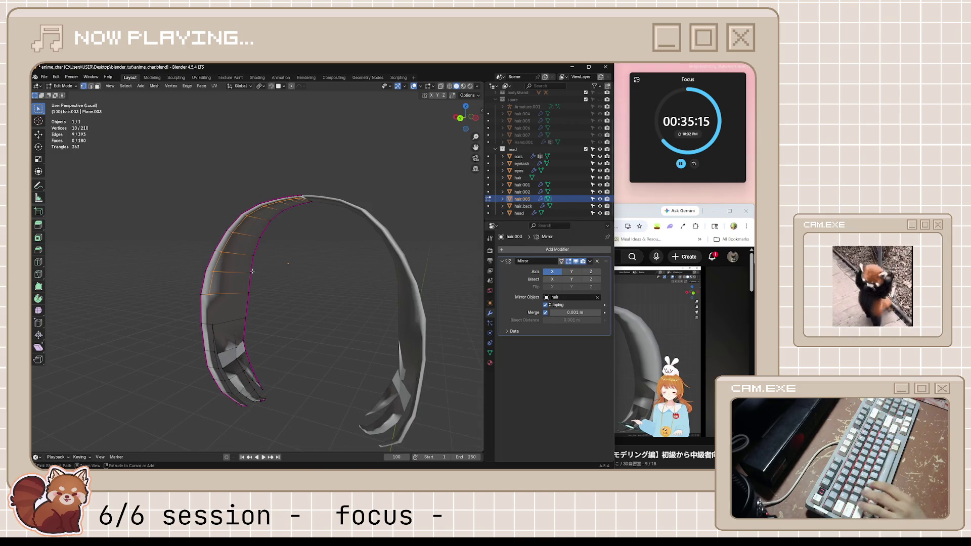
{"action": "scroll", "coordinate": [313, 286], "scroll_direction": "up", "scroll_amount": 3}
{"action": "key", "text": "alt+s"}
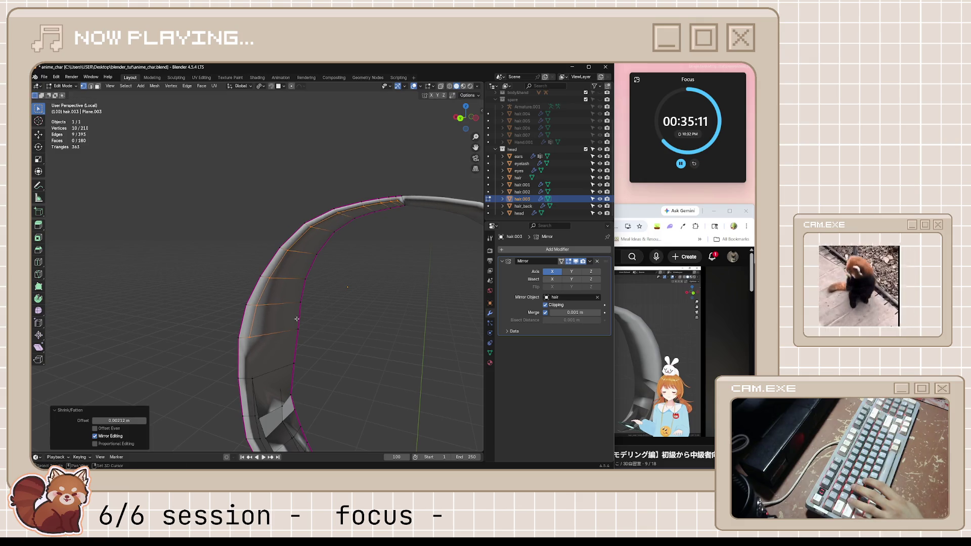
{"action": "left_click", "coordinate": [322, 318]}
{"action": "key", "text": "alt+s"}
{"action": "left_click", "coordinate": [244, 303]}
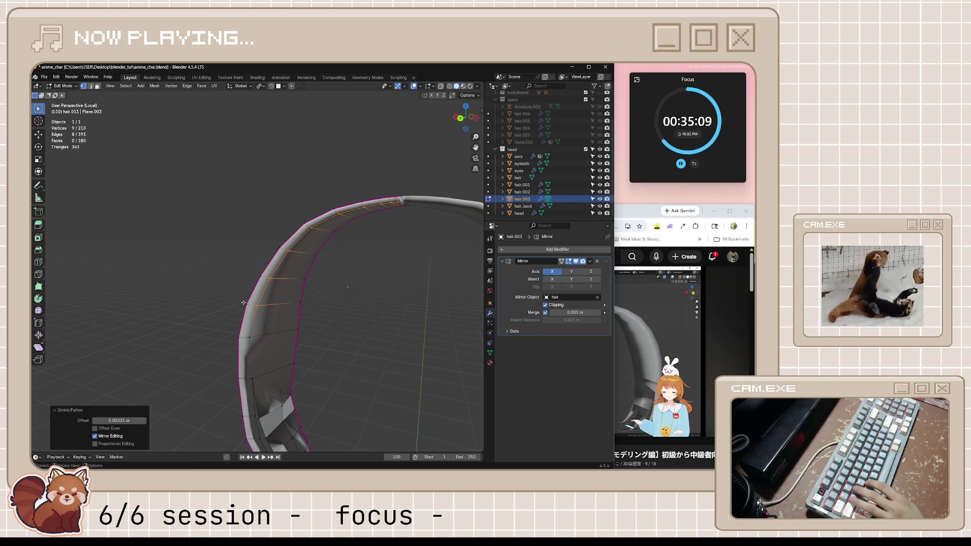
Step: Drop end vertices one at a time and re-fatten the remaining seven, then six, to start a taper
{"action": "key", "text": "ctrl+z"}
{"action": "key", "text": "alt+s"}
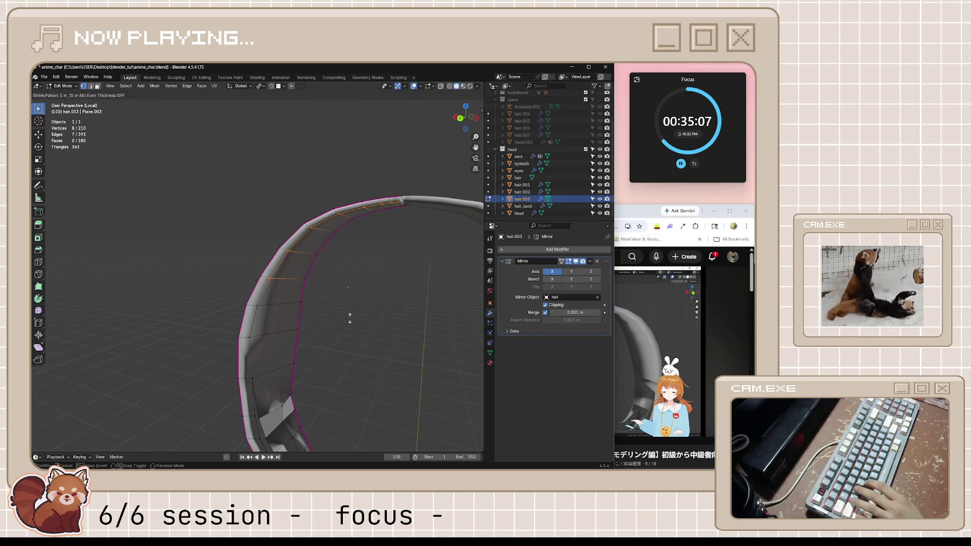
{"action": "left_click", "coordinate": [351, 311]}
{"action": "key", "text": "ctrl+z"}
{"action": "key", "text": "ctrl+z"}
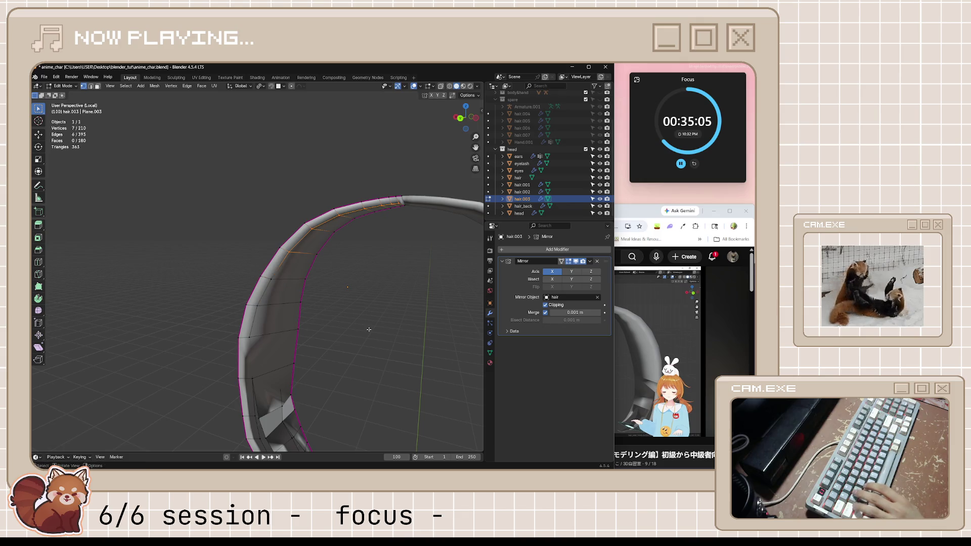
{"action": "key", "text": "alt+s"}
{"action": "left_click", "coordinate": [369, 322]}
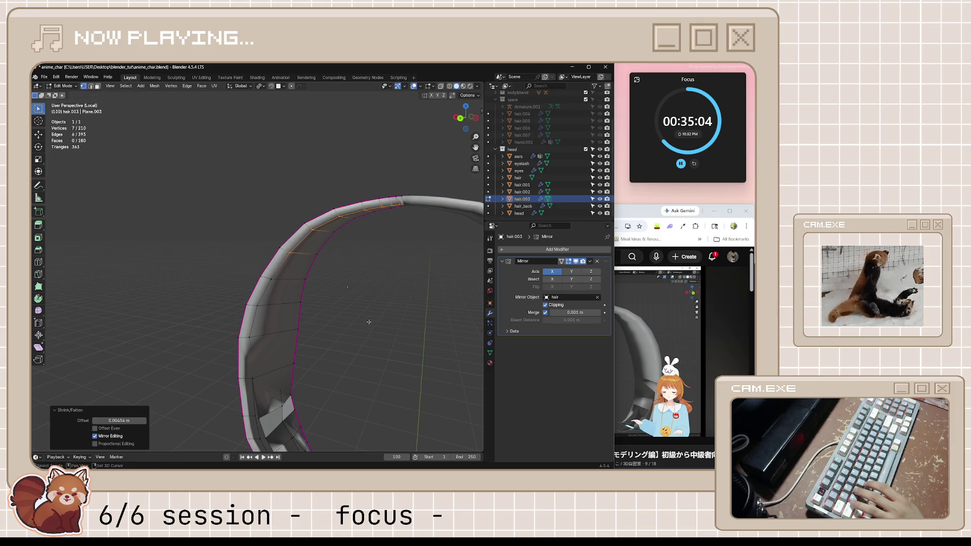
{"action": "left_click", "coordinate": [278, 249], "text": "shift"}
{"action": "key", "text": "alt+s"}
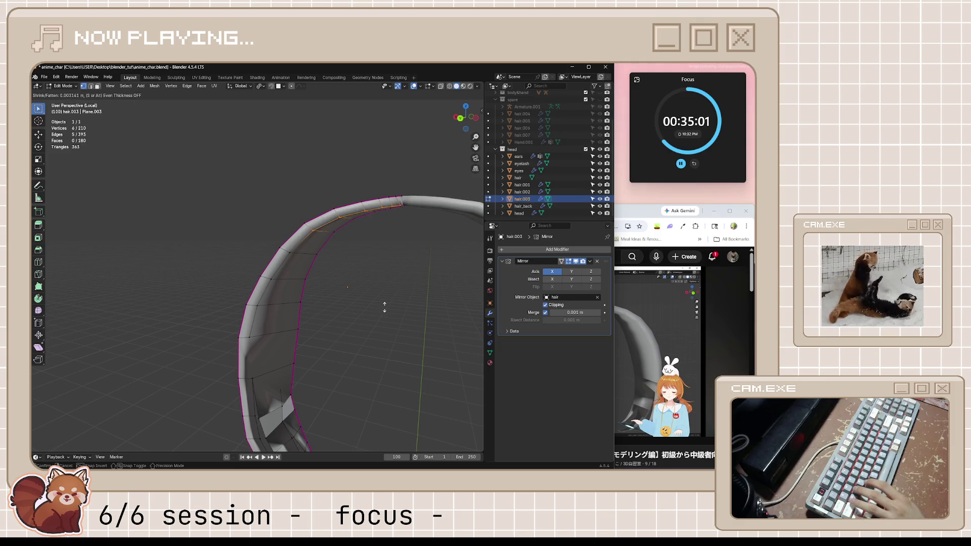
{"action": "left_click", "coordinate": [358, 270]}
{"action": "key", "text": "ctrl+z"}
{"action": "key", "text": "alt+s"}
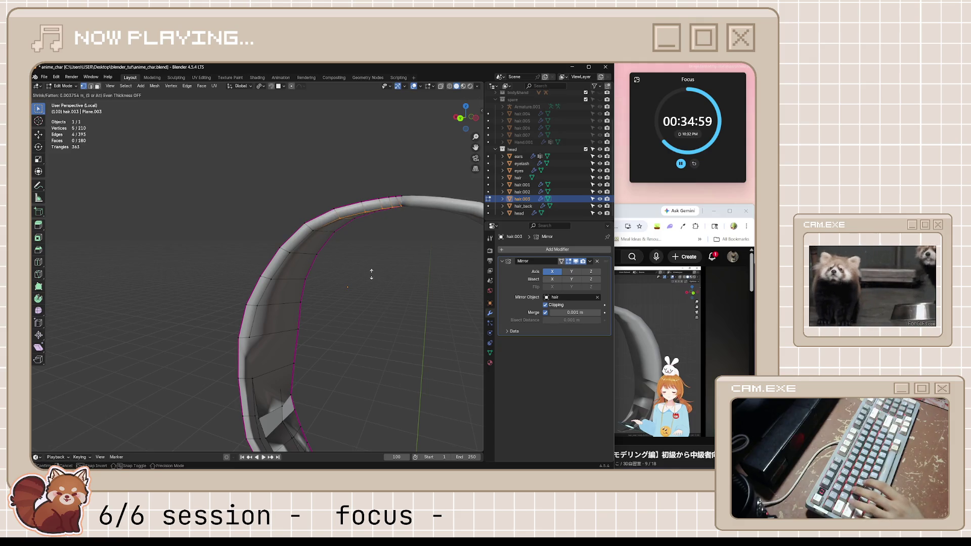
{"action": "left_click", "coordinate": [334, 215]}
Step: Continue the taper down through four, three, two and the final vertex with smaller offsets
{"action": "key", "text": "ctrl+z"}
{"action": "key", "text": "alt+s"}
{"action": "left_click", "coordinate": [393, 255]}
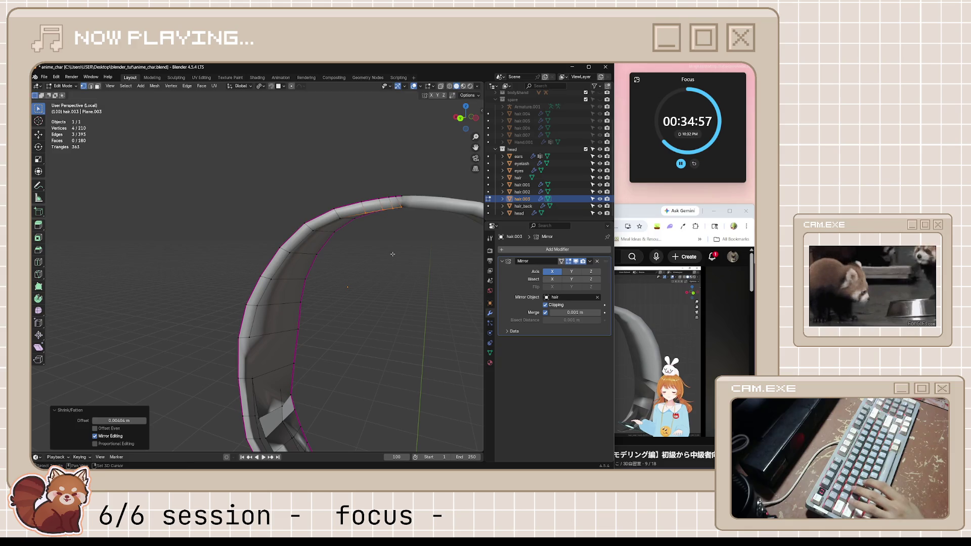
{"action": "key", "text": "ctrl+z"}
{"action": "key", "text": "ctrl+z"}
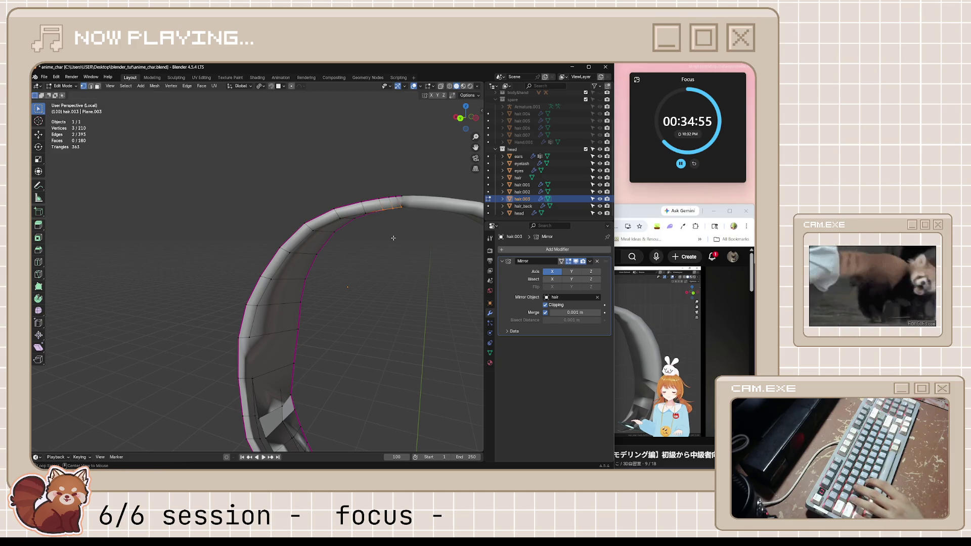
{"action": "key", "text": "alt+s"}
{"action": "left_click", "coordinate": [390, 230]}
{"action": "key", "text": "ctrl+z"}
{"action": "left_click", "coordinate": [384, 211], "text": "shift"}
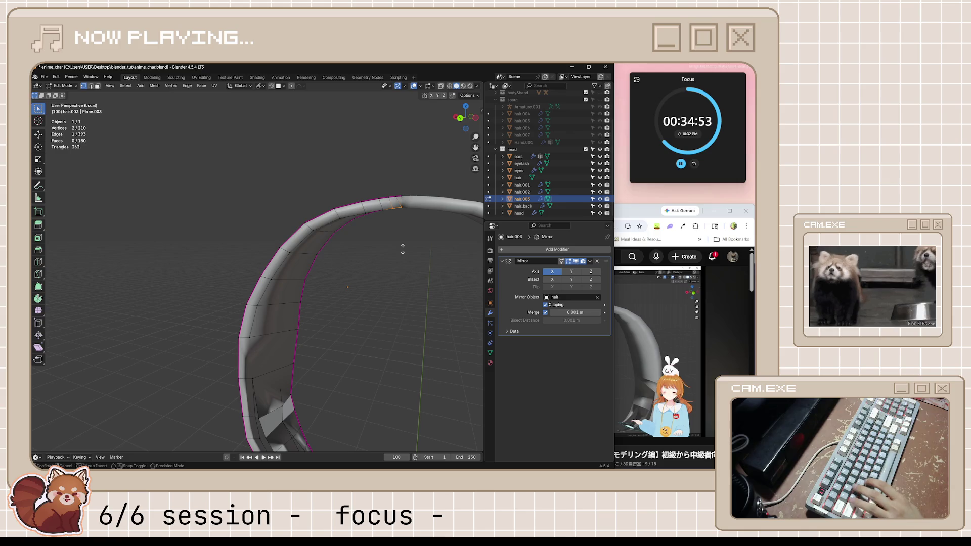
{"action": "key", "text": "alt+s"}
{"action": "left_click", "coordinate": [404, 245]}
{"action": "key", "text": "ctrl+z"}
{"action": "left_click", "coordinate": [390, 207], "text": "shift"}
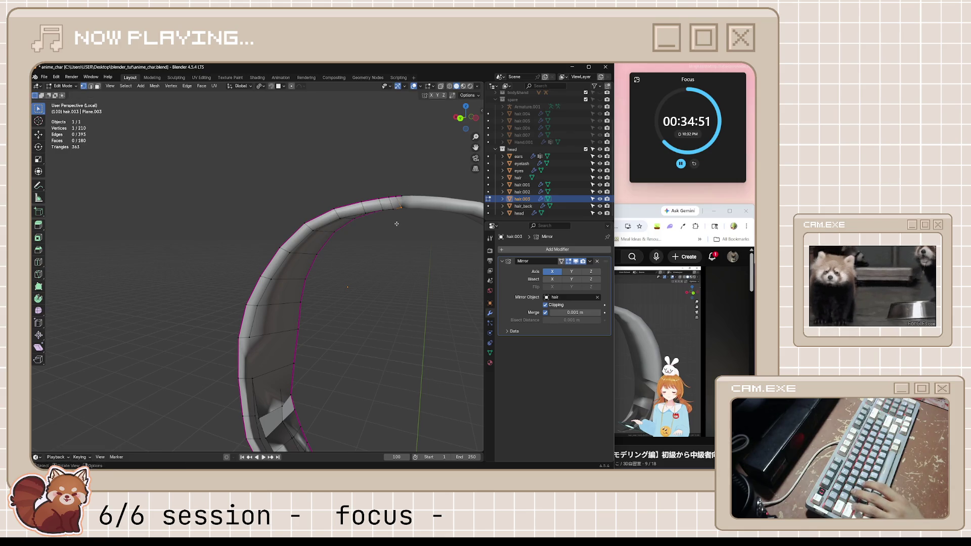
{"action": "key", "text": "alt+s"}
{"action": "left_click", "coordinate": [396, 214]}
{"action": "scroll", "coordinate": [312, 313], "scroll_direction": "down", "scroll_amount": 5}
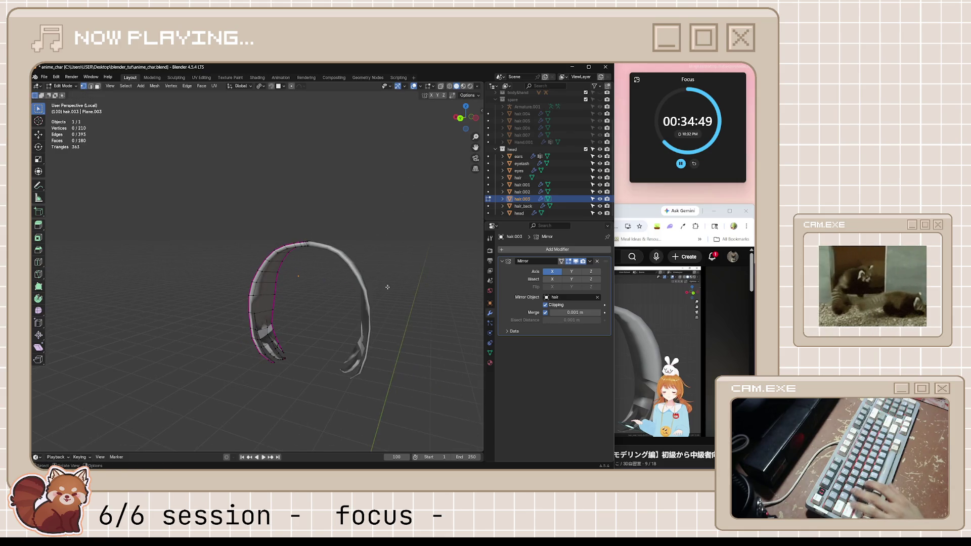
Step: Leave Edit Mode and orbit to inspect the whole tapered hair
{"action": "key", "text": "Tab"}
{"action": "middle_click_drag", "start_coordinate": [312, 313], "coordinate": [334, 334]}
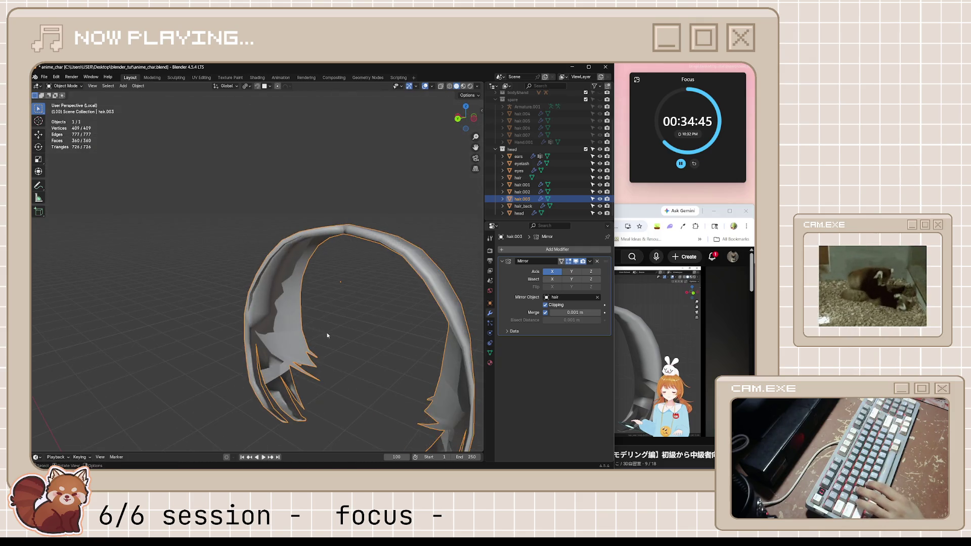
{"action": "scroll", "coordinate": [334, 334], "scroll_direction": "up", "scroll_amount": 3}
{"action": "scroll", "coordinate": [338, 339], "scroll_direction": "up", "scroll_amount": 2}
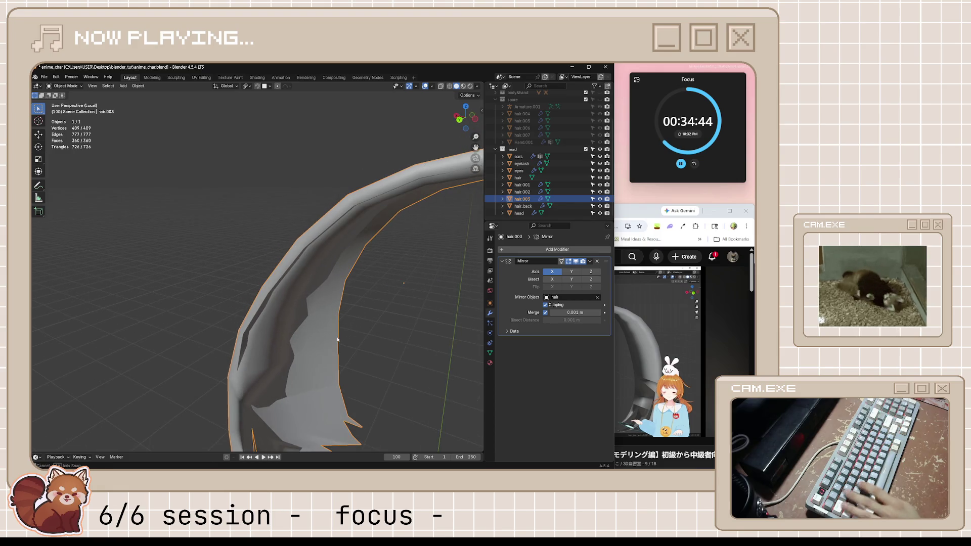
Step: Enable Face Orientation in Viewport Overlays, check the red backfaces and re-enter Edit Mode
{"action": "left_click", "coordinate": [433, 86]}
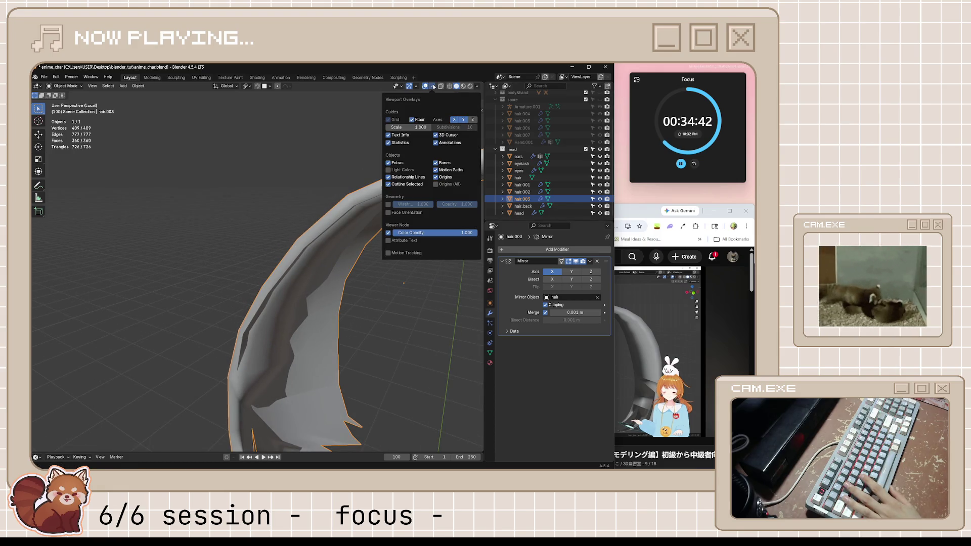
{"action": "left_click", "coordinate": [392, 213]}
{"action": "middle_click_drag", "start_coordinate": [397, 275], "coordinate": [382, 303]}
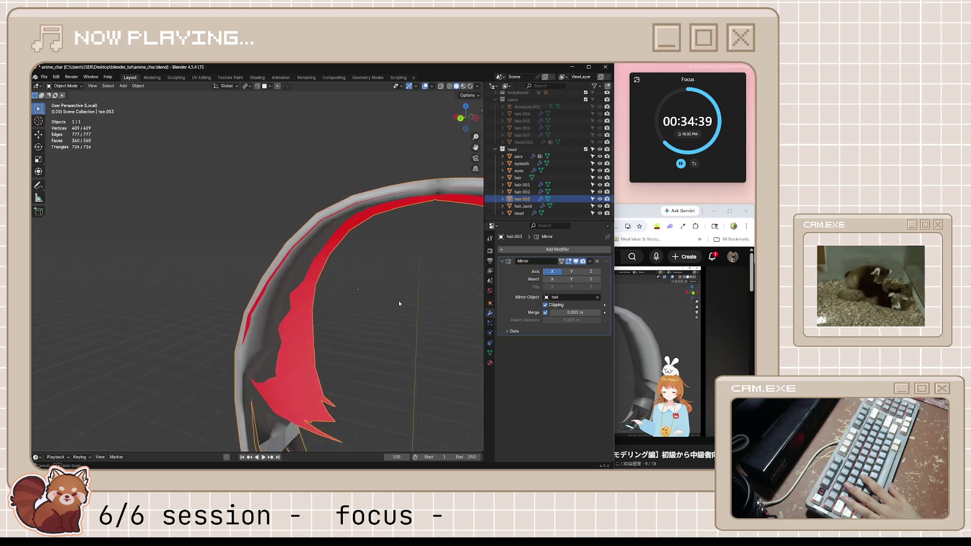
{"action": "scroll", "coordinate": [399, 301], "scroll_direction": "down", "scroll_amount": 3}
{"action": "scroll", "coordinate": [445, 313], "scroll_direction": "up", "scroll_amount": 2}
{"action": "scroll", "coordinate": [388, 313], "scroll_direction": "up", "scroll_amount": 2}
{"action": "scroll", "coordinate": [354, 314], "scroll_direction": "up", "scroll_amount": 2}
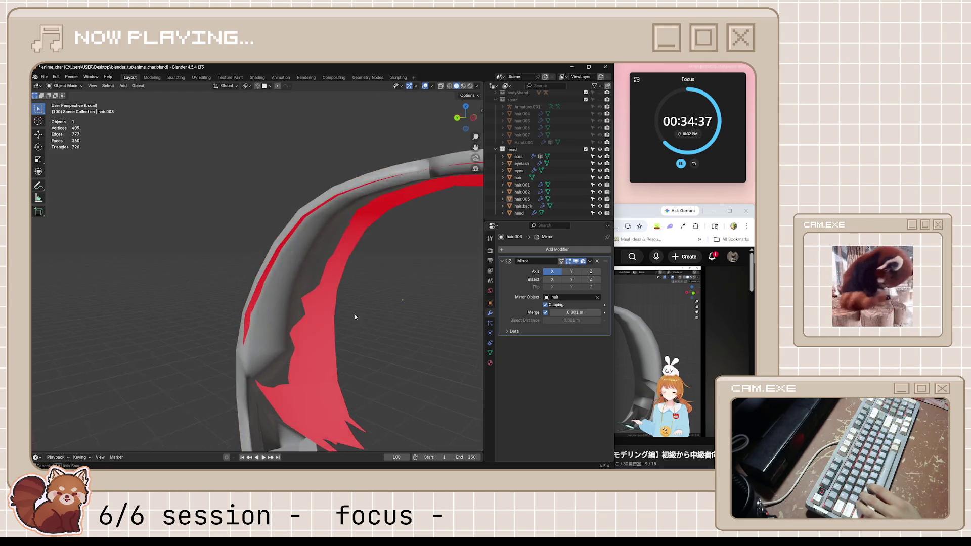
{"action": "scroll", "coordinate": [313, 307], "scroll_direction": "up", "scroll_amount": 3}
{"action": "scroll", "coordinate": [312, 307], "scroll_direction": "down", "scroll_amount": 3}
{"action": "scroll", "coordinate": [320, 318], "scroll_direction": "down", "scroll_amount": 2}
{"action": "middle_click_drag", "start_coordinate": [319, 318], "coordinate": [346, 320]}
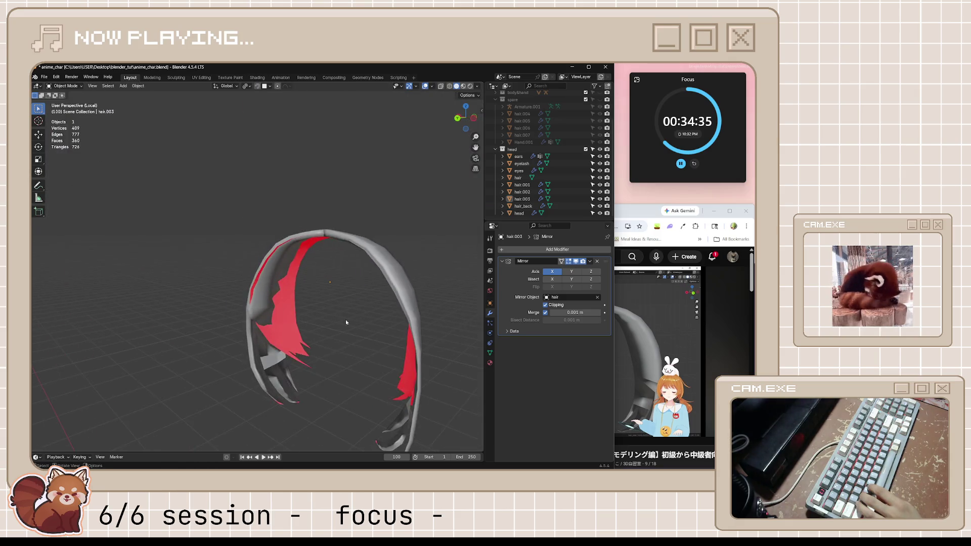
{"action": "scroll", "coordinate": [337, 321], "scroll_direction": "up", "scroll_amount": 3}
{"action": "key", "text": "Tab"}
{"action": "scroll", "coordinate": [335, 334], "scroll_direction": "up", "scroll_amount": 2}
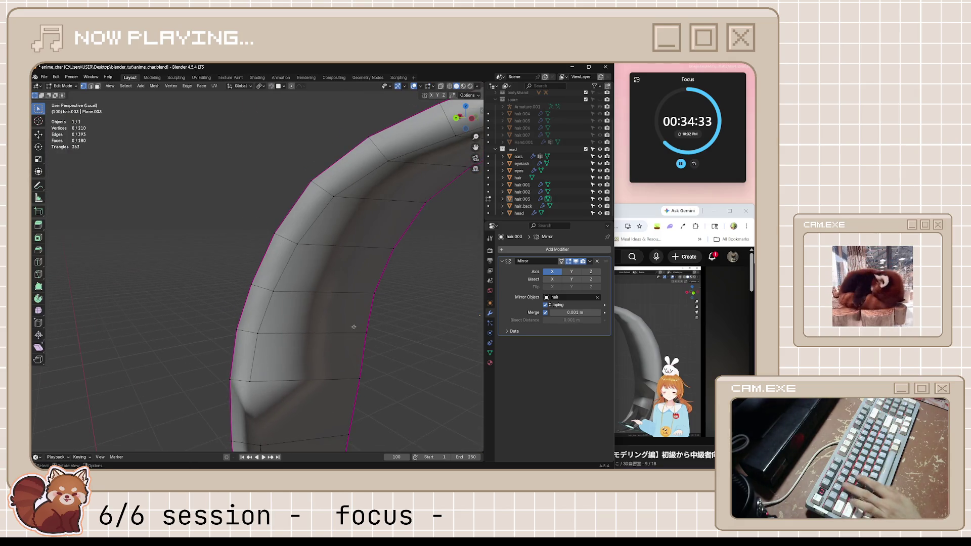
{"action": "scroll", "coordinate": [338, 367], "scroll_direction": "down", "scroll_amount": 2}
{"action": "scroll", "coordinate": [333, 372], "scroll_direction": "up", "scroll_amount": 1}
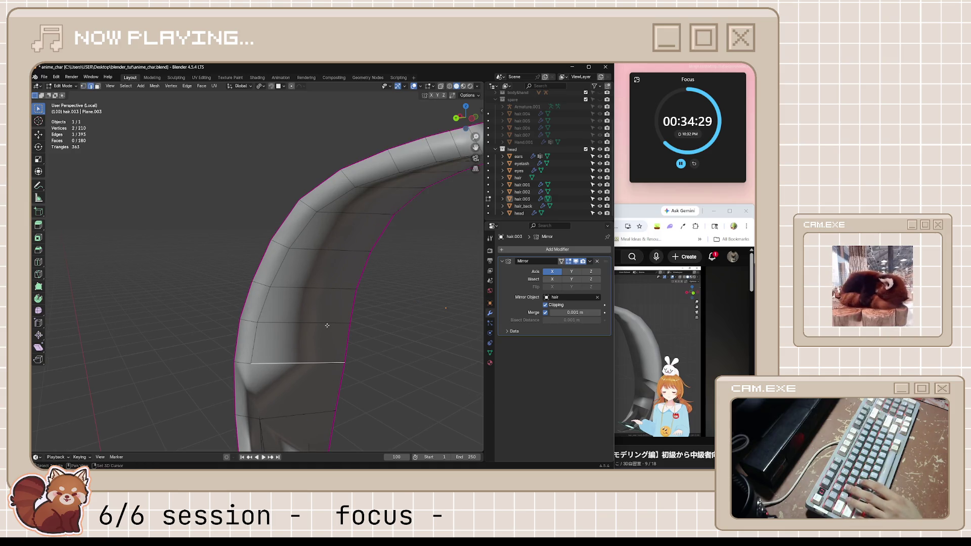
Step: Add two more edge rings to the selection and subdivide them from the right-click menu
{"action": "left_click", "coordinate": [350, 250], "text": "shift"}
{"action": "left_click", "coordinate": [357, 214], "text": "shift"}
{"action": "middle_click_drag", "start_coordinate": [357, 213], "coordinate": [456, 196]}
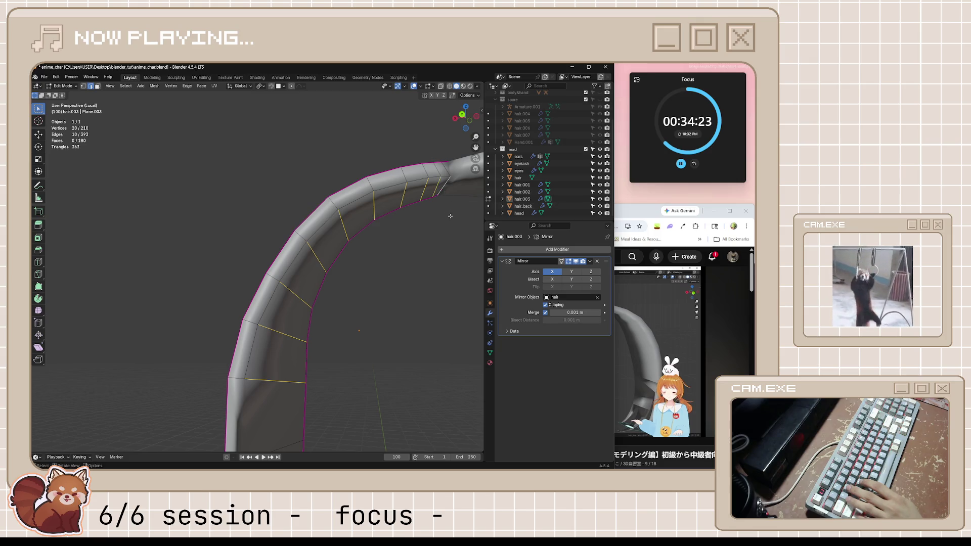
{"action": "middle_click_drag", "start_coordinate": [450, 216], "coordinate": [393, 254]}
{"action": "right_click", "coordinate": [383, 288]}
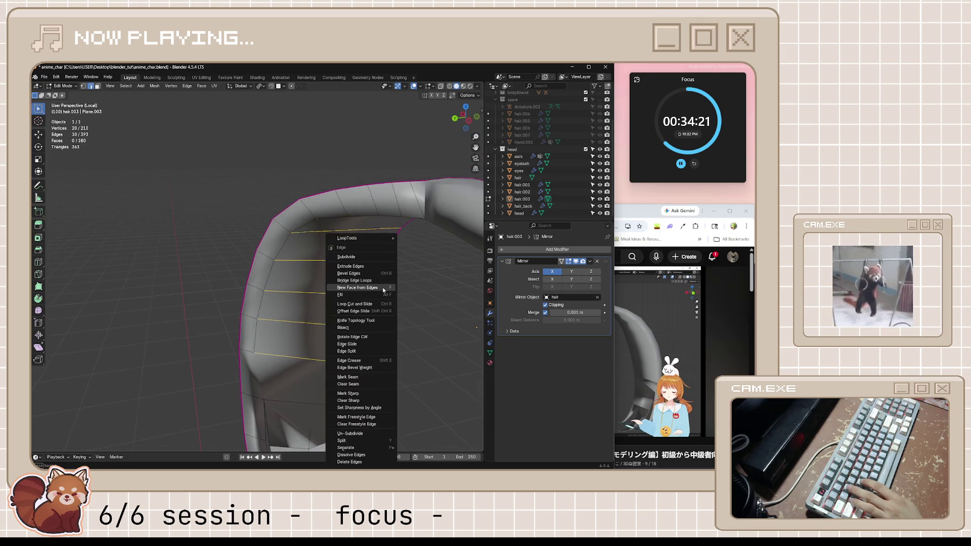
{"action": "left_click", "coordinate": [370, 256]}
Step: Edge-slide the new lengthwise loop toward the outer edge and check the shape in Object Mode
{"action": "middle_click_drag", "start_coordinate": [369, 256], "coordinate": [357, 289]}
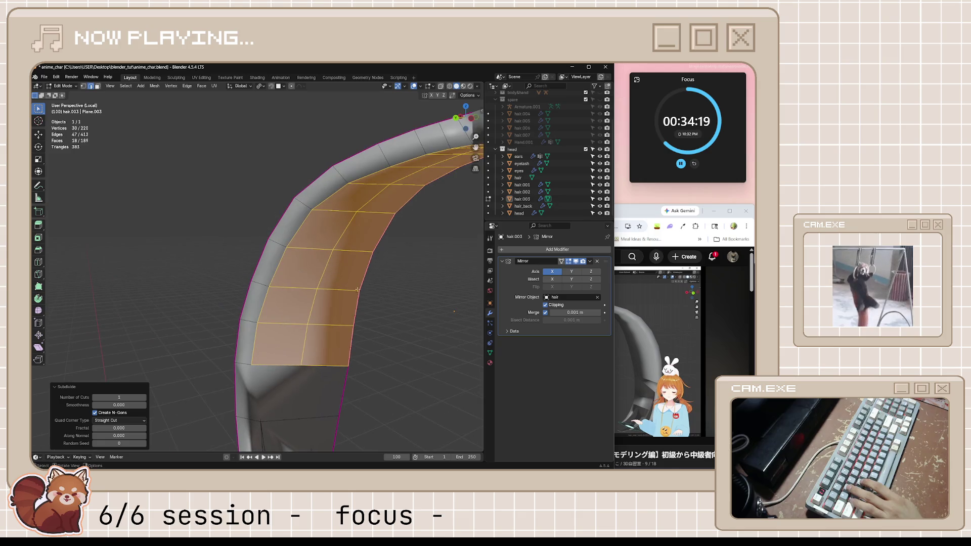
{"action": "left_click", "coordinate": [304, 349], "text": "alt"}
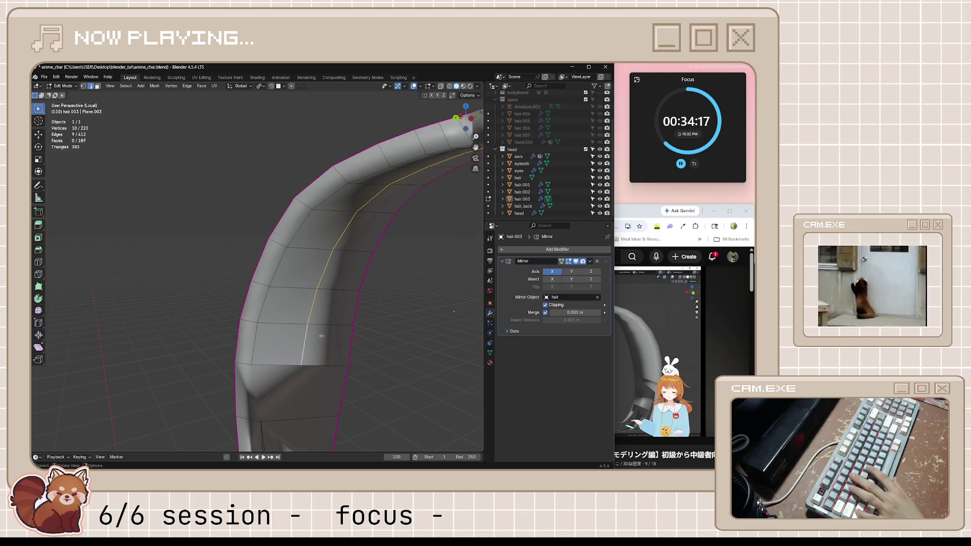
{"action": "key", "text": "g"}
{"action": "key", "text": "g"}
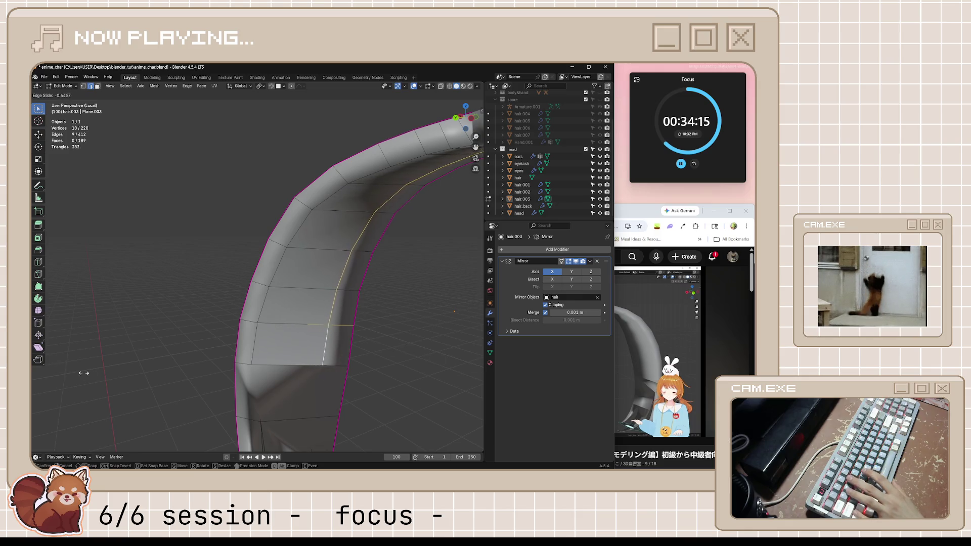
{"action": "left_click", "coordinate": [245, 388]}
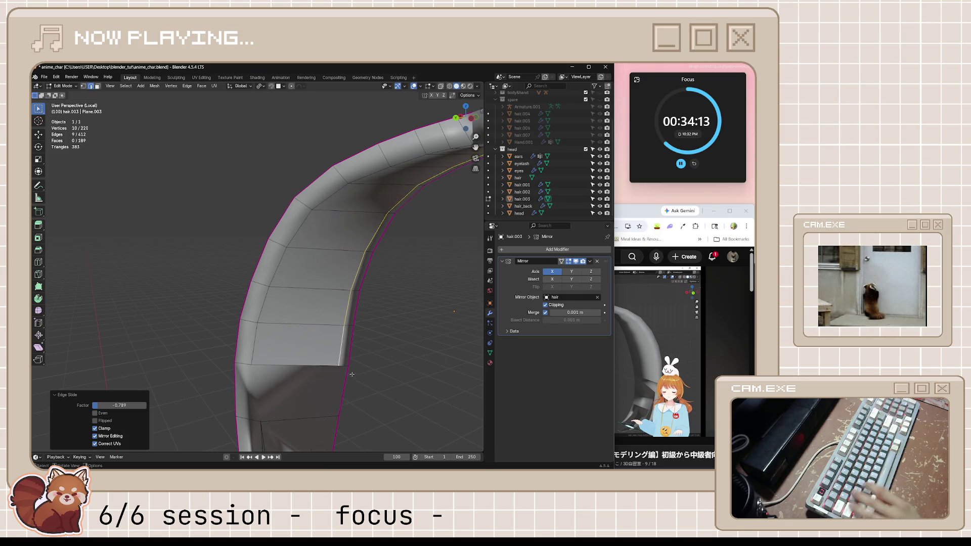
{"action": "key", "text": "Tab"}
{"action": "mouse_move", "coordinate": [401, 344]}
{"action": "middle_mouse_down"}
{"action": "mouse_move", "coordinate": [292, 355]}
{"action": "mouse_move", "coordinate": [328, 344]}
{"action": "mouse_move", "coordinate": [316, 365]}
{"action": "middle_mouse_up"}
Step: Select hair.003, enter Edit Mode and select its entire mesh
{"action": "left_click", "coordinate": [292, 356]}
{"action": "key", "text": "Tab"}
{"action": "key", "text": "a"}
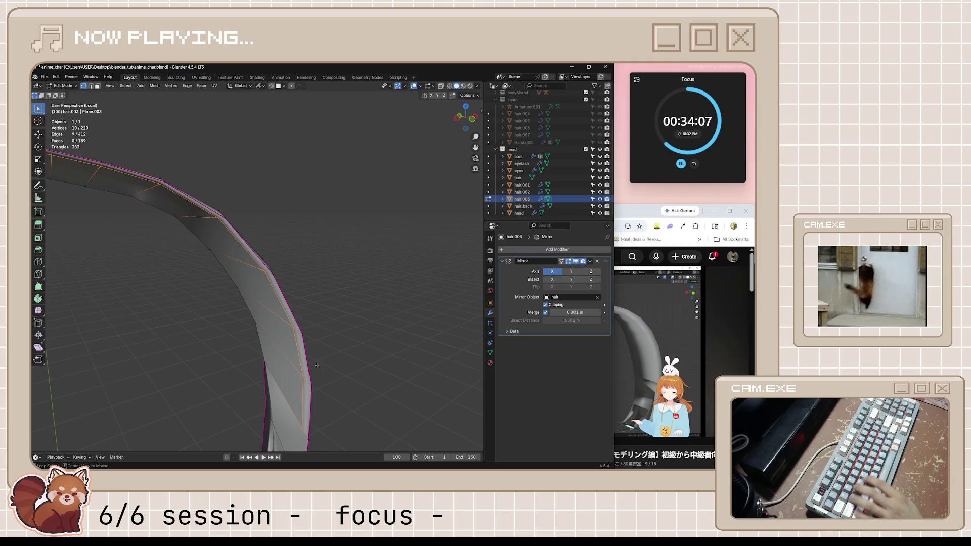
Step: Fatten the whole hair mesh with Alt+S, reset the object's scale and compare Edit and Object Mode
{"action": "key", "text": "alt+s"}
{"action": "left_click", "coordinate": [325, 344]}
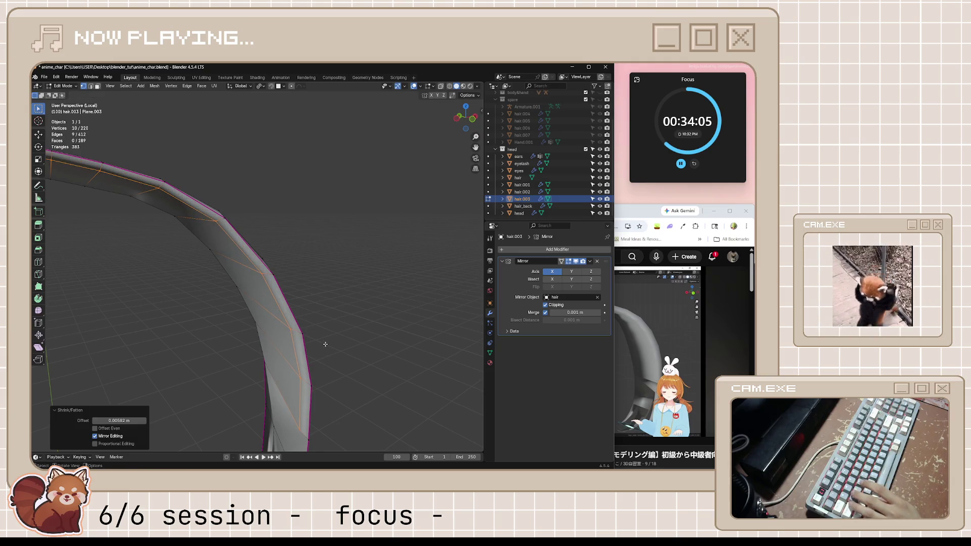
{"action": "key", "text": "Tab"}
{"action": "middle_click_drag", "start_coordinate": [325, 344], "coordinate": [349, 341]}
{"action": "key", "text": "alt+s"}
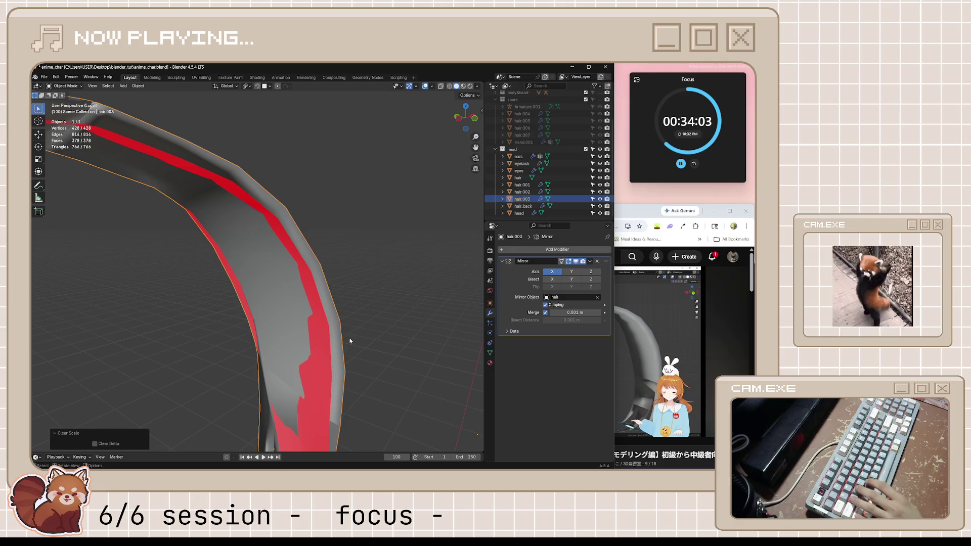
{"action": "key", "text": "Tab"}
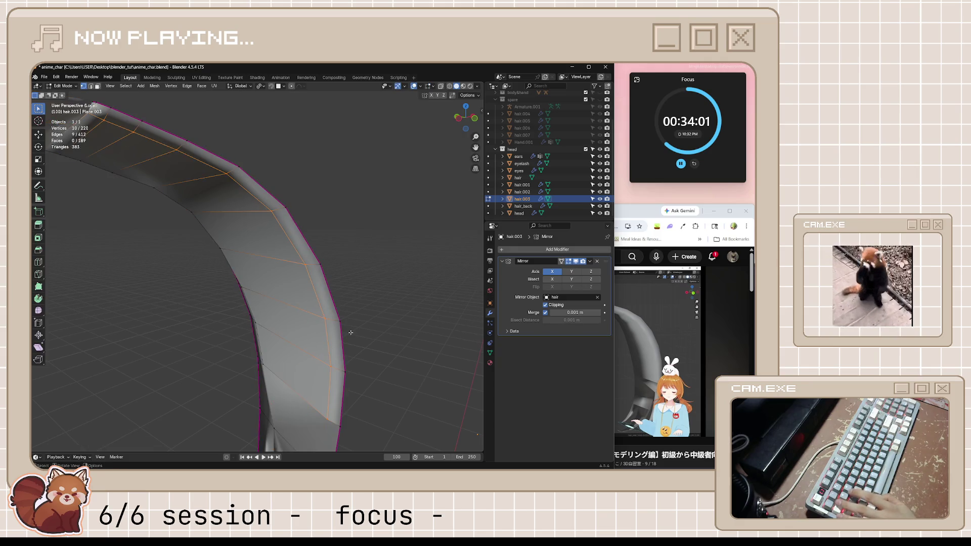
{"action": "left_click", "coordinate": [349, 299]}
{"action": "key", "text": "Tab"}
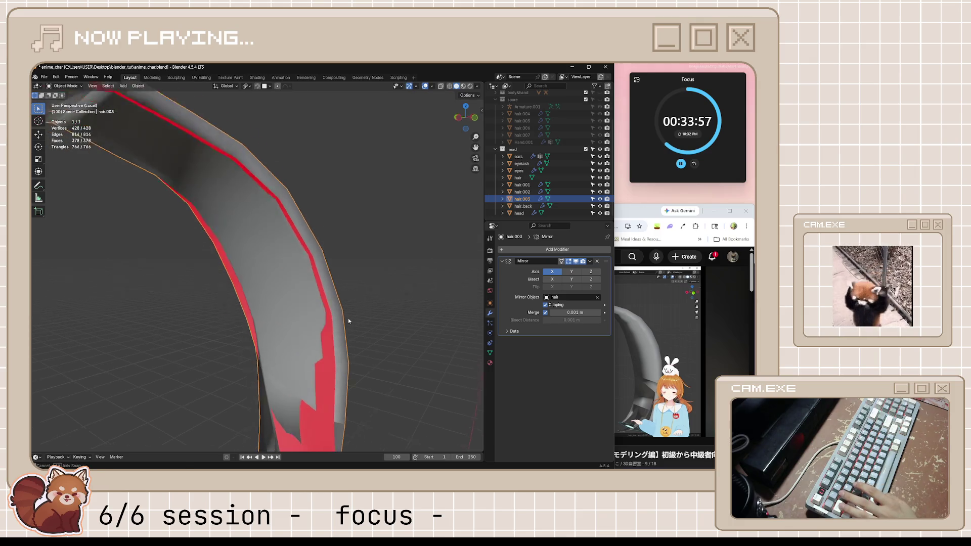
Step: Undo and redo repeatedly to compare the strand's face orientation from several angles, then unhide all
{"action": "middle_click_drag", "start_coordinate": [349, 306], "coordinate": [353, 339]}
{"action": "scroll", "coordinate": [352, 339], "scroll_direction": "up", "scroll_amount": 3}
{"action": "scroll", "coordinate": [342, 304], "scroll_direction": "up", "scroll_amount": 2}
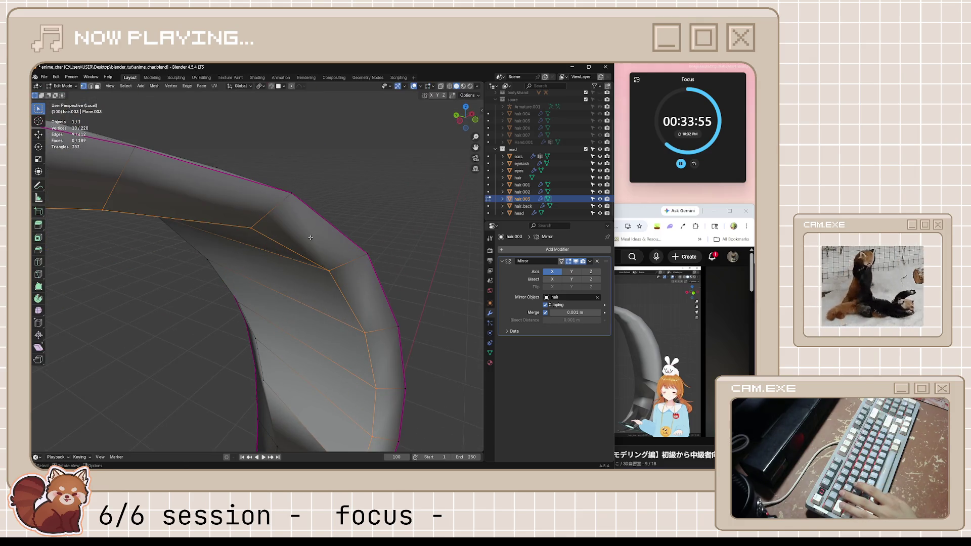
{"action": "scroll", "coordinate": [323, 227], "scroll_direction": "up", "scroll_amount": 4}
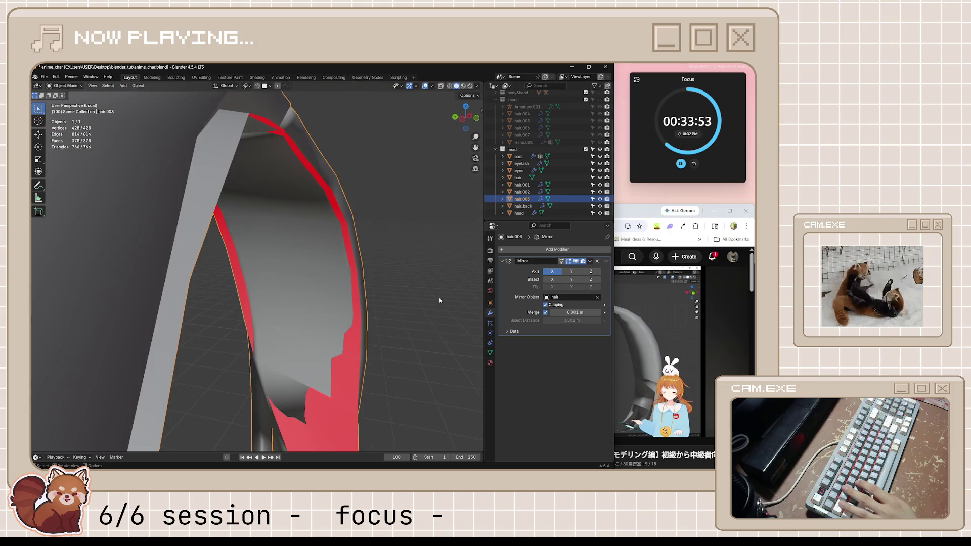
{"action": "mouse_move", "coordinate": [324, 228]}
{"action": "middle_mouse_down"}
{"action": "mouse_move", "coordinate": [389, 309]}
{"action": "mouse_move", "coordinate": [216, 324]}
{"action": "mouse_move", "coordinate": [314, 386]}
{"action": "middle_mouse_up"}
{"action": "scroll", "coordinate": [358, 314], "scroll_direction": "down", "scroll_amount": 2}
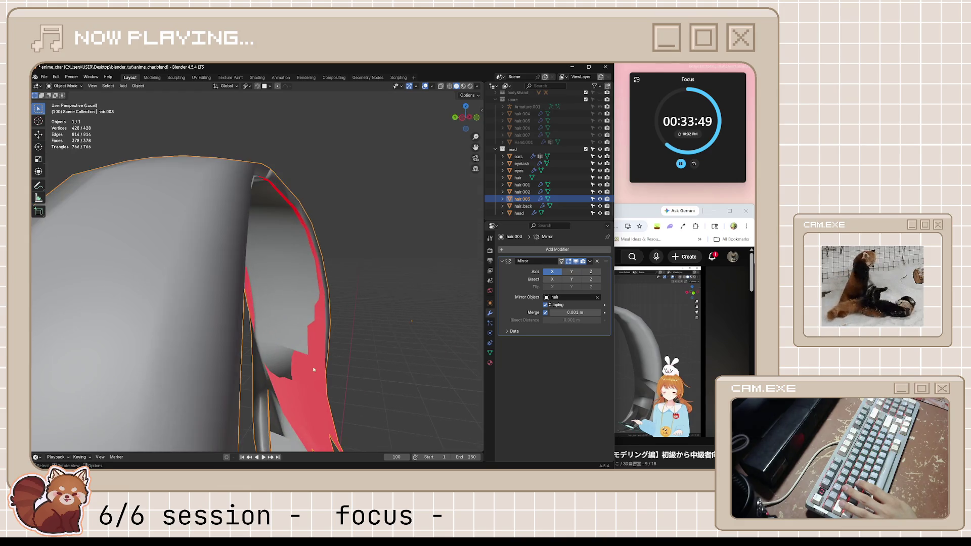
{"action": "key", "text": "ctrl+z"}
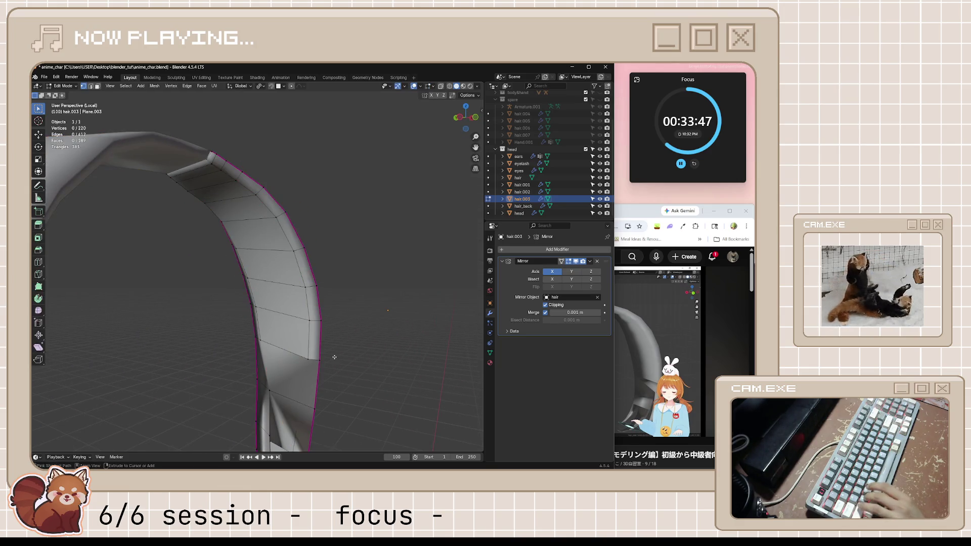
{"action": "key", "text": "ctrl+shift+z"}
{"action": "key", "text": "ctrl+z"}
{"action": "key", "text": "ctrl+shift+z"}
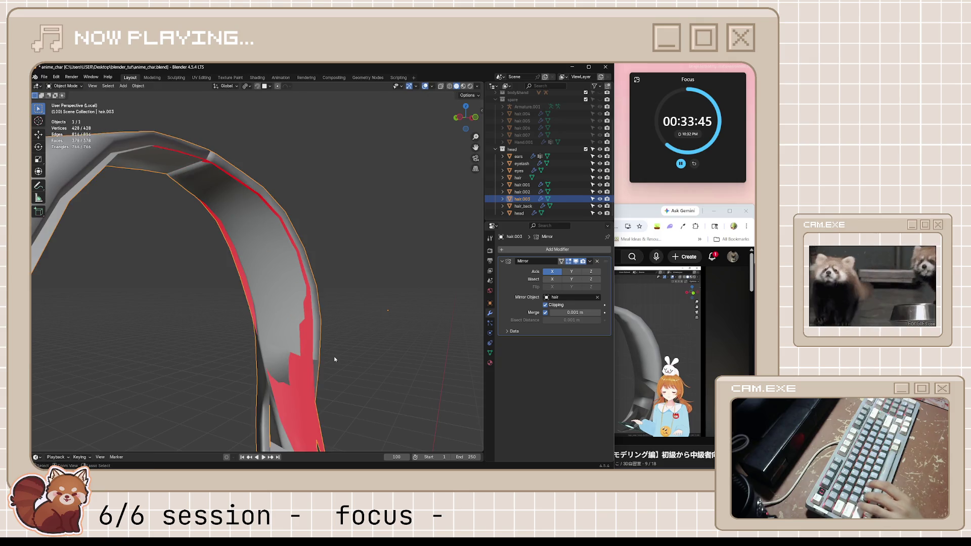
{"action": "key", "text": "ctrl+z"}
{"action": "key", "text": "ctrl+shift+z"}
{"action": "key", "text": "ctrl+z"}
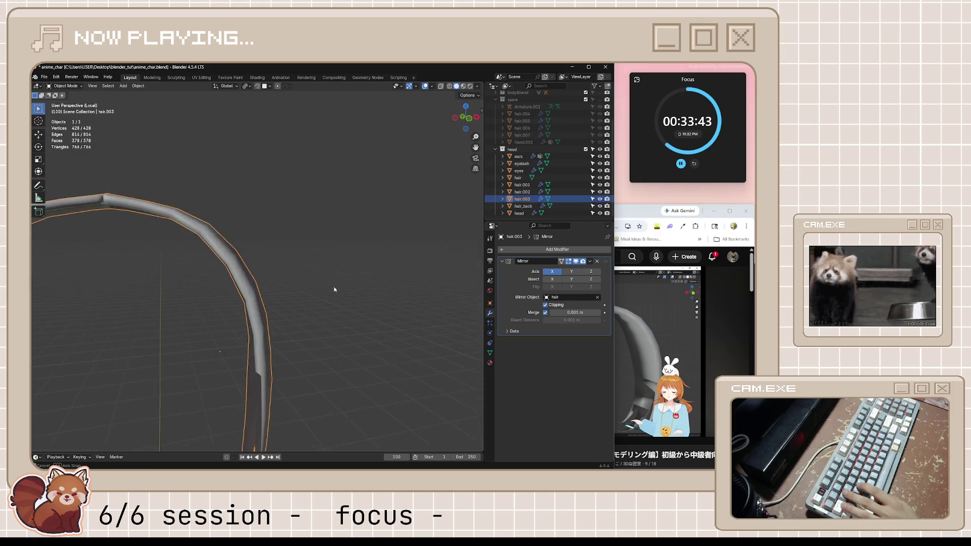
{"action": "key", "text": "ctrl+shift+z"}
{"action": "key", "text": "ctrl+z"}
{"action": "key", "text": "ctrl+z"}
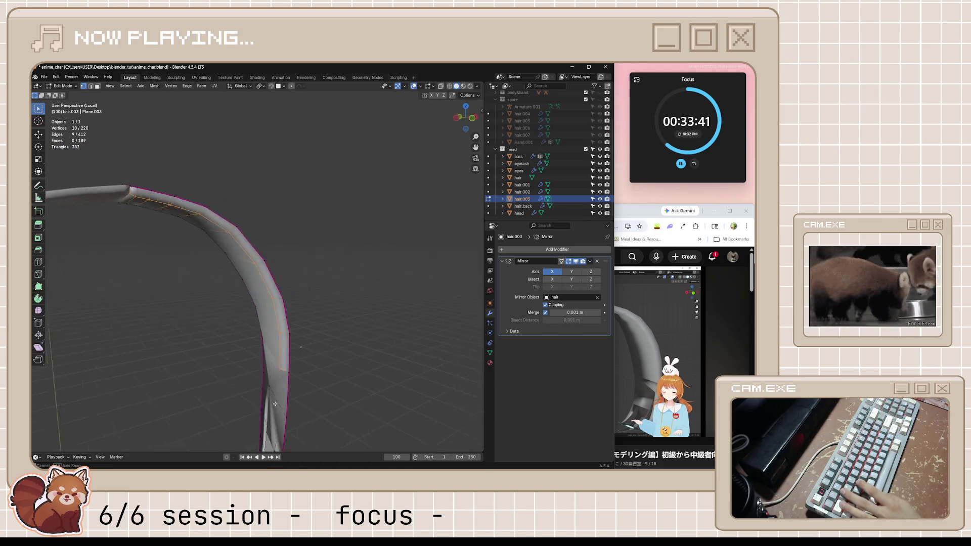
{"action": "key", "text": "ctrl+z"}
{"action": "key", "text": "alt+h"}
{"action": "mouse_move", "coordinate": [271, 401]}
{"action": "middle_mouse_down"}
{"action": "mouse_move", "coordinate": [338, 386]}
{"action": "mouse_move", "coordinate": [311, 352]}
{"action": "mouse_move", "coordinate": [239, 377]}
{"action": "mouse_move", "coordinate": [338, 380]}
{"action": "middle_mouse_up"}
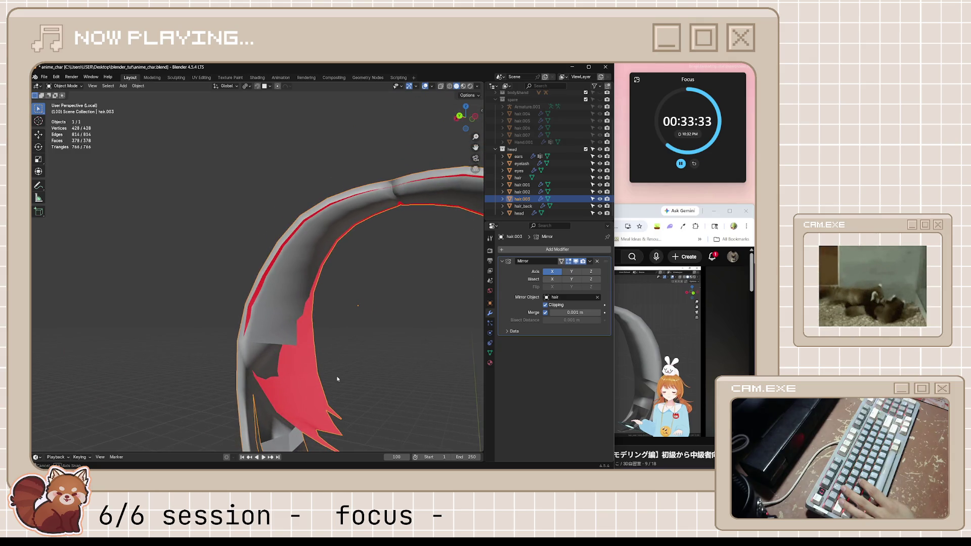
Step: Save anime_char.blend and resume the tutorial video
{"action": "key", "text": "ctrl+s"}
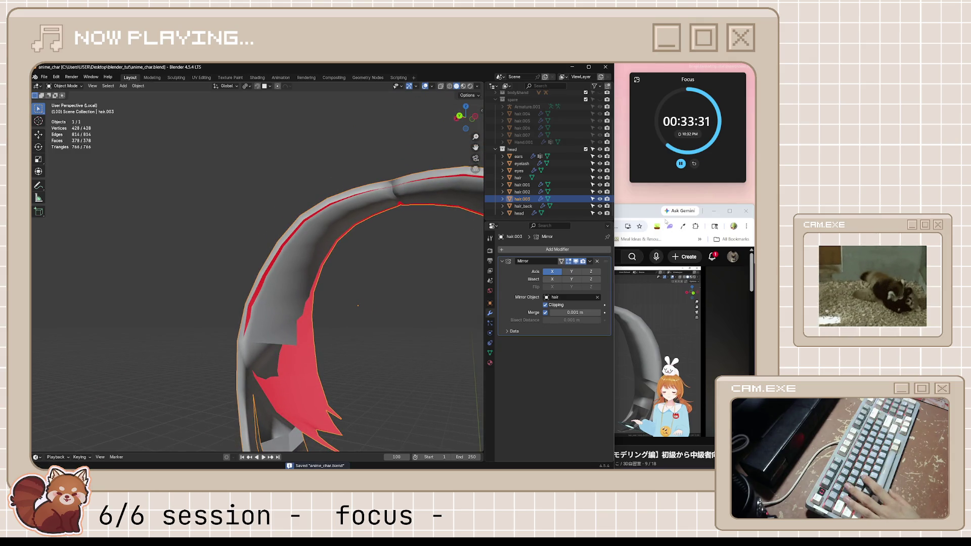
{"action": "key", "text": "alt+Tab"}
{"action": "left_click", "coordinate": [605, 362]}
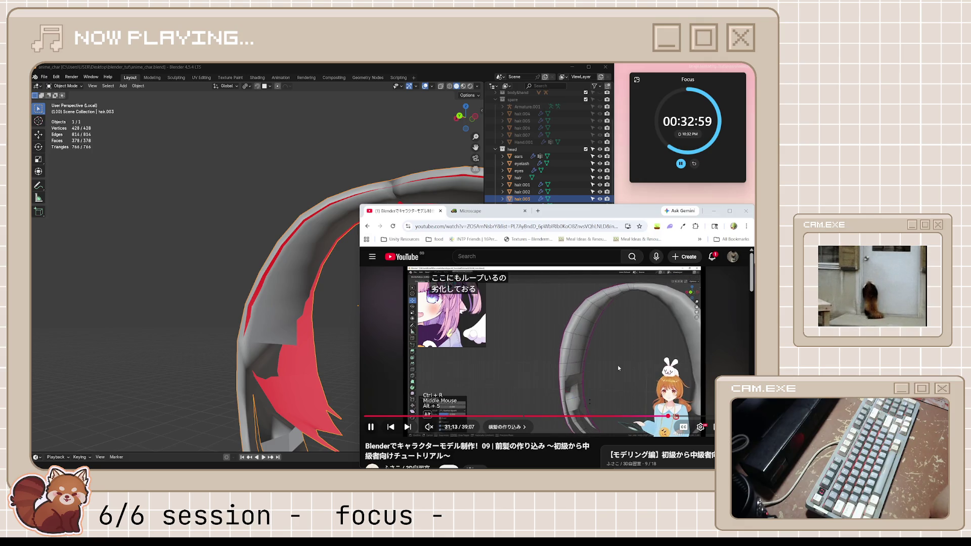
Step: Pause the tutorial and orbit around the hair model back in Blender
{"action": "left_click", "coordinate": [555, 352]}
{"action": "mouse_move", "coordinate": [318, 319]}
{"action": "middle_mouse_down"}
{"action": "mouse_move", "coordinate": [290, 394]}
{"action": "mouse_move", "coordinate": [330, 327]}
{"action": "middle_mouse_up"}
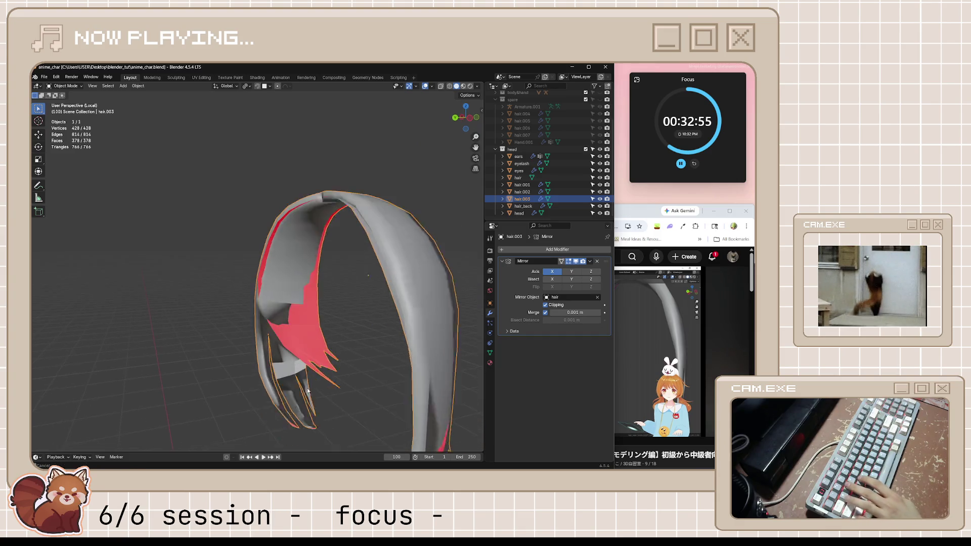
Step: In Edit Mode, rip the inner fold vertex loose and dissolve the stray edge via X > Dissolve Edges
{"action": "key", "text": "Tab"}
{"action": "scroll", "coordinate": [330, 327], "scroll_direction": "up", "scroll_amount": 4}
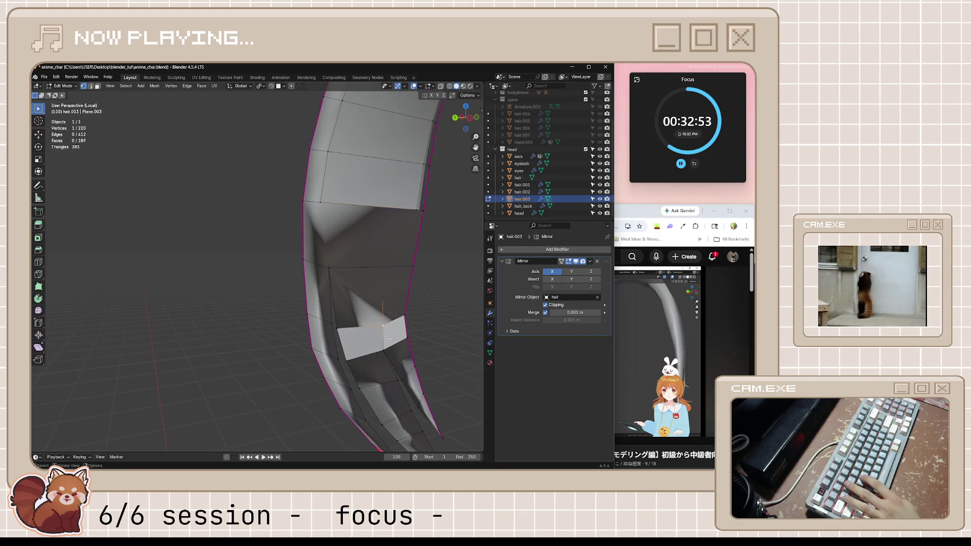
{"action": "scroll", "coordinate": [389, 338], "scroll_direction": "down", "scroll_amount": 3}
{"action": "mouse_move", "coordinate": [389, 338]}
{"action": "middle_mouse_down"}
{"action": "mouse_move", "coordinate": [385, 282]}
{"action": "mouse_move", "coordinate": [415, 264]}
{"action": "mouse_move", "coordinate": [92, 362]}
{"action": "middle_mouse_up"}
{"action": "scroll", "coordinate": [385, 281], "scroll_direction": "up", "scroll_amount": 2}
{"action": "scroll", "coordinate": [415, 264], "scroll_direction": "up", "scroll_amount": 1}
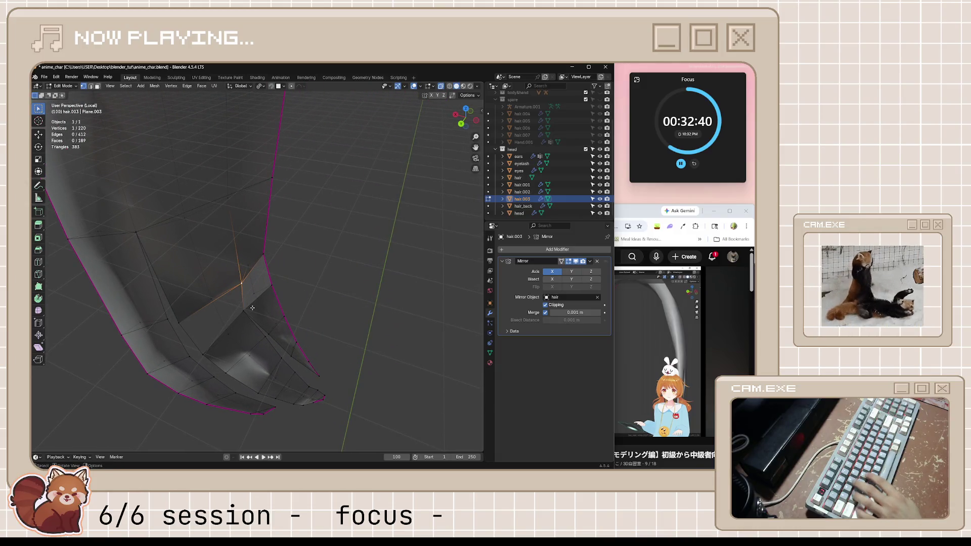
{"action": "scroll", "coordinate": [252, 307], "scroll_direction": "up", "scroll_amount": 1}
{"action": "scroll", "coordinate": [252, 303], "scroll_direction": "down", "scroll_amount": 1}
{"action": "scroll", "coordinate": [252, 302], "scroll_direction": "down", "scroll_amount": 1}
{"action": "key", "text": "e"}
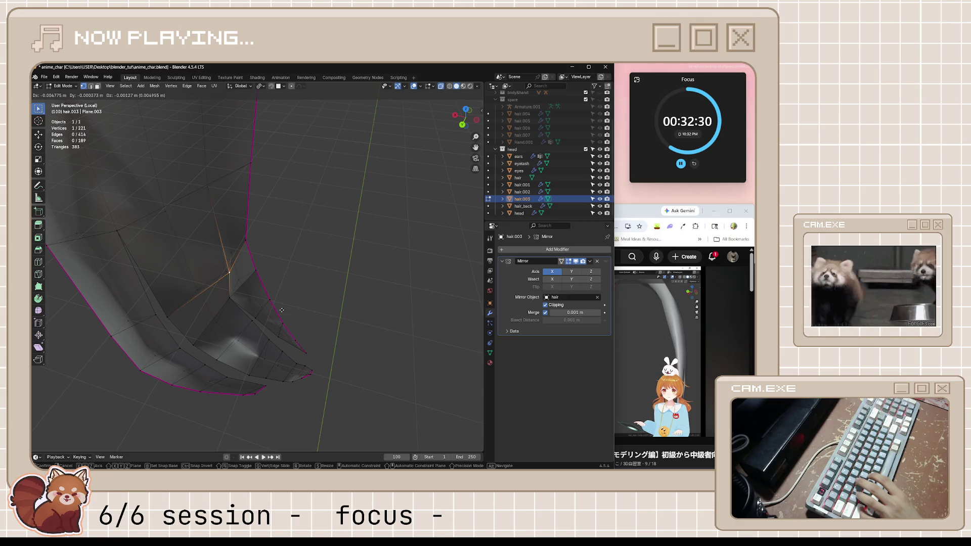
{"action": "left_click", "coordinate": [281, 310]}
{"action": "scroll", "coordinate": [230, 252], "scroll_direction": "up", "scroll_amount": 1}
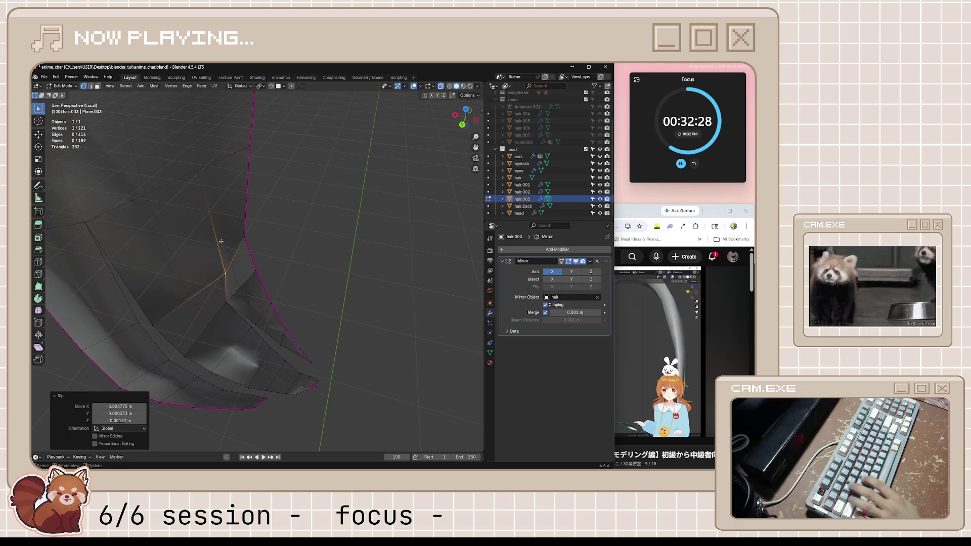
{"action": "left_click", "coordinate": [220, 241]}
{"action": "key", "text": "x"}
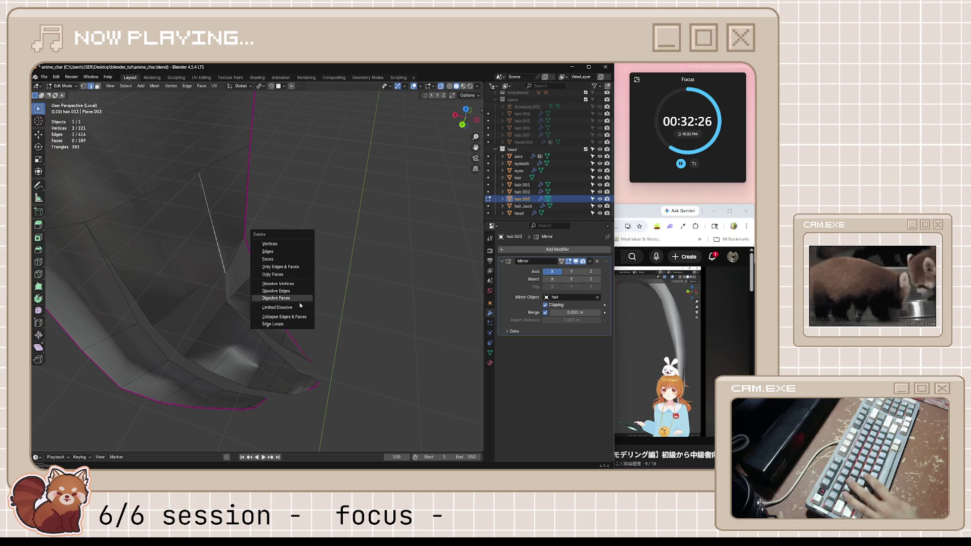
{"action": "left_click", "coordinate": [277, 297]}
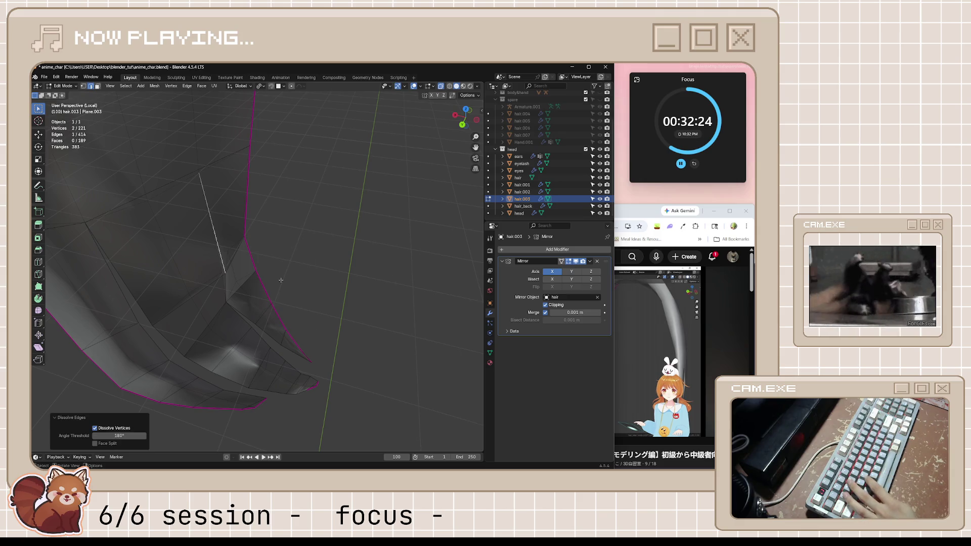
Step: Clear the selection, inspect the fold from new angles and cancel a trial move of the inner vertex
{"action": "middle_click_drag", "start_coordinate": [282, 279], "coordinate": [282, 278]}
{"action": "left_click", "coordinate": [281, 278]}
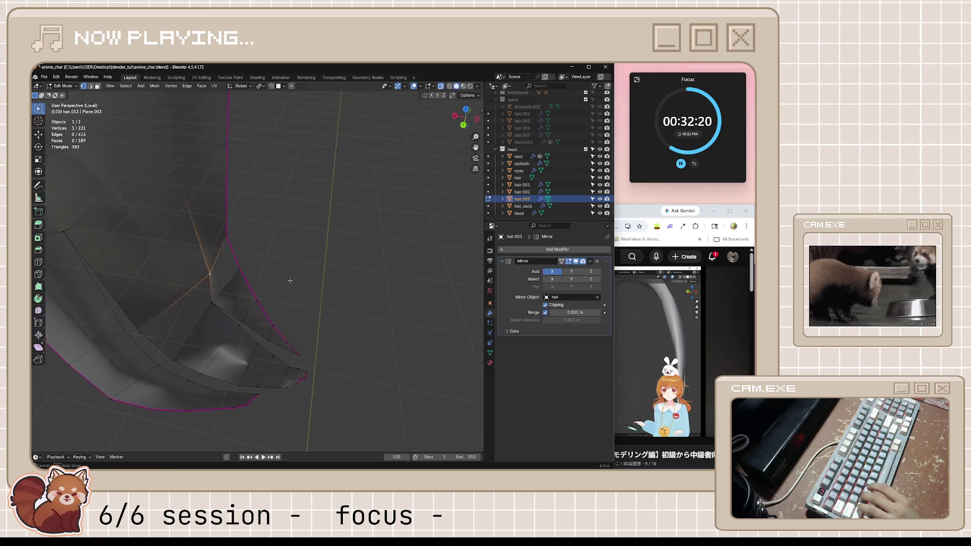
{"action": "mouse_move", "coordinate": [281, 278]}
{"action": "middle_mouse_down"}
{"action": "mouse_move", "coordinate": [297, 278]}
{"action": "mouse_move", "coordinate": [283, 303]}
{"action": "mouse_move", "coordinate": [166, 395]}
{"action": "middle_mouse_up"}
{"action": "mouse_move", "coordinate": [313, 315]}
{"action": "middle_mouse_down"}
{"action": "mouse_move", "coordinate": [283, 312]}
{"action": "mouse_move", "coordinate": [312, 319]}
{"action": "middle_mouse_up"}
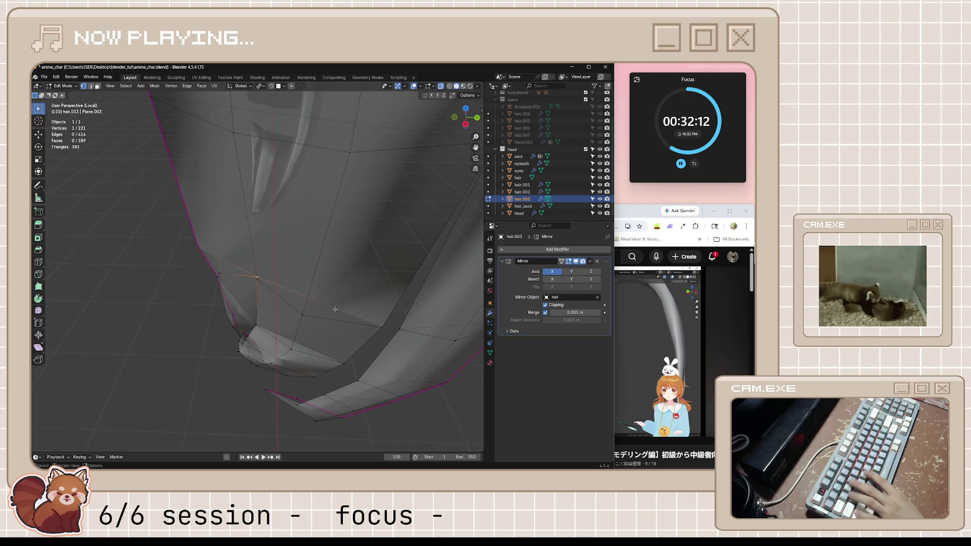
{"action": "key", "text": "g"}
{"action": "key", "text": "Escape"}
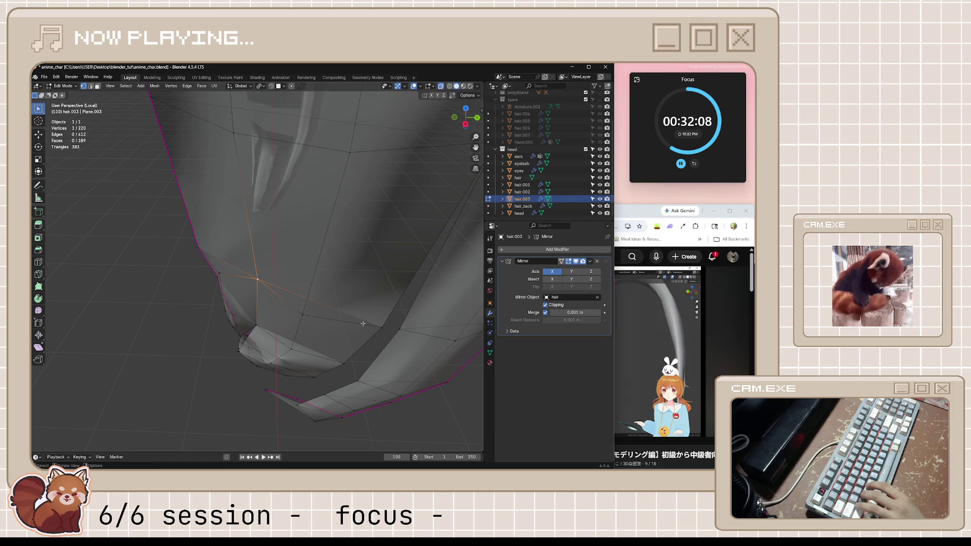
{"action": "middle_click_drag", "start_coordinate": [363, 323], "coordinate": [267, 312]}
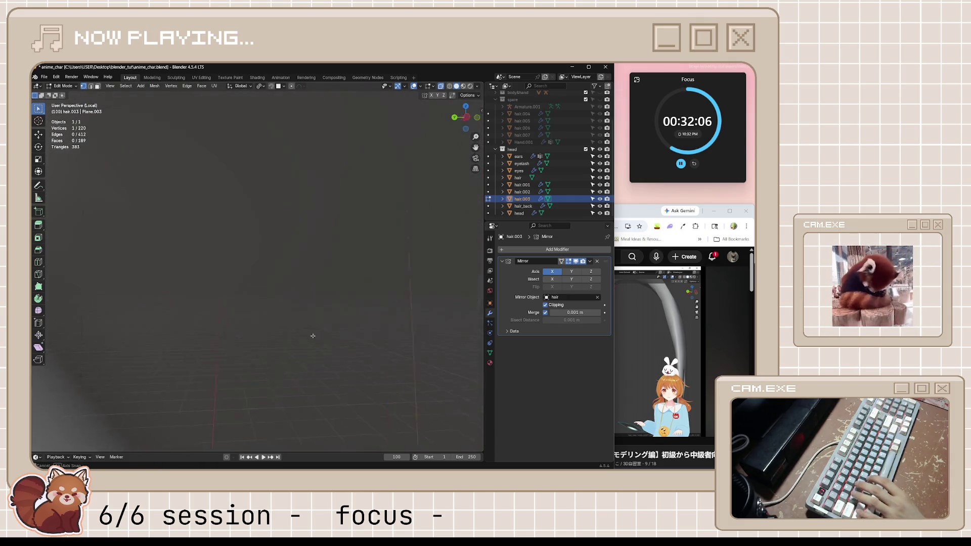
Step: Select an edge inside the hair.003 strand's fold while inspecting it from several angles
{"action": "mouse_move", "coordinate": [366, 351]}
{"action": "middle_mouse_down"}
{"action": "mouse_move", "coordinate": [313, 415]}
{"action": "mouse_move", "coordinate": [330, 414]}
{"action": "middle_mouse_up"}
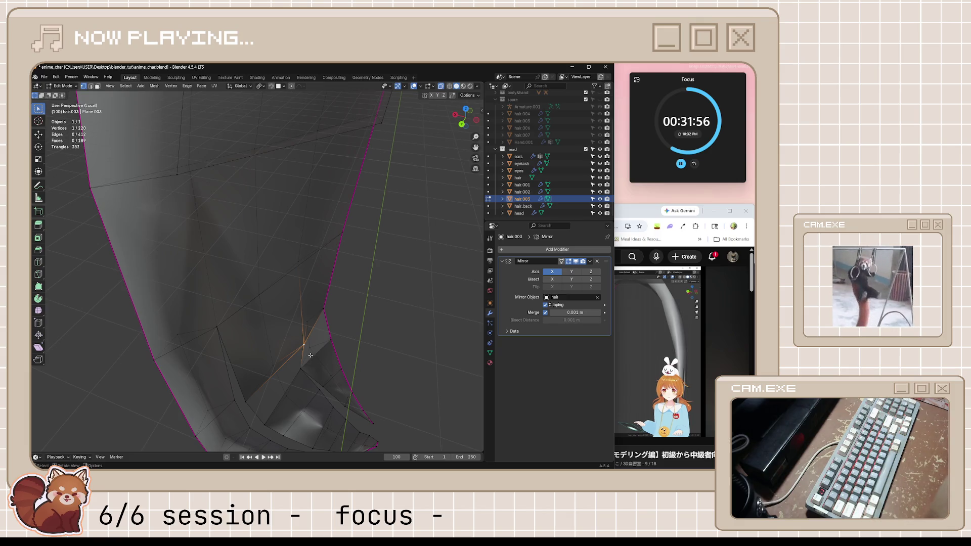
{"action": "mouse_move", "coordinate": [331, 348]}
{"action": "middle_mouse_down"}
{"action": "mouse_move", "coordinate": [293, 327]}
{"action": "mouse_move", "coordinate": [306, 343]}
{"action": "mouse_move", "coordinate": [322, 328]}
{"action": "middle_mouse_up"}
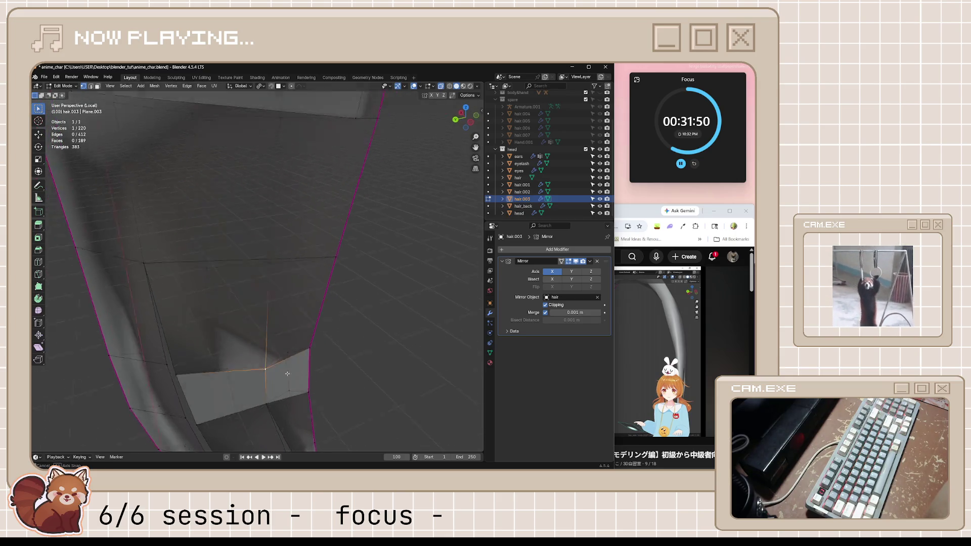
{"action": "scroll", "coordinate": [323, 328], "scroll_direction": "down", "scroll_amount": 1}
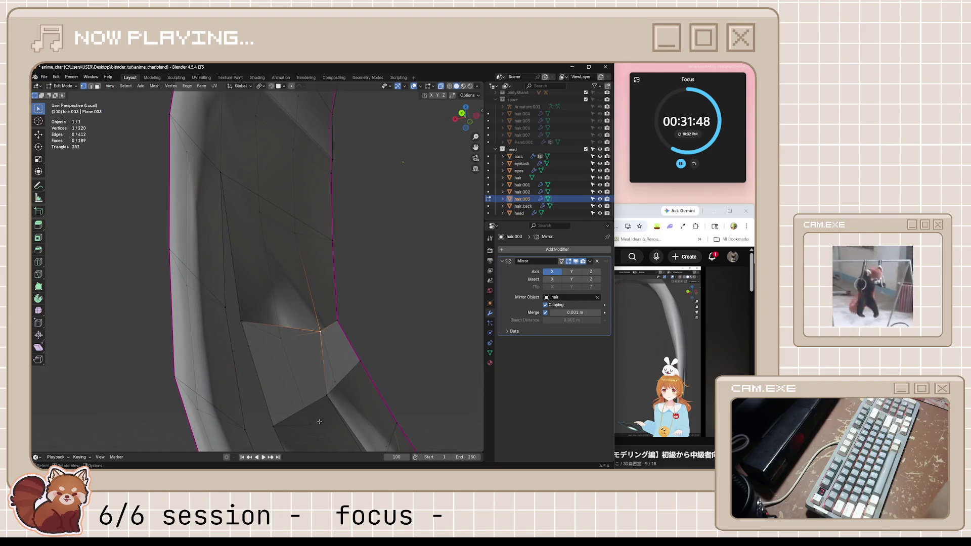
{"action": "scroll", "coordinate": [322, 353], "scroll_direction": "down", "scroll_amount": 2}
{"action": "scroll", "coordinate": [320, 379], "scroll_direction": "down", "scroll_amount": 2}
{"action": "scroll", "coordinate": [319, 429], "scroll_direction": "down", "scroll_amount": 2}
{"action": "scroll", "coordinate": [319, 429], "scroll_direction": "up", "scroll_amount": 2}
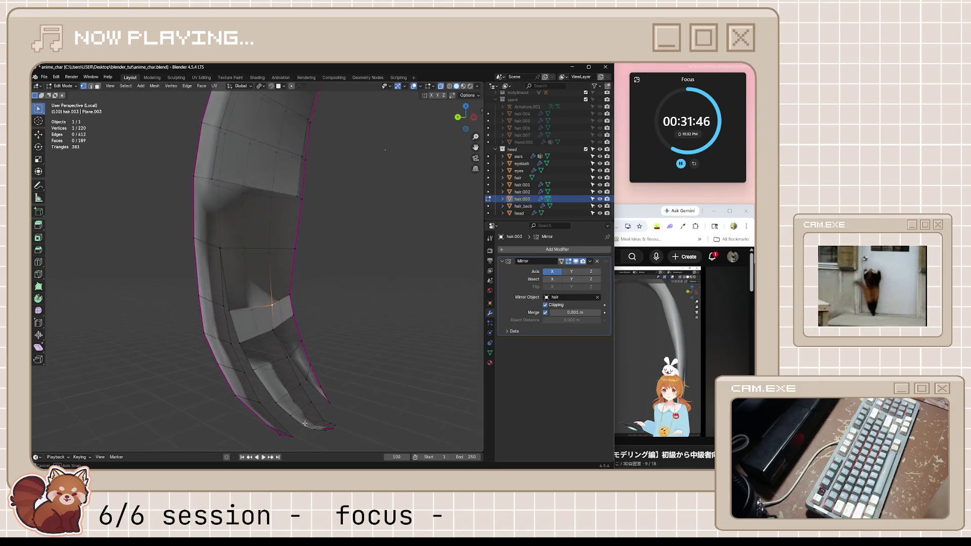
{"action": "scroll", "coordinate": [300, 379], "scroll_direction": "up", "scroll_amount": 2}
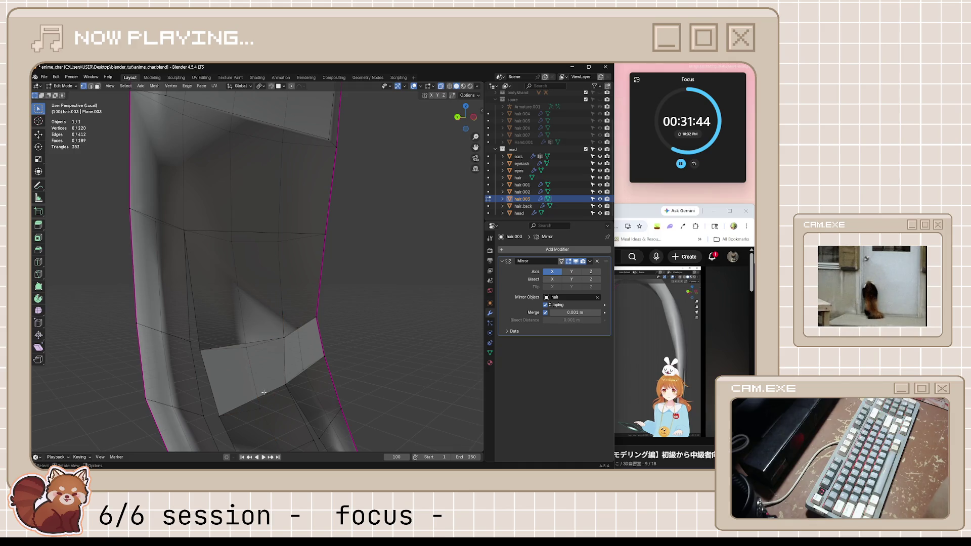
{"action": "key", "text": "2"}
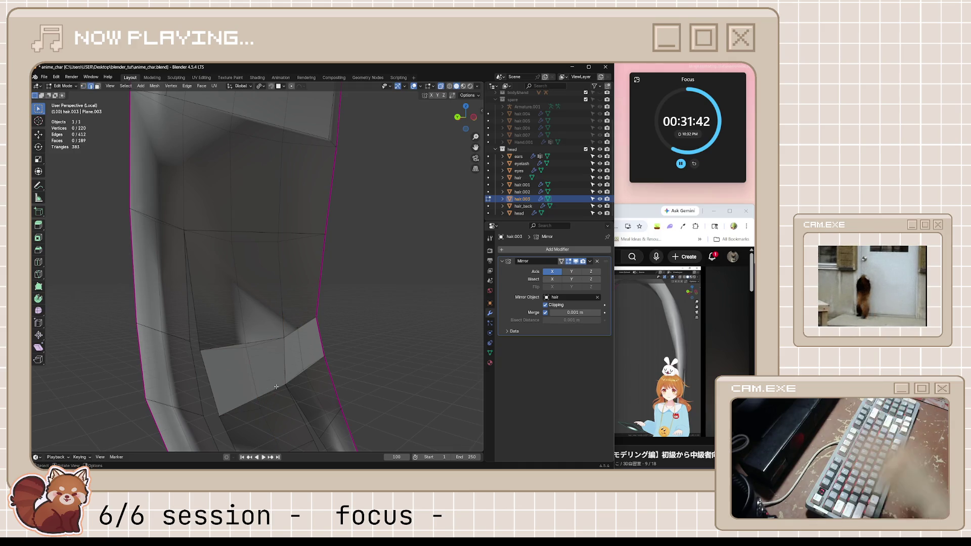
{"action": "left_click", "coordinate": [268, 364]}
{"action": "middle_click_drag", "start_coordinate": [268, 363], "coordinate": [314, 418]}
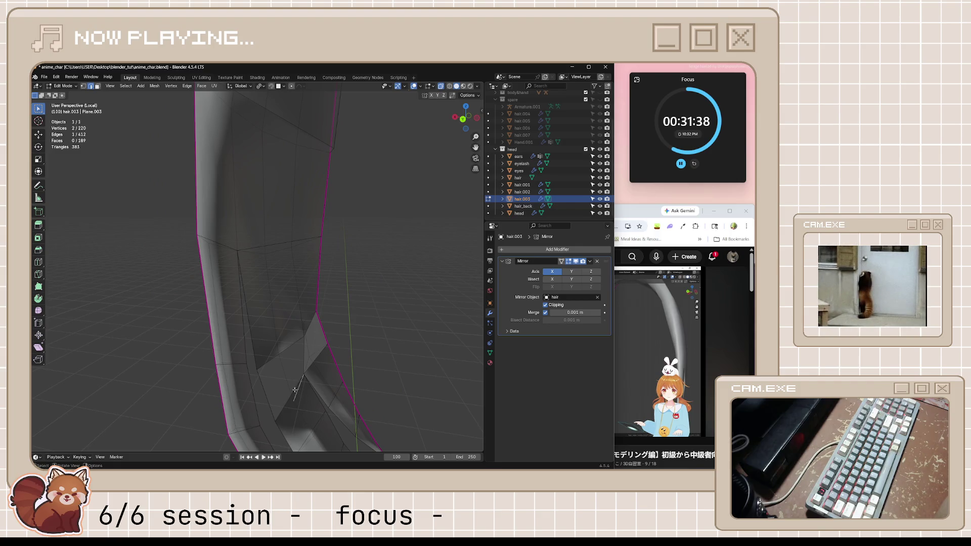
{"action": "mouse_move", "coordinate": [302, 401]}
{"action": "middle_mouse_down"}
{"action": "mouse_move", "coordinate": [318, 414]}
{"action": "mouse_move", "coordinate": [277, 410]}
{"action": "mouse_move", "coordinate": [296, 377]}
{"action": "middle_mouse_up"}
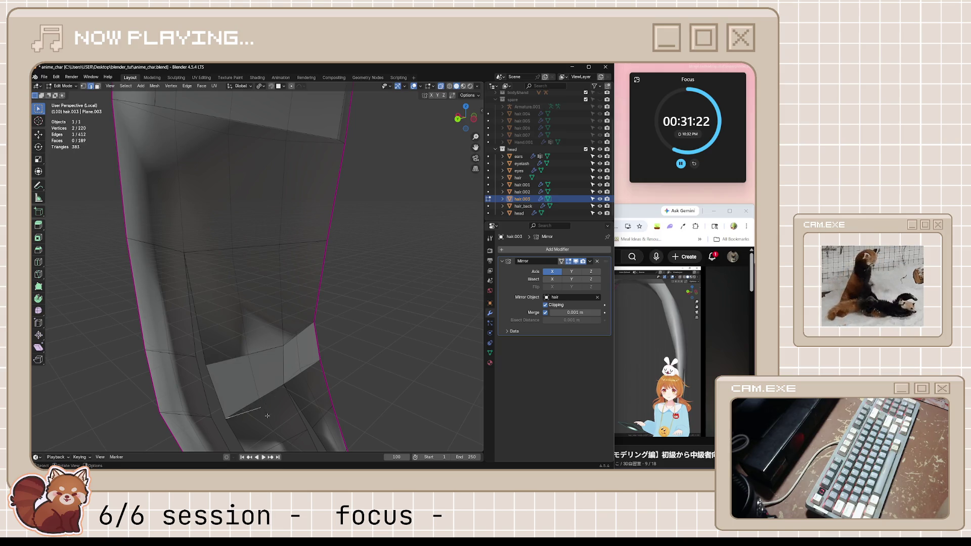
{"action": "mouse_move", "coordinate": [267, 415]}
{"action": "middle_mouse_down"}
{"action": "mouse_move", "coordinate": [307, 392]}
{"action": "mouse_move", "coordinate": [296, 359]}
{"action": "mouse_move", "coordinate": [329, 371]}
{"action": "mouse_move", "coordinate": [345, 396]}
{"action": "mouse_move", "coordinate": [312, 429]}
{"action": "middle_mouse_up"}
Step: Delete the two stray faces inside the fold, leaving a gap in the strand
{"action": "key", "text": "alt+a"}
{"action": "key", "text": "x"}
{"action": "left_click", "coordinate": [319, 339]}
{"action": "key", "text": "x"}
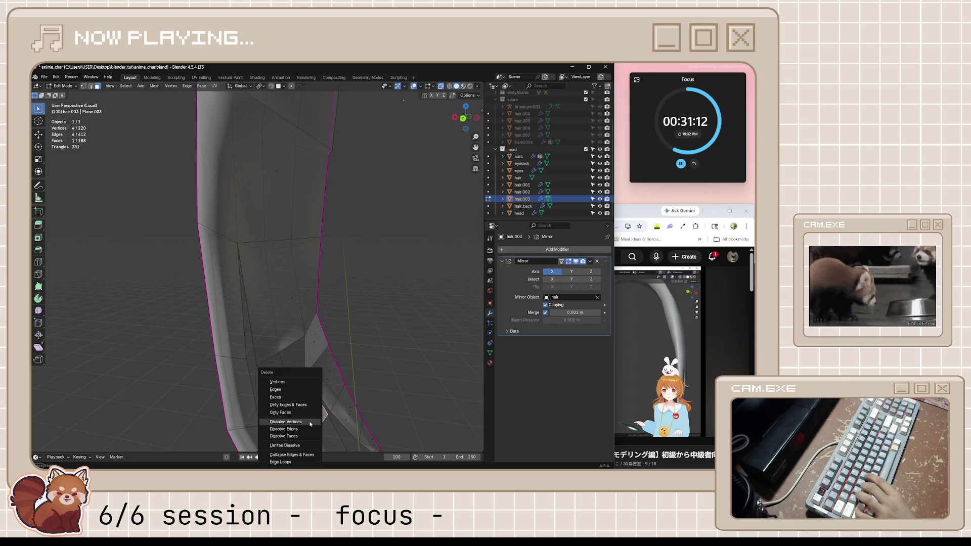
{"action": "left_click", "coordinate": [301, 396]}
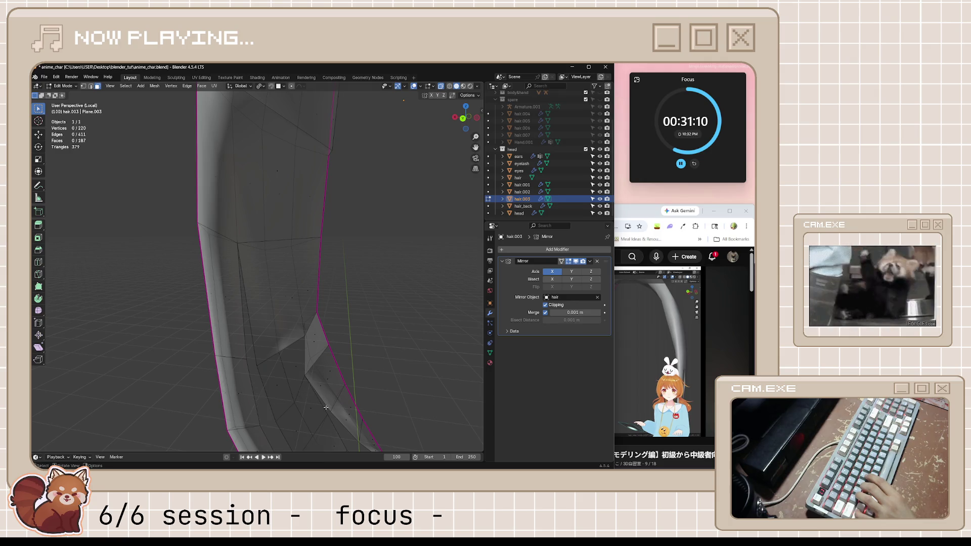
{"action": "mouse_move", "coordinate": [302, 396]}
{"action": "middle_mouse_down"}
{"action": "mouse_move", "coordinate": [331, 366]}
{"action": "mouse_move", "coordinate": [281, 368]}
{"action": "mouse_move", "coordinate": [320, 362]}
{"action": "middle_mouse_up"}
{"action": "scroll", "coordinate": [261, 366], "scroll_direction": "up", "scroll_amount": 3}
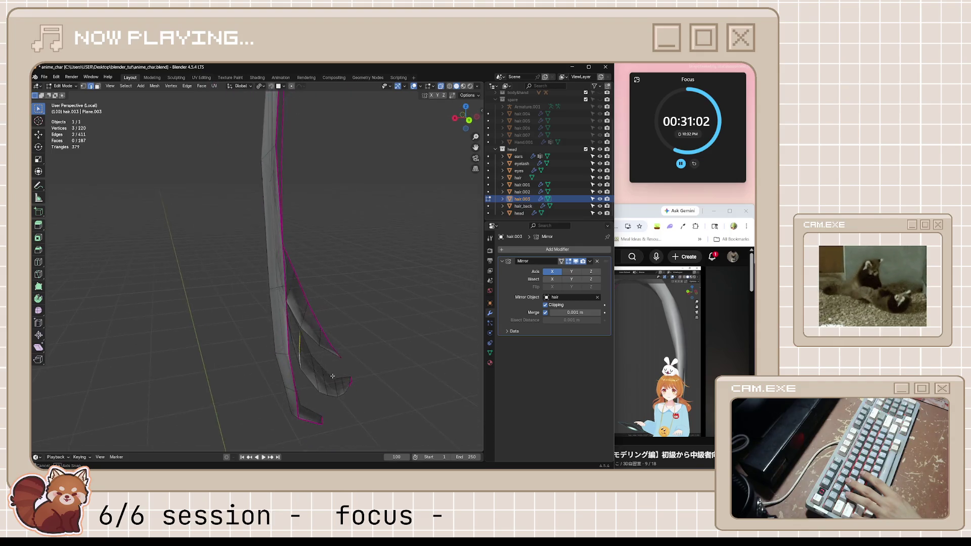
Step: Fill the gap with a new face, redoing it once, then save anime_char.blend and exit edit mode
{"action": "middle_click_drag", "start_coordinate": [320, 363], "coordinate": [416, 360]}
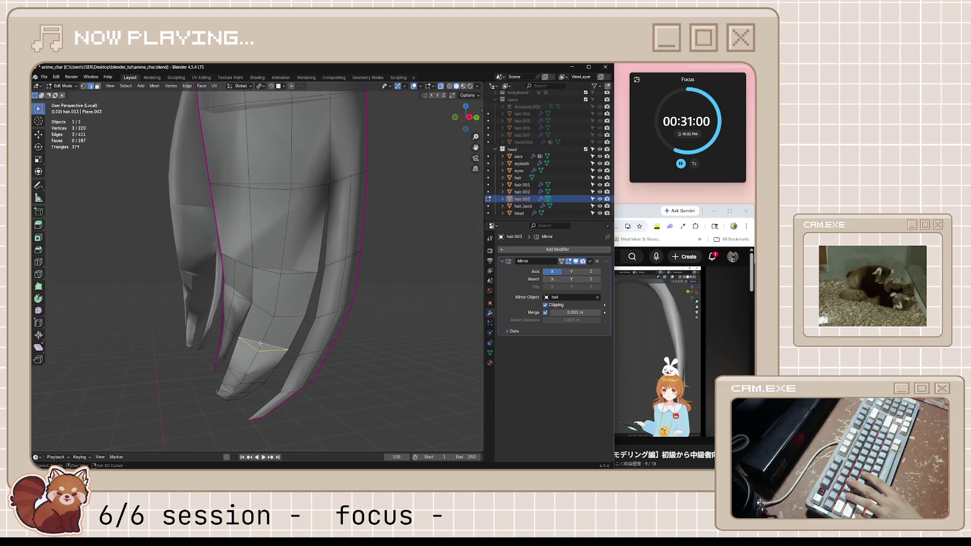
{"action": "mouse_move", "coordinate": [271, 345]}
{"action": "middle_mouse_down"}
{"action": "mouse_move", "coordinate": [282, 368]}
{"action": "mouse_move", "coordinate": [230, 374]}
{"action": "mouse_move", "coordinate": [275, 383]}
{"action": "mouse_move", "coordinate": [285, 376]}
{"action": "middle_mouse_up"}
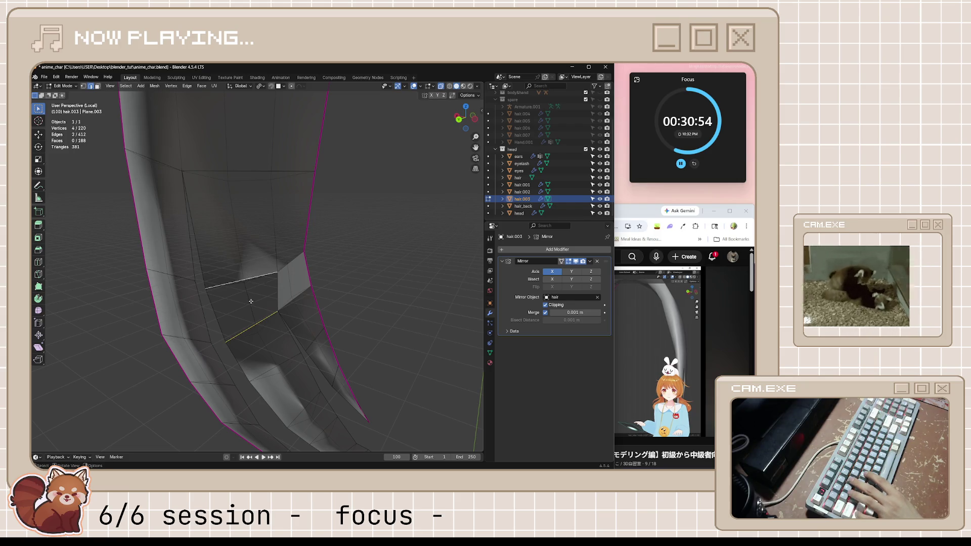
{"action": "key", "text": "f"}
{"action": "mouse_move", "coordinate": [401, 321]}
{"action": "middle_mouse_down"}
{"action": "mouse_move", "coordinate": [364, 329]}
{"action": "mouse_move", "coordinate": [342, 300]}
{"action": "mouse_move", "coordinate": [280, 289]}
{"action": "mouse_move", "coordinate": [310, 321]}
{"action": "mouse_move", "coordinate": [304, 336]}
{"action": "mouse_move", "coordinate": [276, 314]}
{"action": "middle_mouse_up"}
{"action": "key", "text": "alt+a"}
{"action": "key", "text": "x"}
{"action": "left_click", "coordinate": [323, 309]}
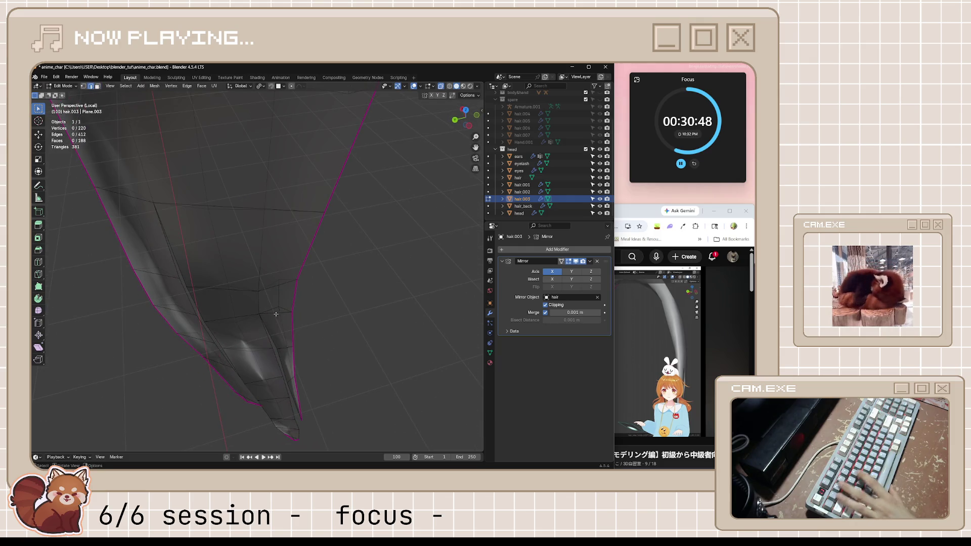
{"action": "key", "text": "f"}
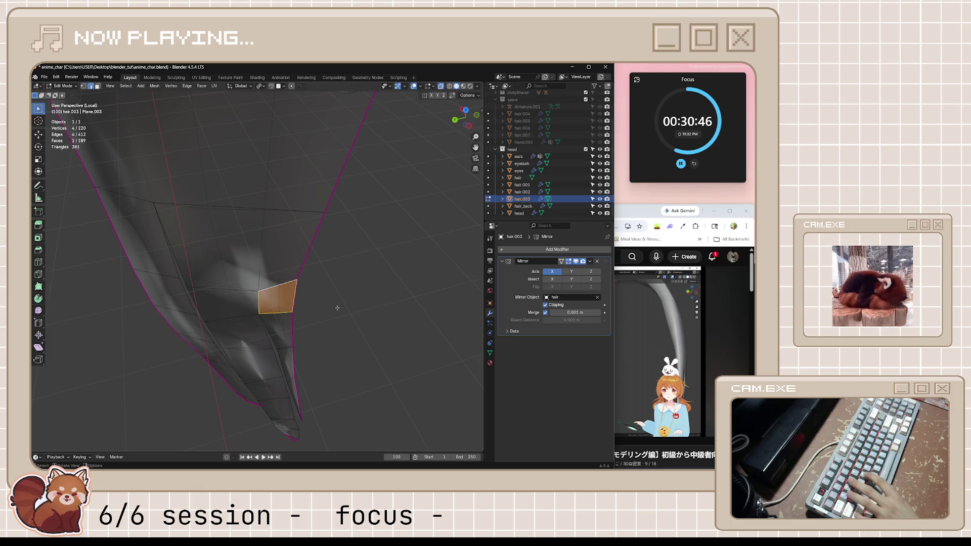
{"action": "mouse_move", "coordinate": [345, 330]}
{"action": "middle_mouse_down"}
{"action": "mouse_move", "coordinate": [365, 338]}
{"action": "mouse_move", "coordinate": [381, 314]}
{"action": "middle_mouse_up"}
{"action": "key", "text": "ctrl+s"}
{"action": "scroll", "coordinate": [372, 296], "scroll_direction": "down", "scroll_amount": 5}
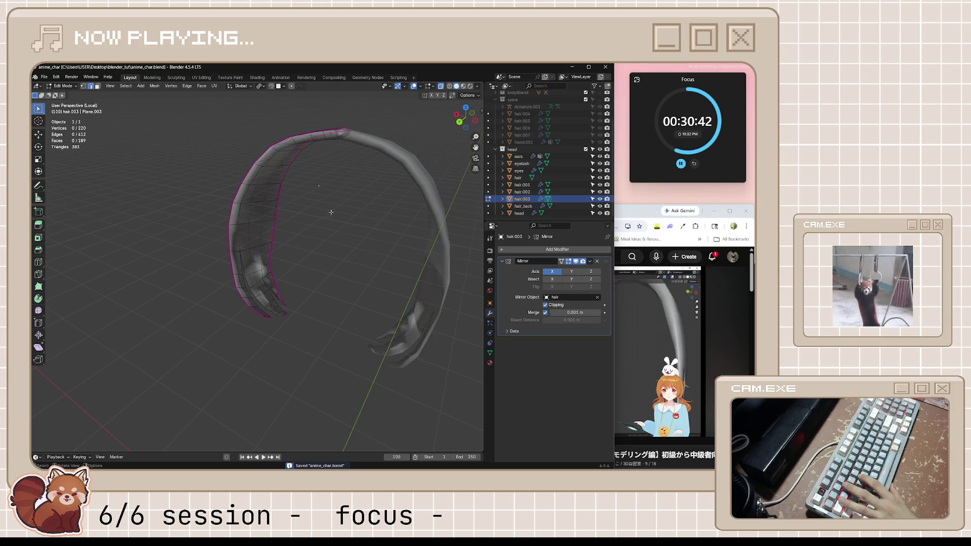
{"action": "scroll", "coordinate": [331, 212], "scroll_direction": "up", "scroll_amount": 3}
{"action": "key", "text": "Tab"}
{"action": "scroll", "coordinate": [327, 205], "scroll_direction": "down", "scroll_amount": 5}
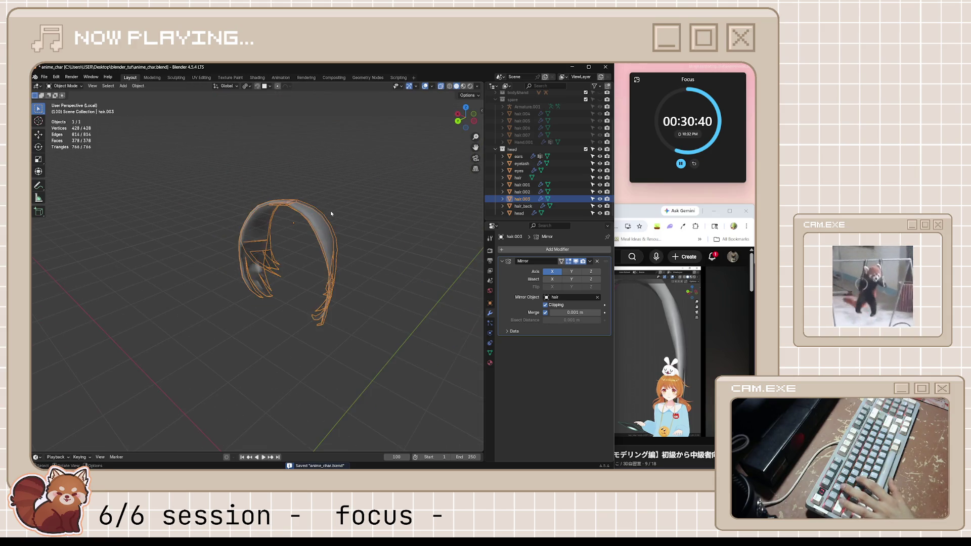
{"action": "scroll", "coordinate": [331, 213], "scroll_direction": "up", "scroll_amount": 2}
Step: Deselect and inspect the hair for red back-facing areas, then enter edit mode on hair.003
{"action": "left_click", "coordinate": [325, 230]}
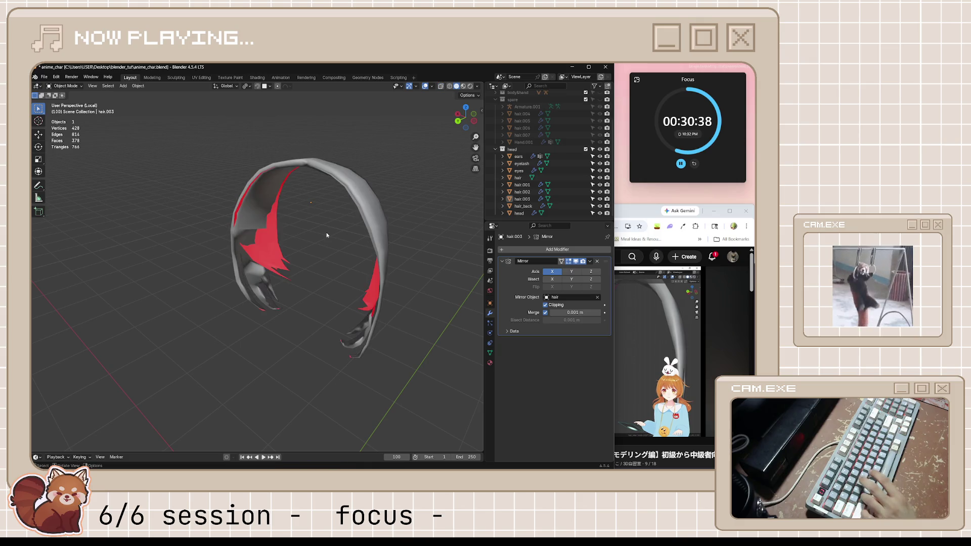
{"action": "mouse_move", "coordinate": [324, 234]}
{"action": "middle_mouse_down"}
{"action": "mouse_move", "coordinate": [399, 228]}
{"action": "mouse_move", "coordinate": [277, 220]}
{"action": "mouse_move", "coordinate": [195, 234]}
{"action": "mouse_move", "coordinate": [256, 226]}
{"action": "middle_mouse_up"}
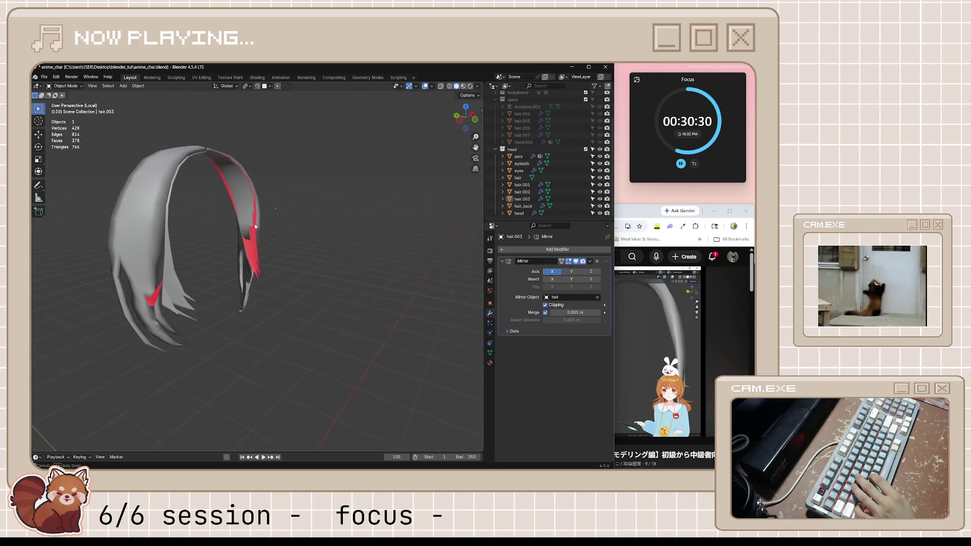
{"action": "scroll", "coordinate": [258, 227], "scroll_direction": "up", "scroll_amount": 5}
{"action": "middle_click_drag", "start_coordinate": [266, 271], "coordinate": [220, 273]}
{"action": "key", "text": "Tab"}
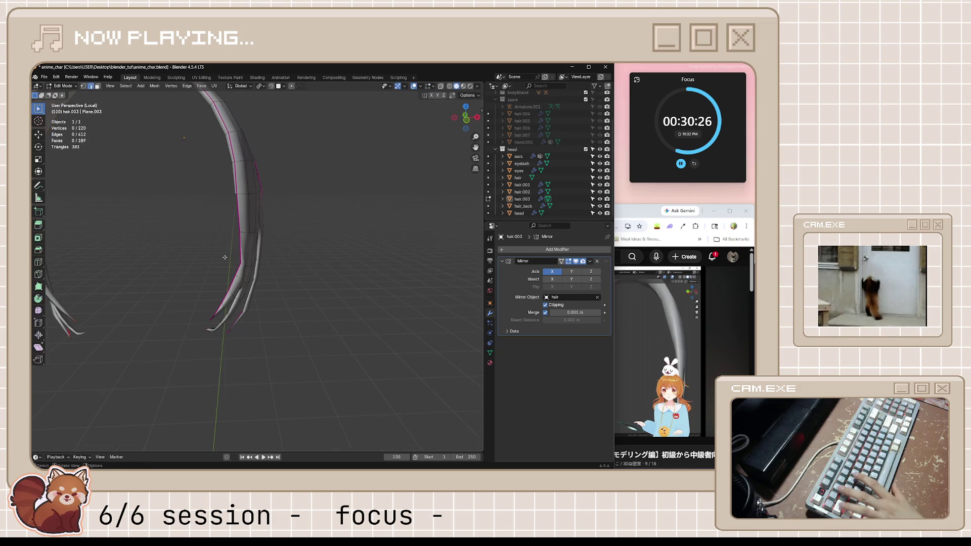
Step: Reveal the hidden strands of hair.003 with Alt+H and cancel a stray move of them
{"action": "key", "text": "Tab"}
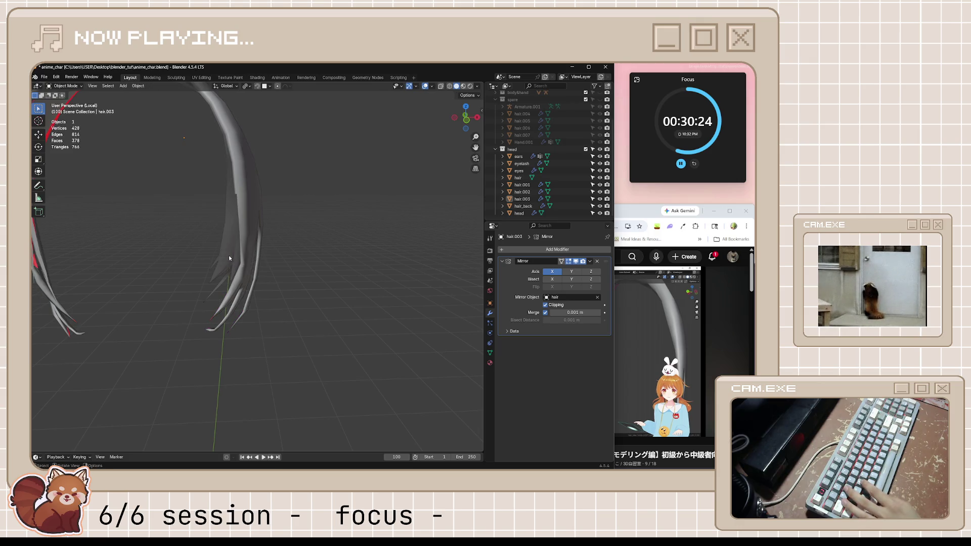
{"action": "middle_click_drag", "start_coordinate": [228, 255], "coordinate": [238, 262]}
{"action": "key", "text": "Tab"}
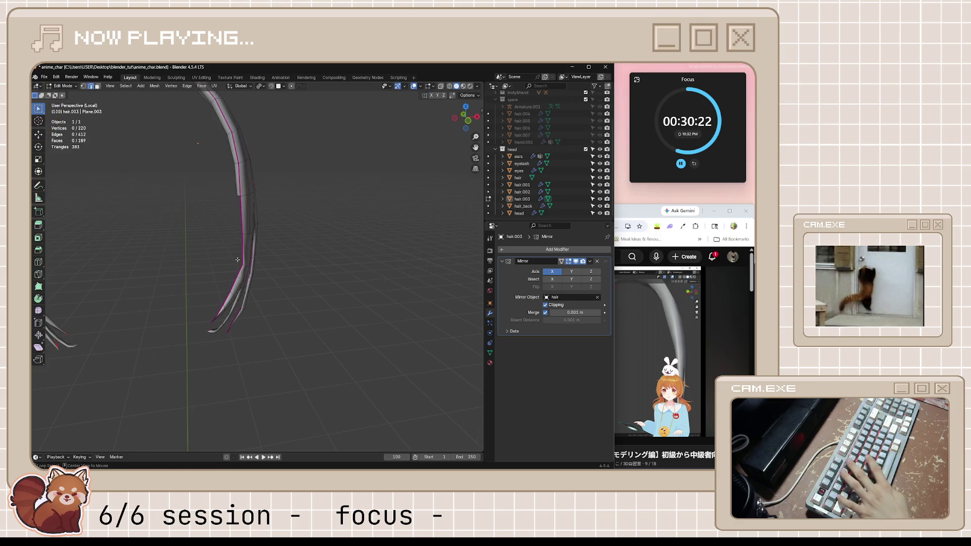
{"action": "key", "text": "alt+h"}
{"action": "mouse_move", "coordinate": [234, 275]}
{"action": "middle_mouse_down"}
{"action": "mouse_move", "coordinate": [206, 276]}
{"action": "mouse_move", "coordinate": [238, 270]}
{"action": "mouse_move", "coordinate": [232, 259]}
{"action": "mouse_move", "coordinate": [254, 268]}
{"action": "middle_mouse_up"}
{"action": "key", "text": "g"}
{"action": "right_click", "coordinate": [236, 265]}
{"action": "scroll", "coordinate": [234, 260], "scroll_direction": "up", "scroll_amount": 5}
Step: Push one inner strand edge along its normal with Shrink/Fatten, then return to object mode
{"action": "left_click", "coordinate": [255, 268]}
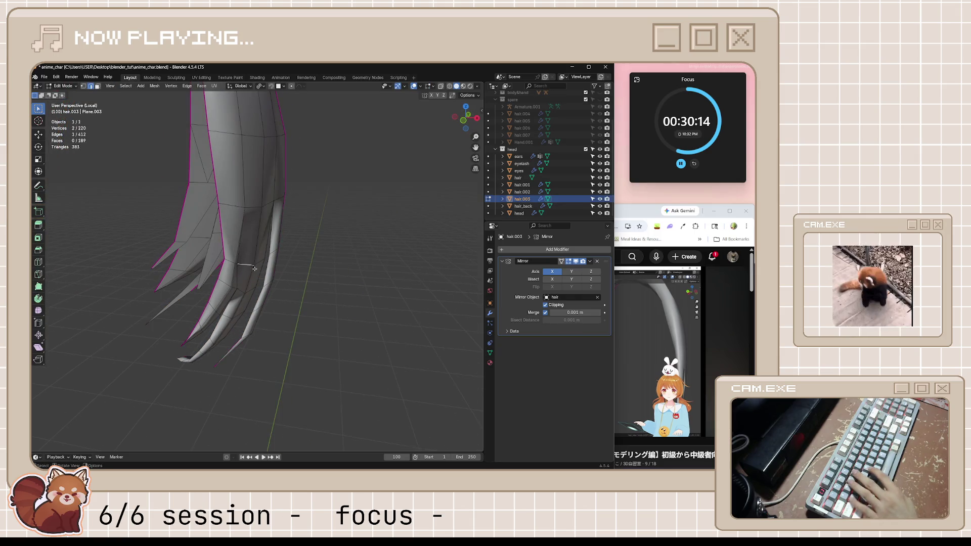
{"action": "key", "text": "alt+s"}
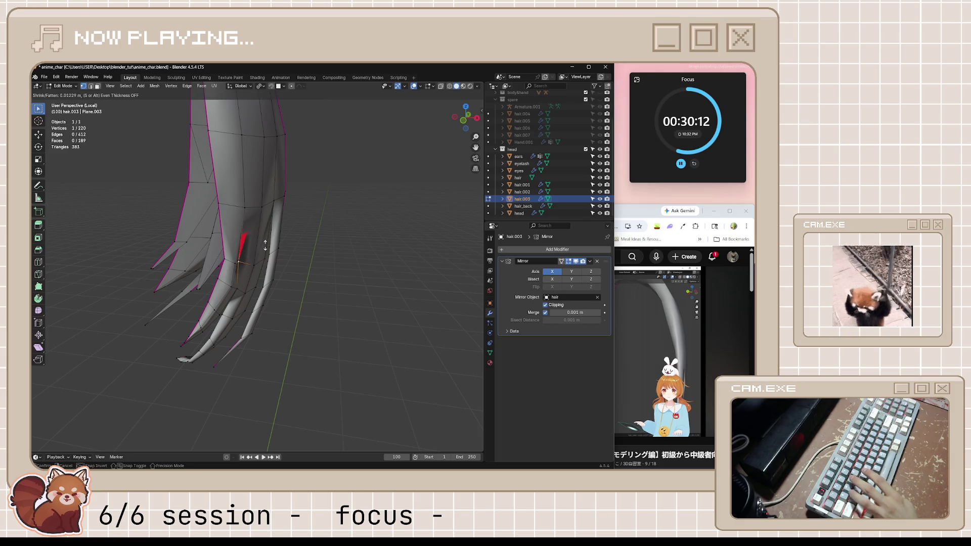
{"action": "left_click", "coordinate": [295, 263]}
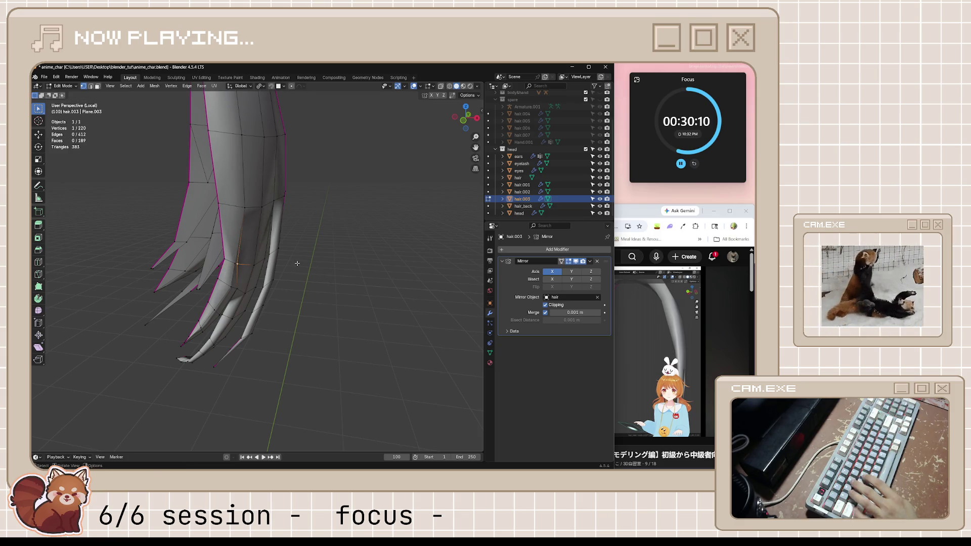
{"action": "scroll", "coordinate": [284, 281], "scroll_direction": "up", "scroll_amount": 2}
{"action": "mouse_move", "coordinate": [267, 282]}
{"action": "middle_mouse_down"}
{"action": "mouse_move", "coordinate": [256, 310]}
{"action": "mouse_move", "coordinate": [266, 308]}
{"action": "middle_mouse_up"}
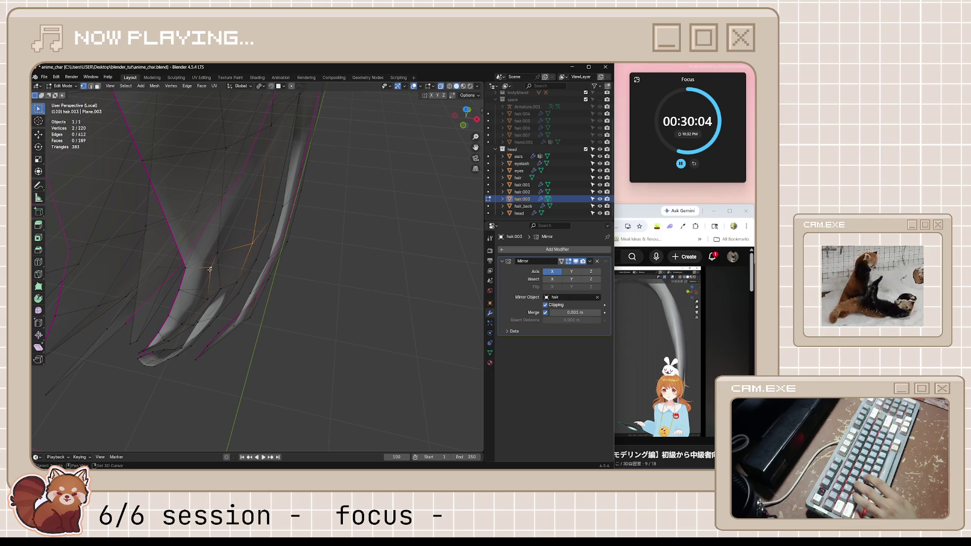
{"action": "middle_click_drag", "start_coordinate": [226, 288], "coordinate": [216, 284]}
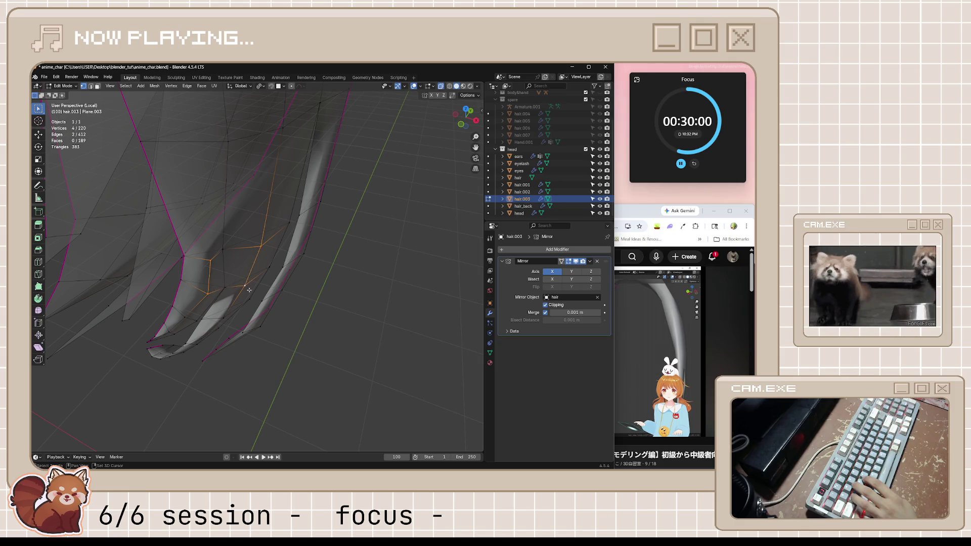
{"action": "middle_click_drag", "start_coordinate": [249, 289], "coordinate": [253, 273]}
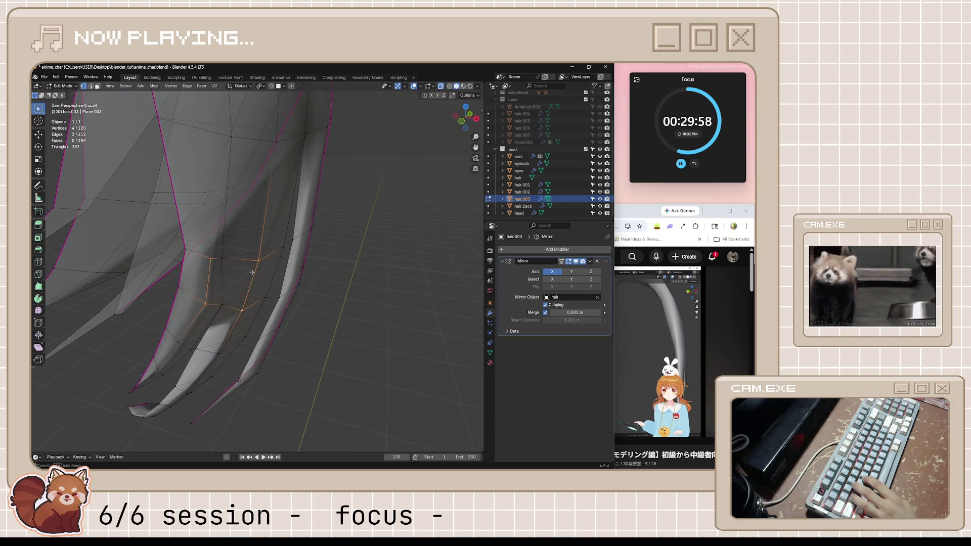
{"action": "scroll", "coordinate": [253, 272], "scroll_direction": "down", "scroll_amount": 1}
{"action": "scroll", "coordinate": [235, 276], "scroll_direction": "down", "scroll_amount": 2}
{"action": "scroll", "coordinate": [228, 277], "scroll_direction": "down", "scroll_amount": 1}
{"action": "scroll", "coordinate": [215, 280], "scroll_direction": "down", "scroll_amount": 1}
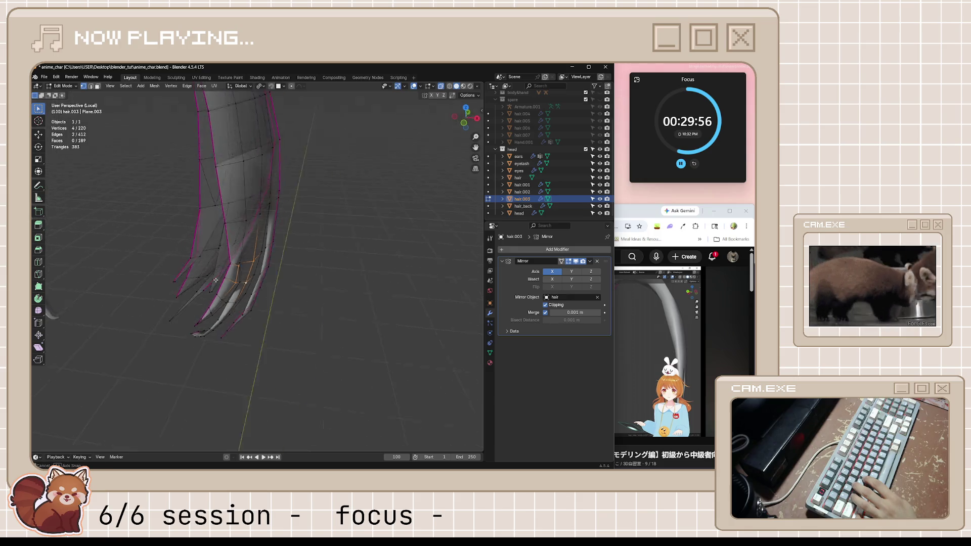
{"action": "mouse_move", "coordinate": [216, 281]}
{"action": "middle_mouse_down"}
{"action": "mouse_move", "coordinate": [182, 288]}
{"action": "mouse_move", "coordinate": [190, 271]}
{"action": "mouse_move", "coordinate": [257, 270]}
{"action": "middle_mouse_up"}
{"action": "scroll", "coordinate": [191, 271], "scroll_direction": "down", "scroll_amount": 3}
{"action": "key", "text": "Tab"}
{"action": "scroll", "coordinate": [212, 271], "scroll_direction": "up", "scroll_amount": 2}
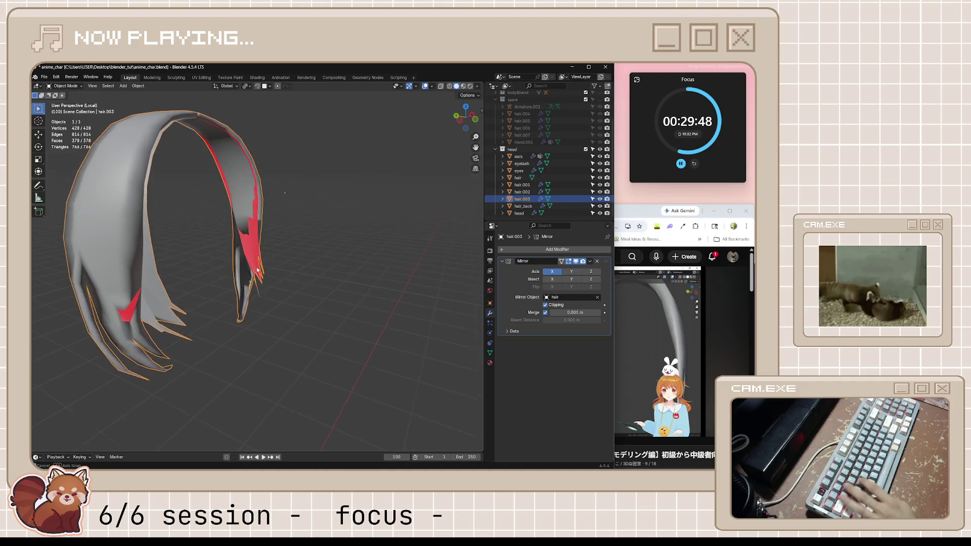
Step: Undo, re-enter edit mode on hair.003 and move a whole linked strand into place
{"action": "key", "text": "ctrl+z"}
{"action": "left_click", "coordinate": [282, 278]}
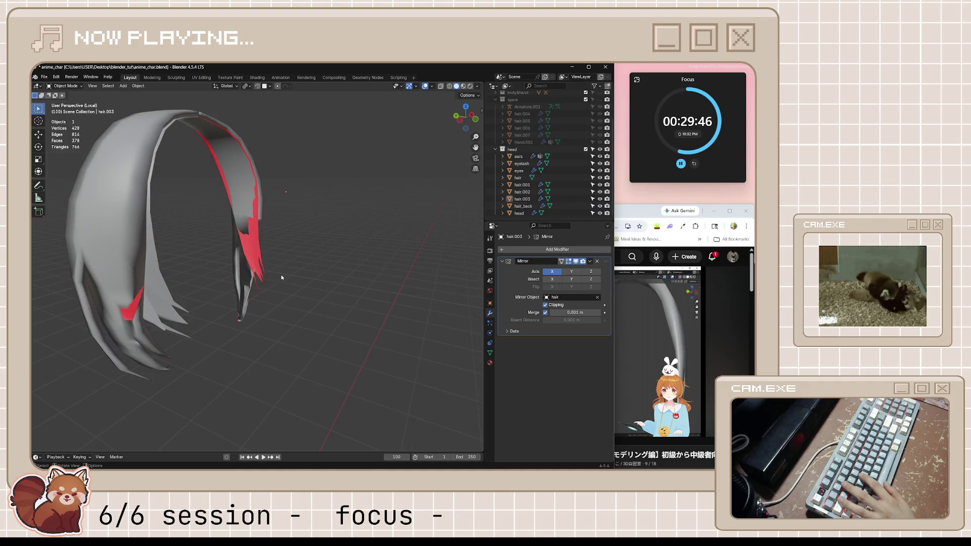
{"action": "left_click", "coordinate": [265, 260]}
{"action": "key", "text": "Tab"}
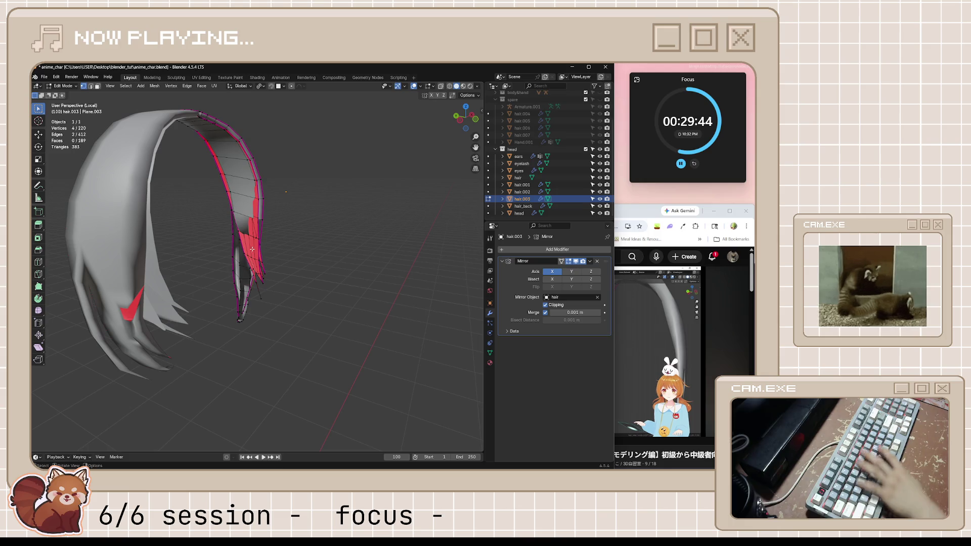
{"action": "key", "text": "l"}
{"action": "key", "text": "g"}
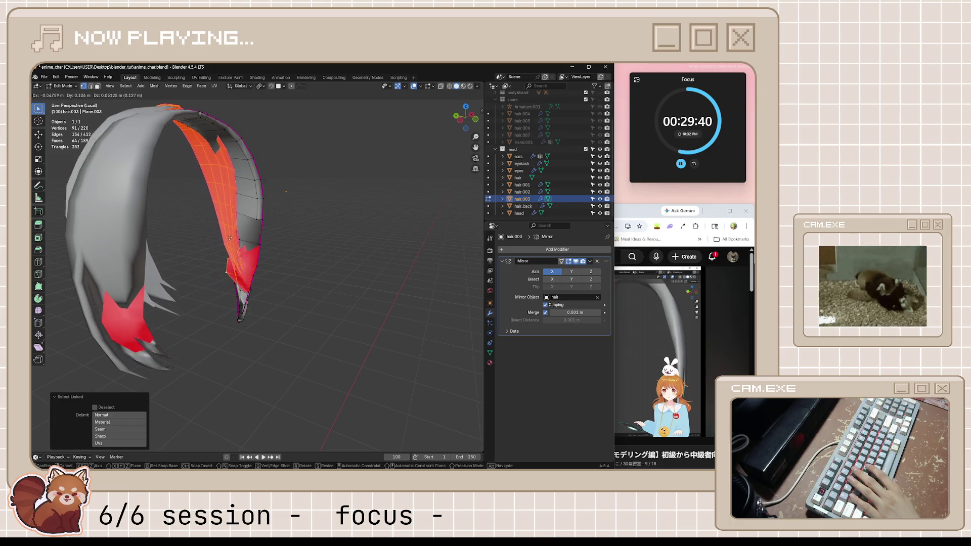
{"action": "left_click", "coordinate": [230, 238]}
Step: Try further moves of the strand from other angles and cancel them, leaving it in place
{"action": "middle_click_drag", "start_coordinate": [230, 238], "coordinate": [277, 260]}
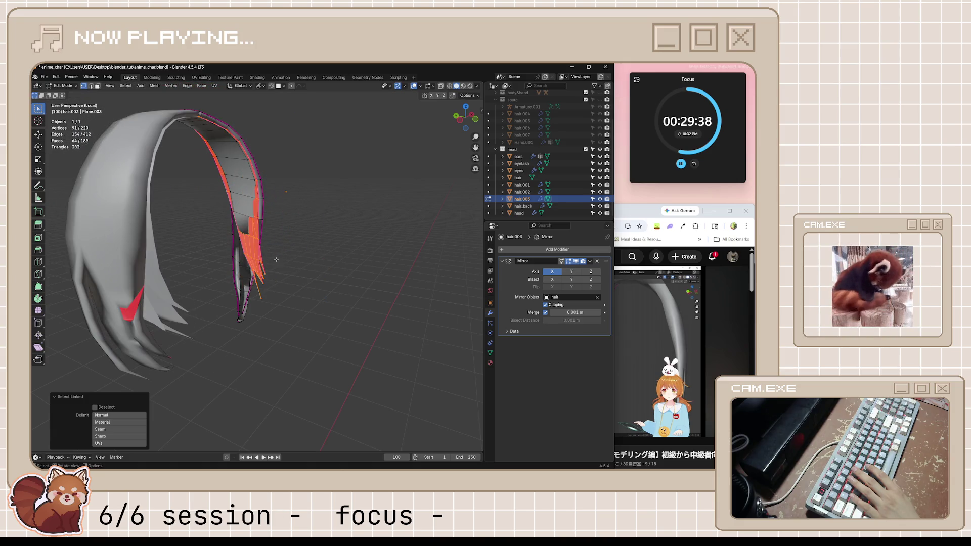
{"action": "scroll", "coordinate": [276, 260], "scroll_direction": "up", "scroll_amount": 5}
{"action": "middle_click_drag", "start_coordinate": [276, 260], "coordinate": [345, 248]}
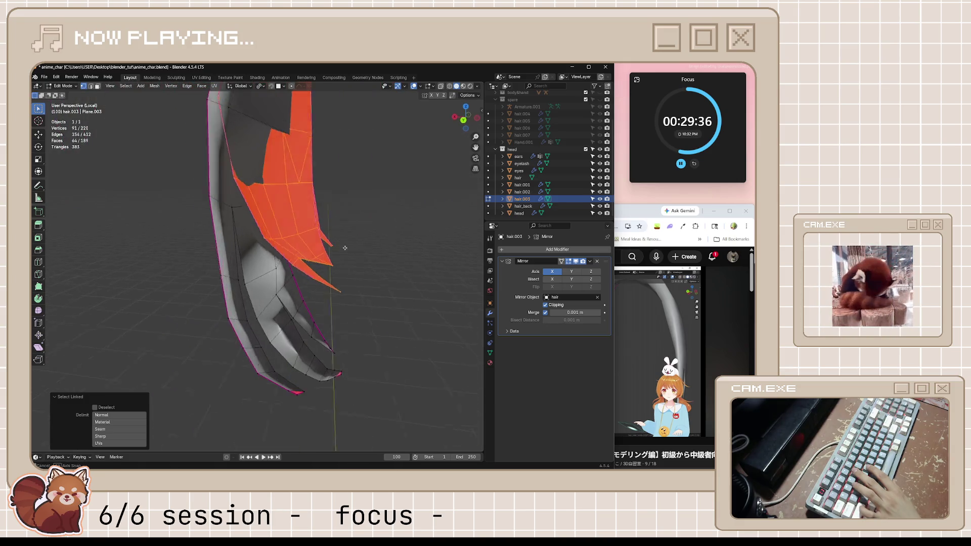
{"action": "scroll", "coordinate": [345, 248], "scroll_direction": "up", "scroll_amount": 3}
{"action": "key", "text": "g"}
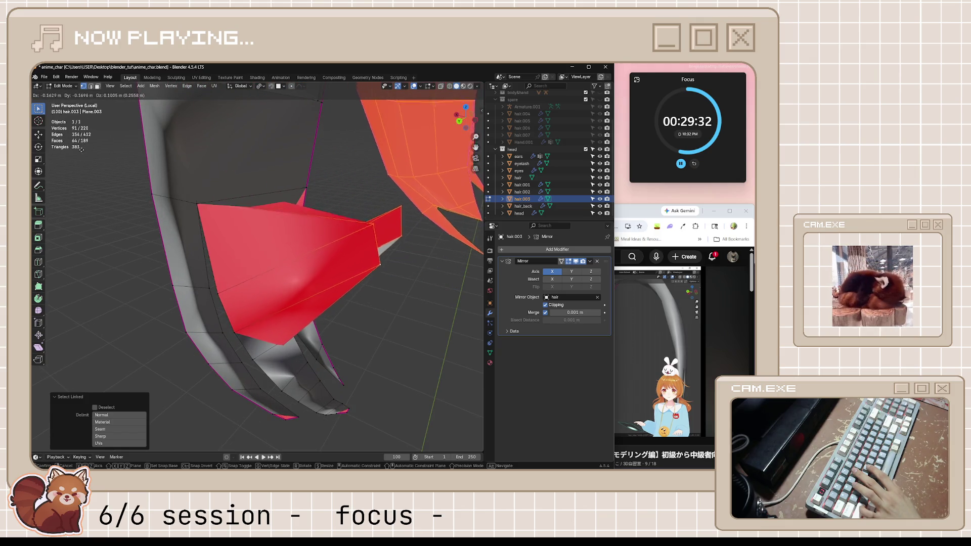
{"action": "key", "text": "Escape"}
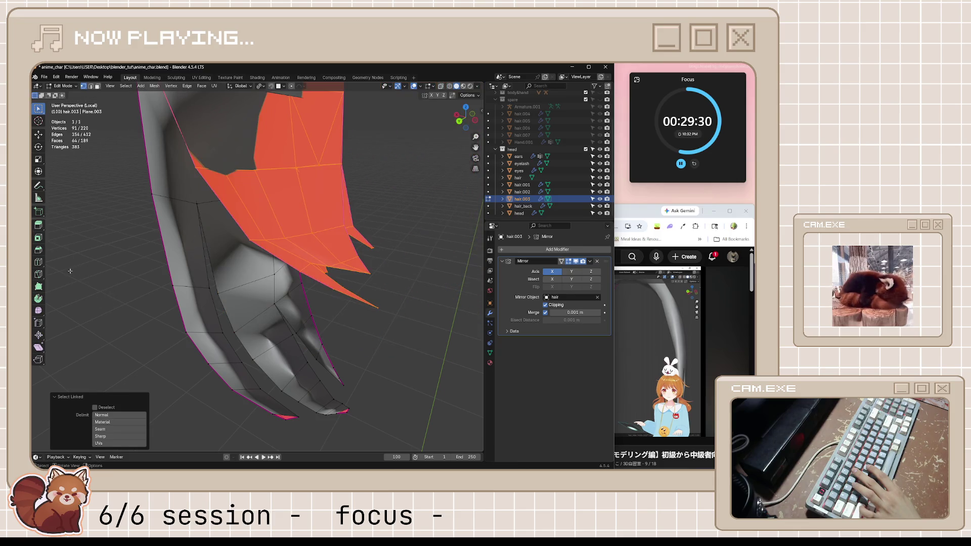
{"action": "middle_click_drag", "start_coordinate": [168, 252], "coordinate": [221, 265]}
{"action": "key", "text": "g"}
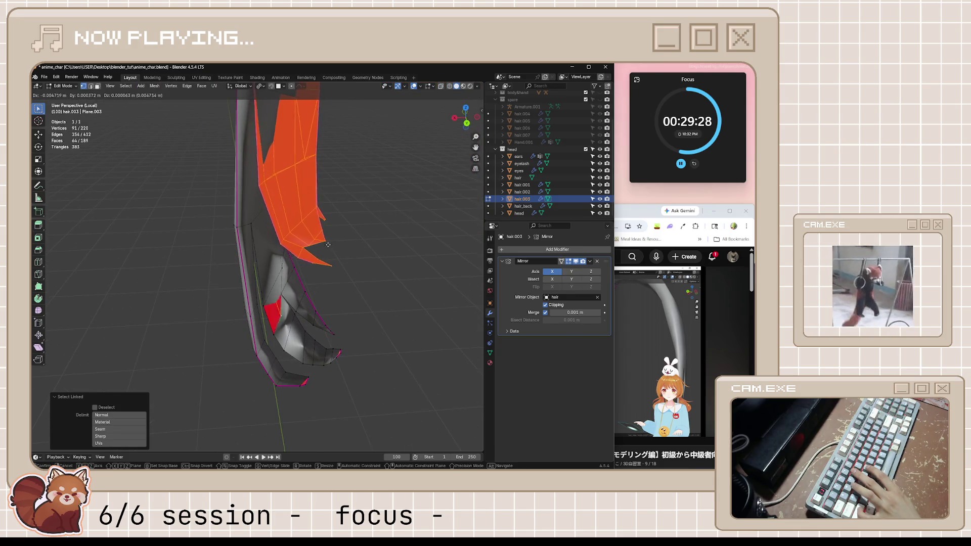
{"action": "key", "text": "Escape"}
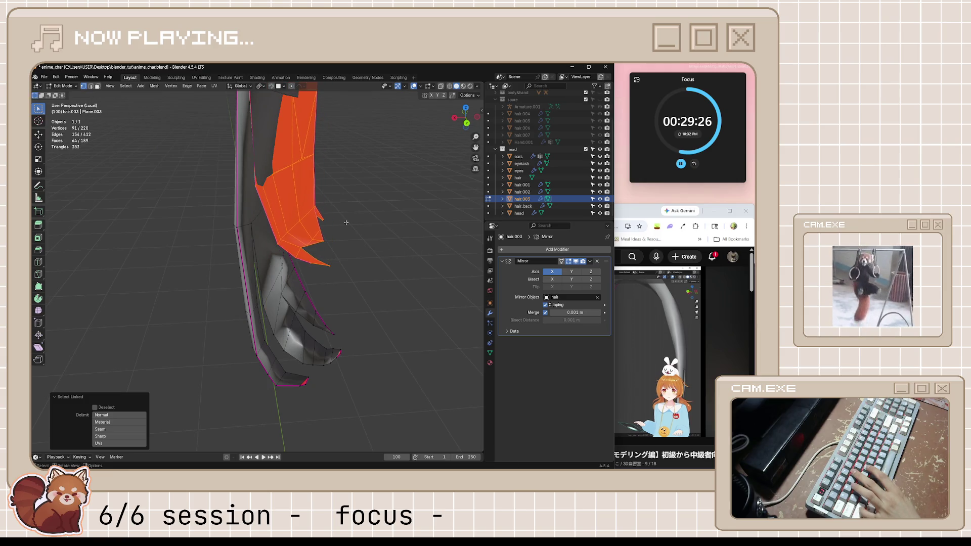
{"action": "mouse_move", "coordinate": [388, 252]}
{"action": "middle_mouse_down"}
{"action": "mouse_move", "coordinate": [251, 315]}
{"action": "mouse_move", "coordinate": [151, 336]}
{"action": "middle_mouse_up"}
{"action": "scroll", "coordinate": [251, 316], "scroll_direction": "up", "scroll_amount": 2}
Step: Select another linked inner strand, shift it into place and hide it
{"action": "left_click", "coordinate": [150, 337]}
{"action": "key", "text": "l"}
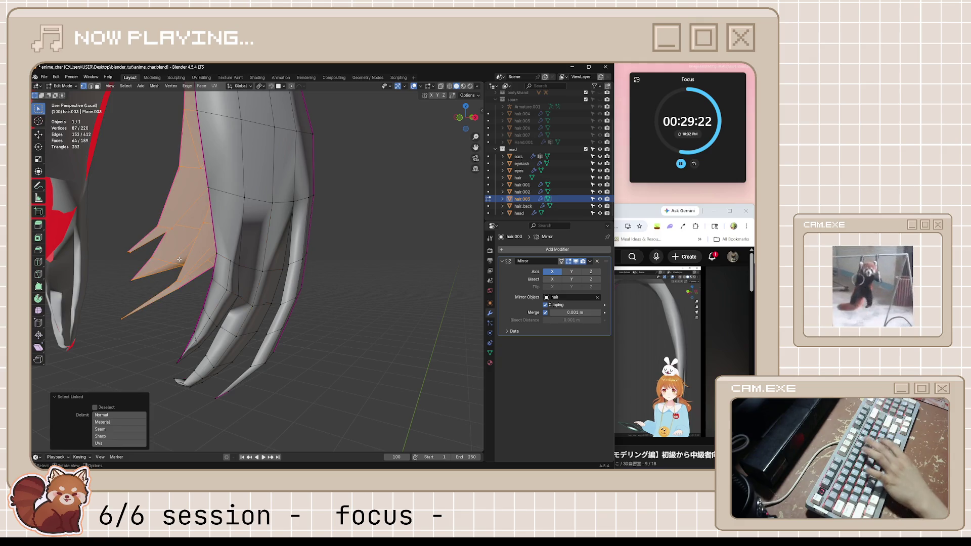
{"action": "mouse_move", "coordinate": [179, 259]}
{"action": "middle_mouse_down"}
{"action": "mouse_move", "coordinate": [341, 269]}
{"action": "mouse_move", "coordinate": [233, 328]}
{"action": "mouse_move", "coordinate": [250, 304]}
{"action": "middle_mouse_up"}
{"action": "key", "text": "g"}
{"action": "left_click", "coordinate": [246, 289]}
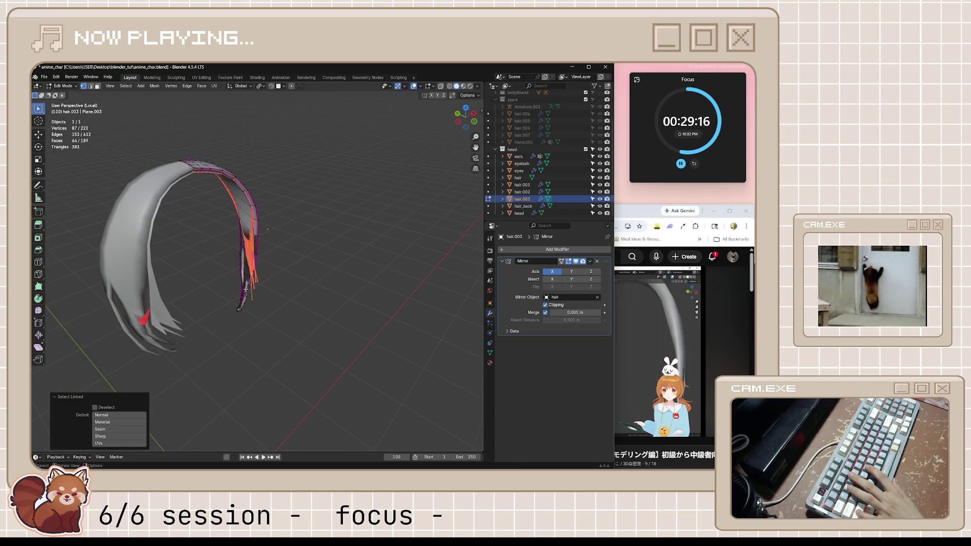
{"action": "scroll", "coordinate": [254, 281], "scroll_direction": "up", "scroll_amount": 4}
{"action": "key", "text": "h"}
{"action": "scroll", "coordinate": [261, 275], "scroll_direction": "down", "scroll_amount": 4}
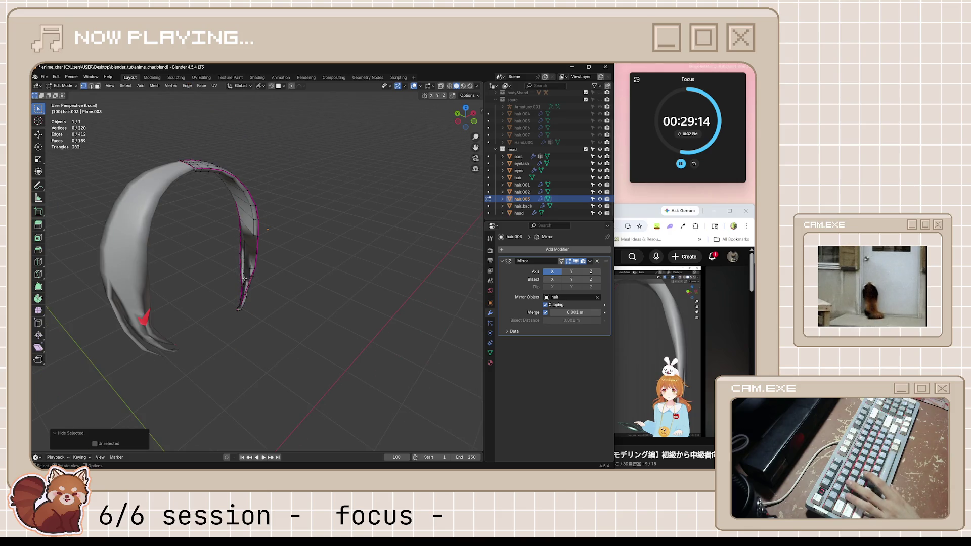
Step: Pull the bang strand's edge vertices inward twice with Shrink/Fatten
{"action": "mouse_move", "coordinate": [260, 276]}
{"action": "middle_mouse_down"}
{"action": "mouse_move", "coordinate": [180, 277]}
{"action": "mouse_move", "coordinate": [250, 280]}
{"action": "middle_mouse_up"}
{"action": "scroll", "coordinate": [250, 279], "scroll_direction": "up", "scroll_amount": 4}
{"action": "scroll", "coordinate": [251, 280], "scroll_direction": "up", "scroll_amount": 3}
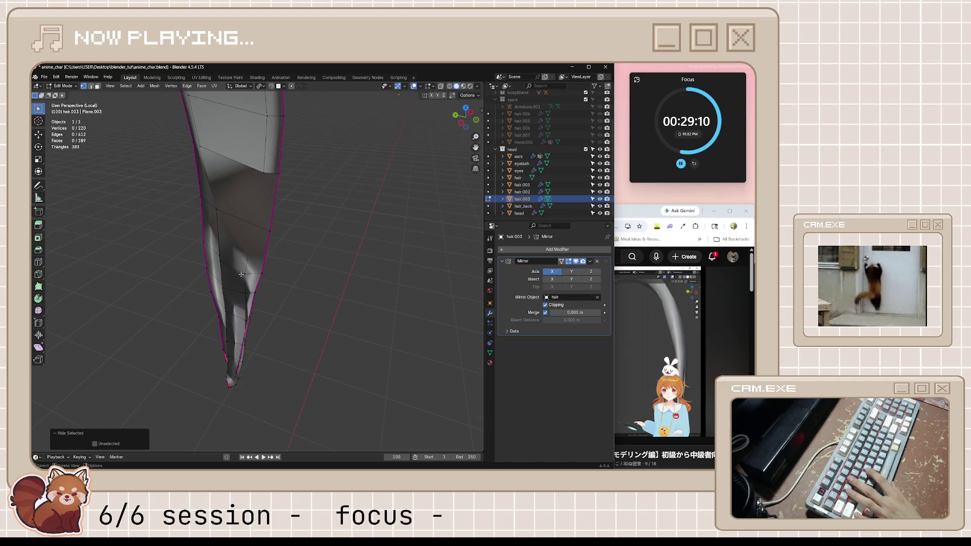
{"action": "scroll", "coordinate": [261, 299], "scroll_direction": "down", "scroll_amount": 4}
{"action": "middle_click_drag", "start_coordinate": [260, 299], "coordinate": [204, 295]}
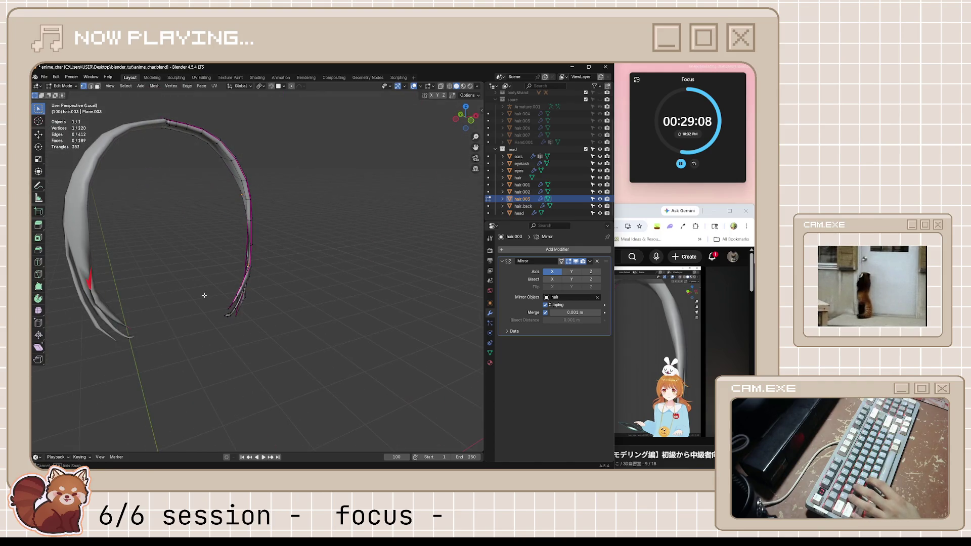
{"action": "key", "text": "alt+s"}
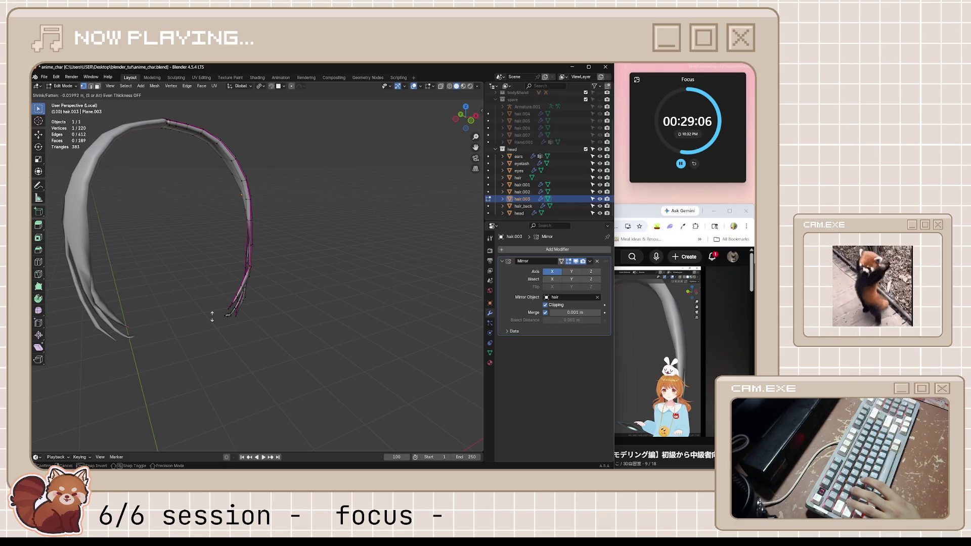
{"action": "left_click", "coordinate": [212, 314]}
{"action": "mouse_move", "coordinate": [212, 315]}
{"action": "middle_mouse_down"}
{"action": "mouse_move", "coordinate": [183, 312]}
{"action": "mouse_move", "coordinate": [218, 298]}
{"action": "middle_mouse_up"}
{"action": "left_click", "coordinate": [183, 313]}
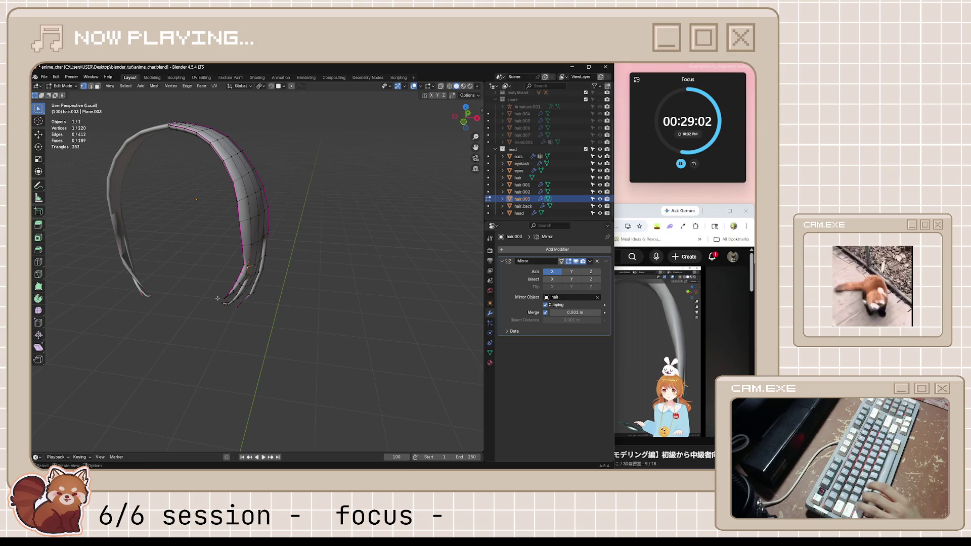
{"action": "key", "text": "alt+s"}
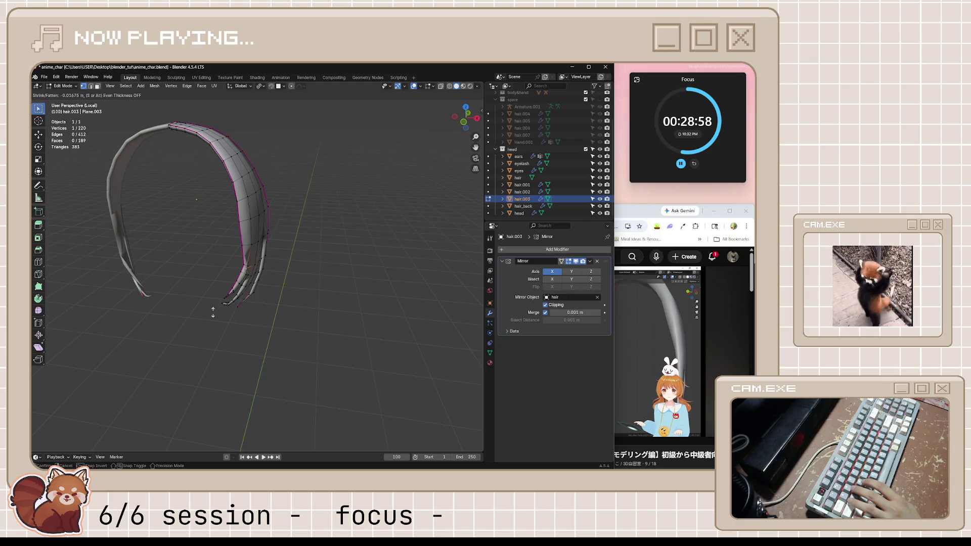
{"action": "left_click", "coordinate": [212, 308]}
{"action": "scroll", "coordinate": [187, 290], "scroll_direction": "up", "scroll_amount": 3}
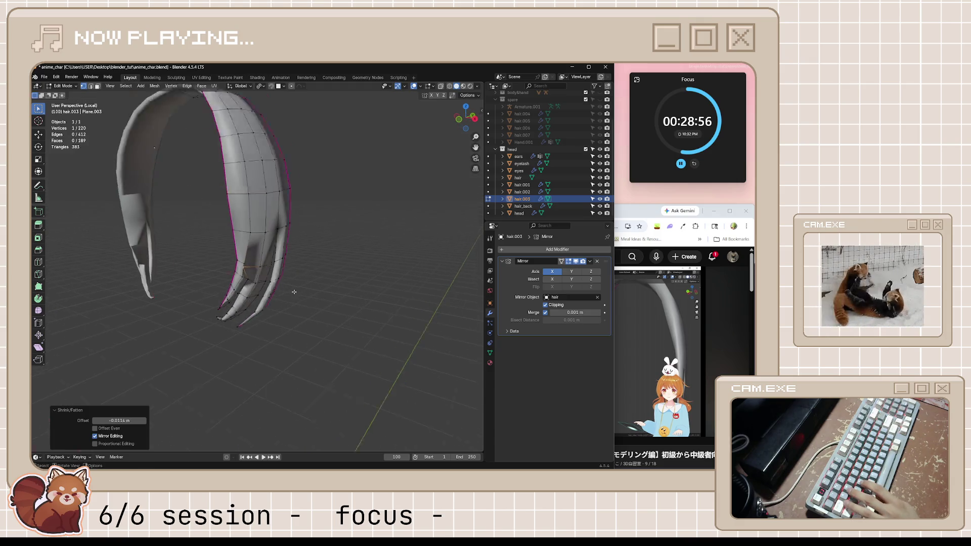
{"action": "scroll", "coordinate": [186, 290], "scroll_direction": "up", "scroll_amount": 3}
Step: Slide a tip vertex along its edge, then return to object mode and deselect the strand
{"action": "mouse_move", "coordinate": [187, 290]}
{"action": "middle_mouse_down"}
{"action": "mouse_move", "coordinate": [230, 324]}
{"action": "mouse_move", "coordinate": [335, 303]}
{"action": "mouse_move", "coordinate": [355, 320]}
{"action": "middle_mouse_up"}
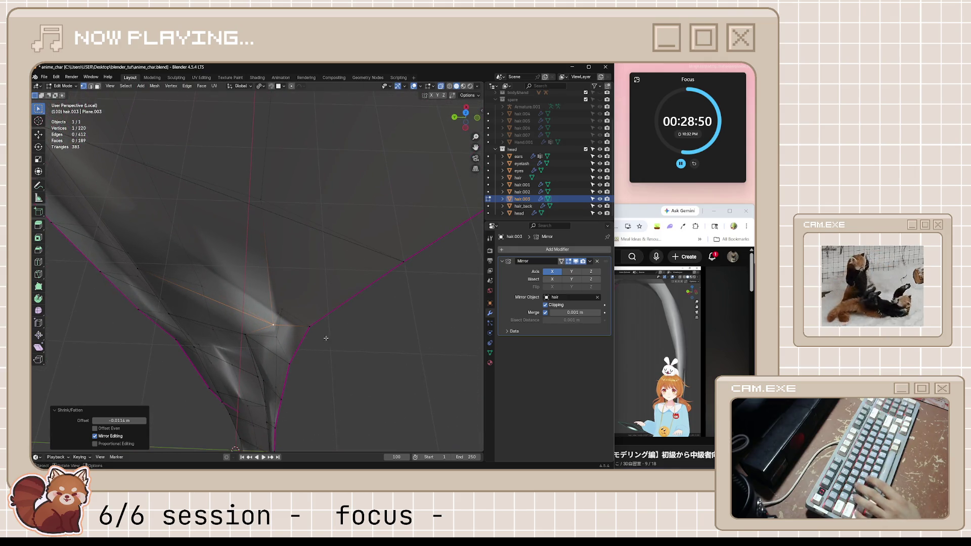
{"action": "key", "text": "shift+v"}
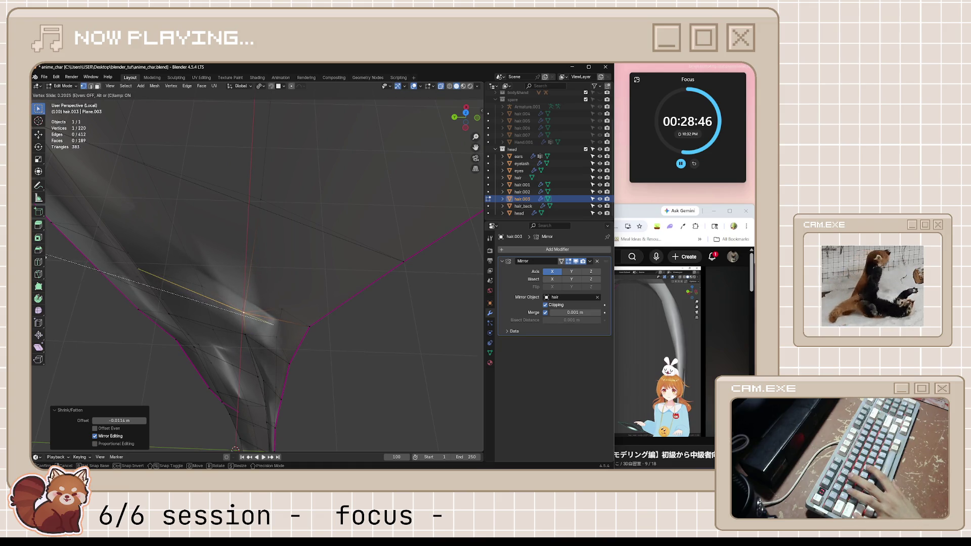
{"action": "left_click", "coordinate": [48, 259]}
{"action": "mouse_move", "coordinate": [47, 259]}
{"action": "middle_mouse_down"}
{"action": "mouse_move", "coordinate": [203, 284]}
{"action": "mouse_move", "coordinate": [167, 304]}
{"action": "mouse_move", "coordinate": [194, 298]}
{"action": "mouse_move", "coordinate": [216, 309]}
{"action": "middle_mouse_up"}
{"action": "scroll", "coordinate": [120, 310], "scroll_direction": "down", "scroll_amount": 5}
{"action": "key", "text": "Tab"}
{"action": "scroll", "coordinate": [120, 310], "scroll_direction": "up", "scroll_amount": 4}
{"action": "left_click", "coordinate": [194, 298]}
{"action": "scroll", "coordinate": [216, 308], "scroll_direction": "up", "scroll_amount": 2}
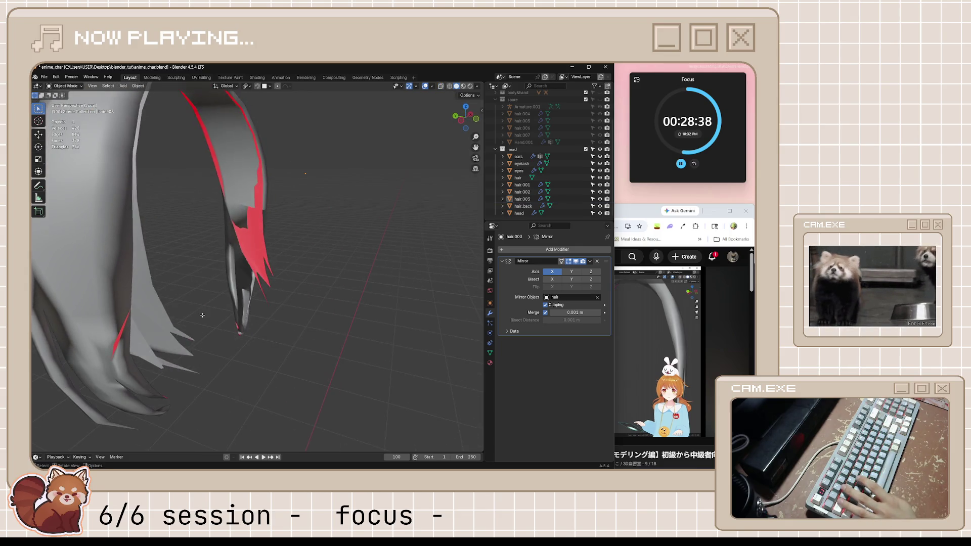
Step: Re-enter edit mode, undo once and select faces on the bang strand including the five-sided one
{"action": "key", "text": "Tab"}
{"action": "scroll", "coordinate": [243, 273], "scroll_direction": "up", "scroll_amount": 3}
{"action": "mouse_move", "coordinate": [243, 274]}
{"action": "middle_mouse_down"}
{"action": "mouse_move", "coordinate": [265, 279]}
{"action": "mouse_move", "coordinate": [272, 235]}
{"action": "mouse_move", "coordinate": [311, 265]}
{"action": "mouse_move", "coordinate": [324, 299]}
{"action": "middle_mouse_up"}
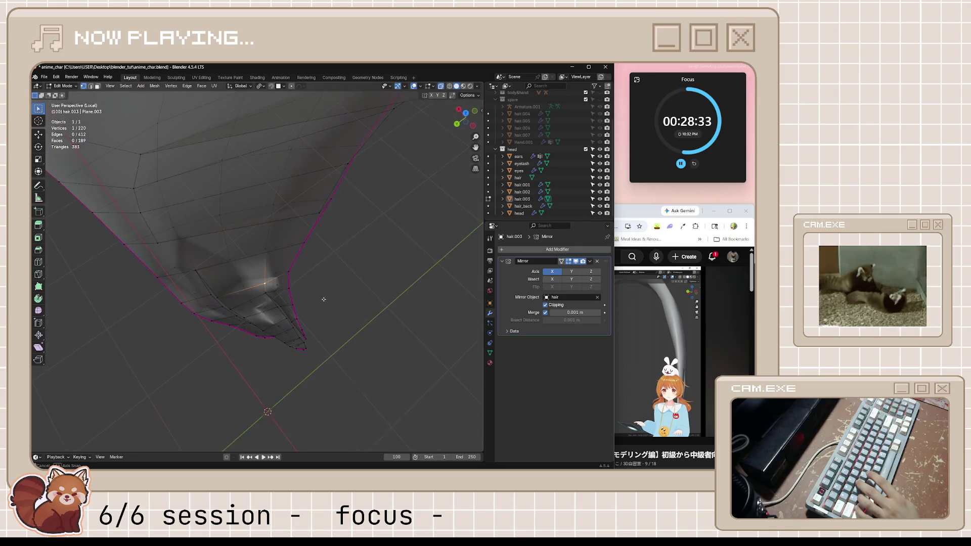
{"action": "key", "text": "ctrl+z"}
{"action": "mouse_move", "coordinate": [277, 261]}
{"action": "middle_mouse_down"}
{"action": "mouse_move", "coordinate": [279, 222]}
{"action": "mouse_move", "coordinate": [236, 276]}
{"action": "mouse_move", "coordinate": [243, 243]}
{"action": "mouse_move", "coordinate": [137, 270]}
{"action": "mouse_move", "coordinate": [178, 276]}
{"action": "mouse_move", "coordinate": [223, 257]}
{"action": "mouse_move", "coordinate": [286, 354]}
{"action": "mouse_move", "coordinate": [323, 275]}
{"action": "mouse_move", "coordinate": [304, 291]}
{"action": "mouse_move", "coordinate": [327, 274]}
{"action": "mouse_move", "coordinate": [350, 295]}
{"action": "mouse_move", "coordinate": [266, 311]}
{"action": "middle_mouse_up"}
{"action": "left_click", "coordinate": [279, 244], "text": "alt"}
{"action": "left_click", "coordinate": [255, 250]}
{"action": "left_click", "coordinate": [250, 254]}
{"action": "left_click", "coordinate": [341, 251], "text": "shift"}
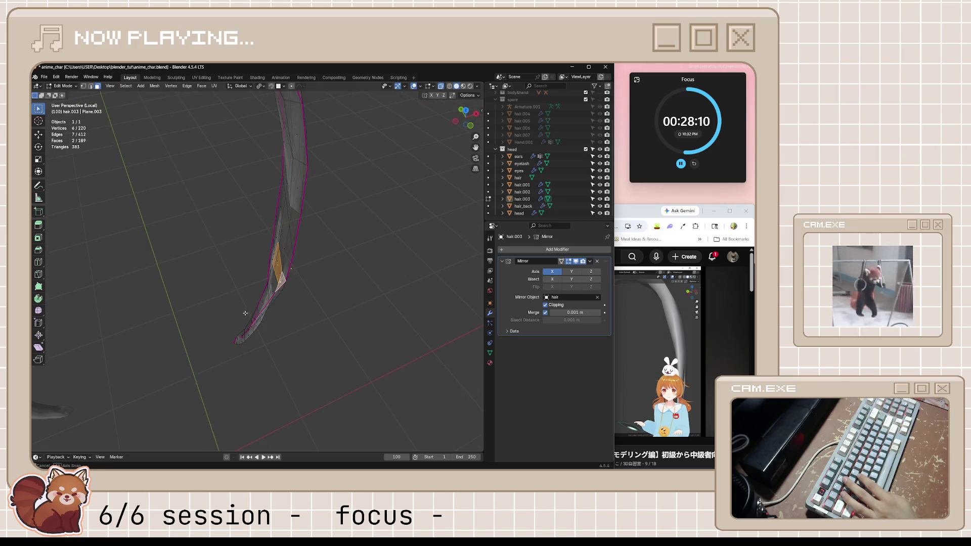
{"action": "scroll", "coordinate": [251, 317], "scroll_direction": "down", "scroll_amount": 5}
Step: Return to object mode, leave local view to show the head objects and save anime_char.blend
{"action": "key", "text": "Tab"}
{"action": "key", "text": "KP_Divide"}
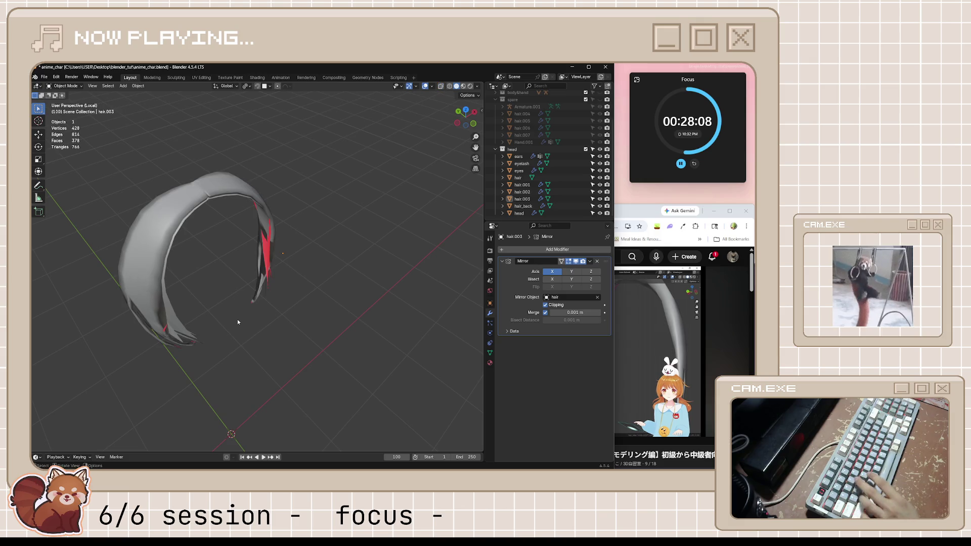
{"action": "mouse_move", "coordinate": [276, 301]}
{"action": "middle_mouse_down"}
{"action": "mouse_move", "coordinate": [297, 306]}
{"action": "mouse_move", "coordinate": [323, 288]}
{"action": "mouse_move", "coordinate": [309, 218]}
{"action": "mouse_move", "coordinate": [230, 253]}
{"action": "mouse_move", "coordinate": [338, 321]}
{"action": "middle_mouse_up"}
{"action": "scroll", "coordinate": [296, 306], "scroll_direction": "down", "scroll_amount": 3}
{"action": "scroll", "coordinate": [322, 289], "scroll_direction": "up", "scroll_amount": 3}
{"action": "key", "text": "ctrl+s"}
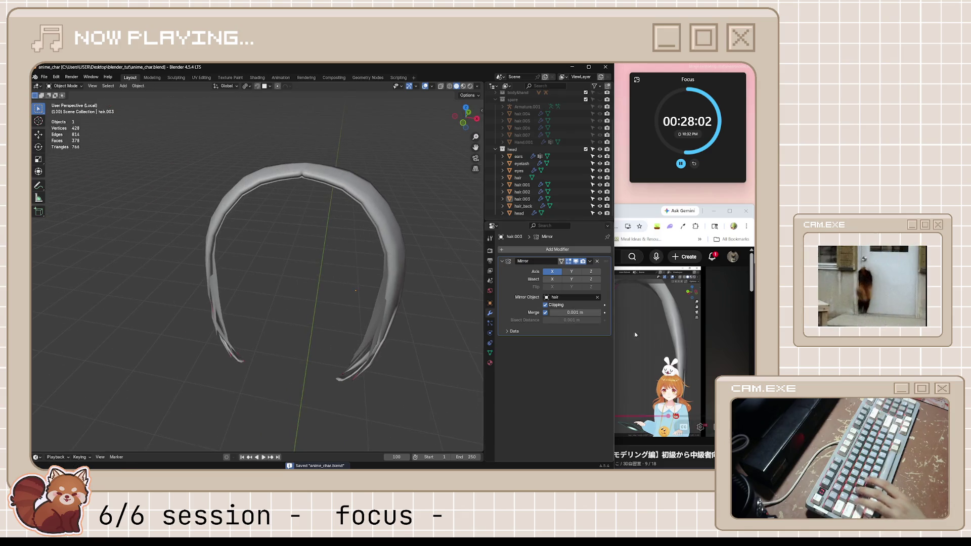
{"action": "left_click", "coordinate": [636, 335]}
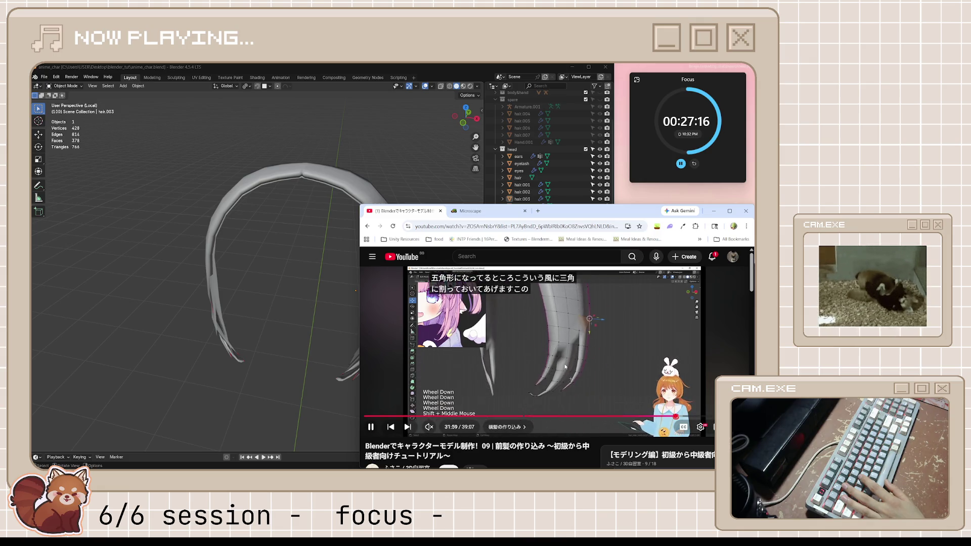
{"action": "left_click", "coordinate": [385, 327]}
{"action": "mouse_move", "coordinate": [334, 322]}
{"action": "middle_mouse_down"}
{"action": "mouse_move", "coordinate": [291, 321]}
{"action": "mouse_move", "coordinate": [390, 320]}
{"action": "mouse_move", "coordinate": [300, 327]}
{"action": "mouse_move", "coordinate": [310, 373]}
{"action": "mouse_move", "coordinate": [320, 377]}
{"action": "mouse_move", "coordinate": [319, 335]}
{"action": "middle_mouse_up"}
{"action": "key", "text": "Tab"}
{"action": "scroll", "coordinate": [320, 349], "scroll_direction": "up", "scroll_amount": 3}
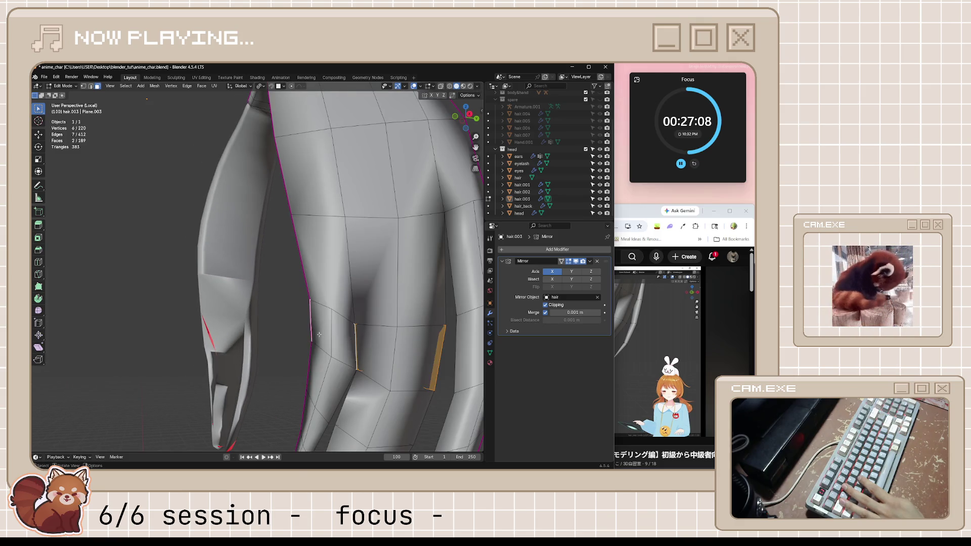
Step: Add a triangle face from two selected vertices and connect a vertex pair across the inner strand
{"action": "left_click", "coordinate": [337, 304]}
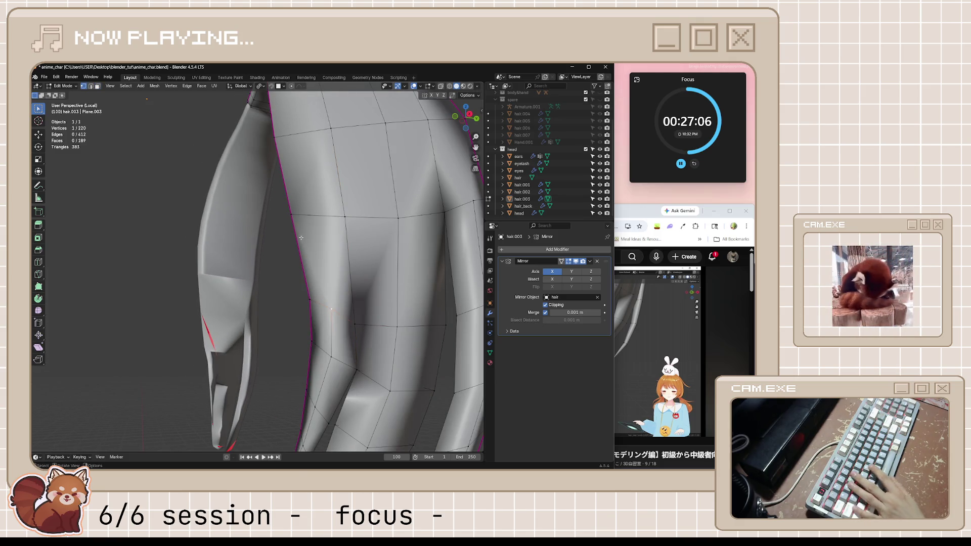
{"action": "left_click", "coordinate": [292, 214], "text": "shift"}
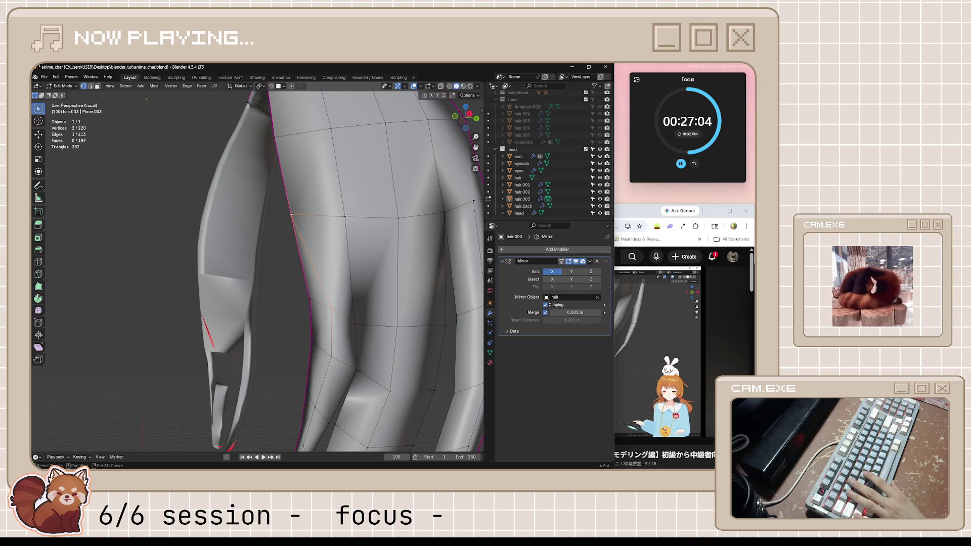
{"action": "right_click", "coordinate": [347, 216], "text": "ctrl"}
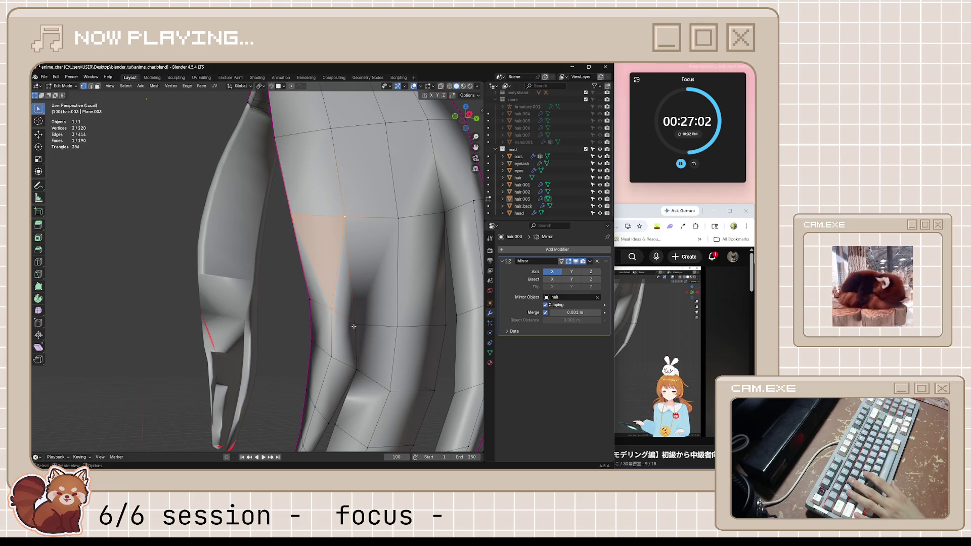
{"action": "middle_click_drag", "start_coordinate": [403, 328], "coordinate": [386, 353]}
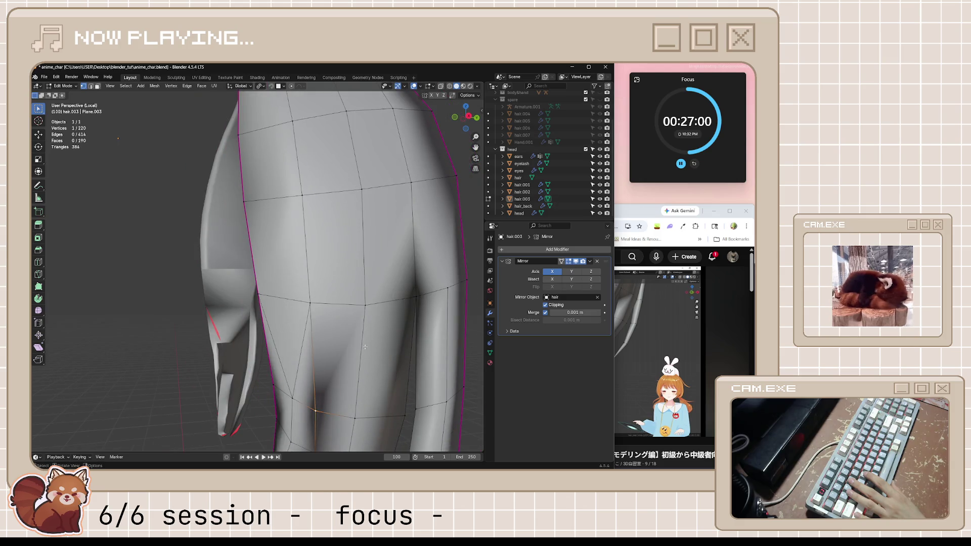
{"action": "left_click", "coordinate": [311, 303], "text": "shift"}
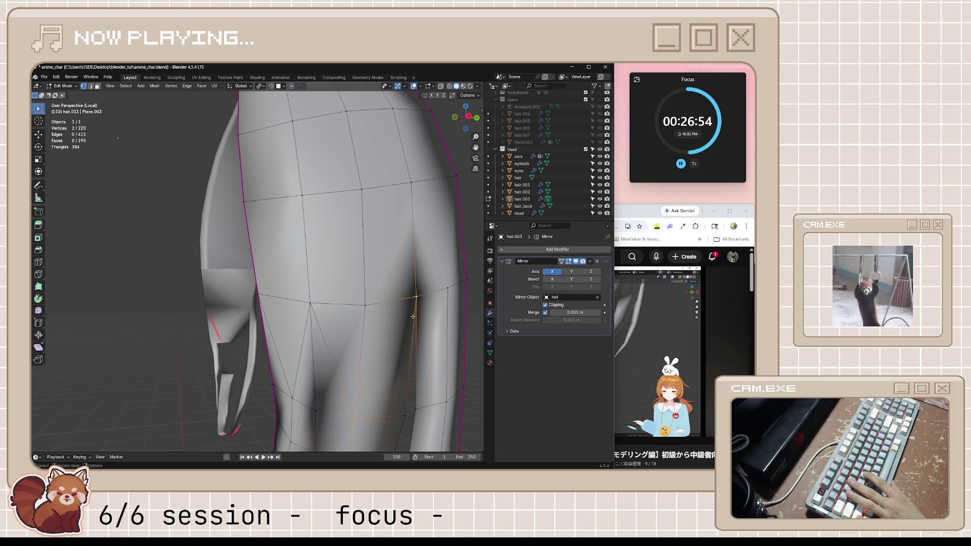
{"action": "key", "text": "alt+a"}
{"action": "scroll", "coordinate": [412, 327], "scroll_direction": "down", "scroll_amount": 5}
Step: Select another inner vertex and undo a stray extruded vertex, then inspect the mesh
{"action": "mouse_move", "coordinate": [413, 327]}
{"action": "middle_mouse_down"}
{"action": "mouse_move", "coordinate": [395, 320]}
{"action": "mouse_move", "coordinate": [381, 396]}
{"action": "mouse_move", "coordinate": [421, 279]}
{"action": "middle_mouse_up"}
{"action": "scroll", "coordinate": [416, 320], "scroll_direction": "up", "scroll_amount": 5}
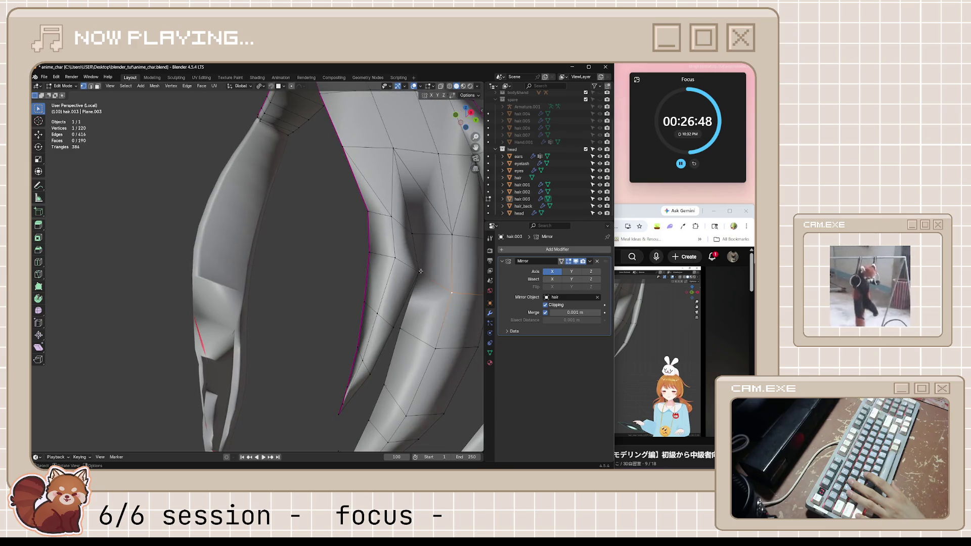
{"action": "left_click", "coordinate": [420, 271]}
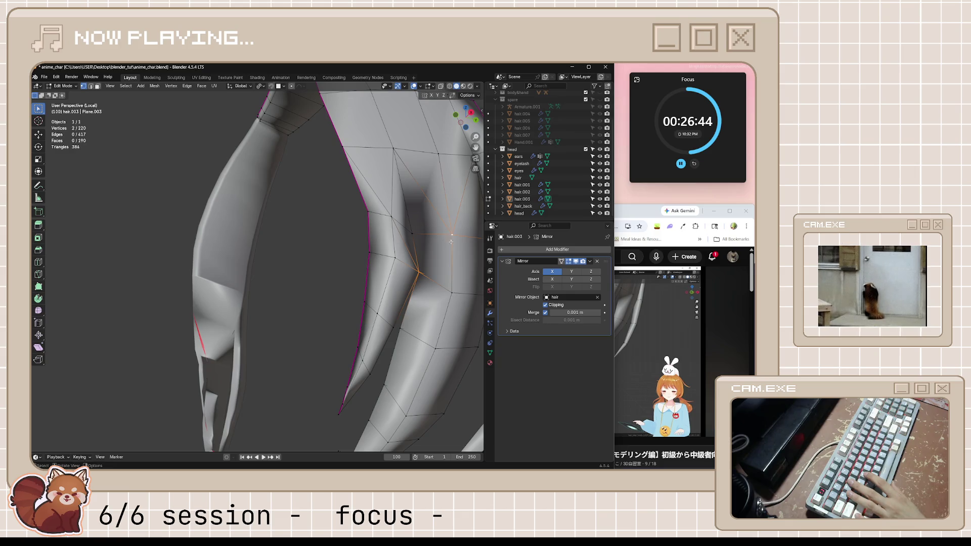
{"action": "key", "text": "ctrl+z"}
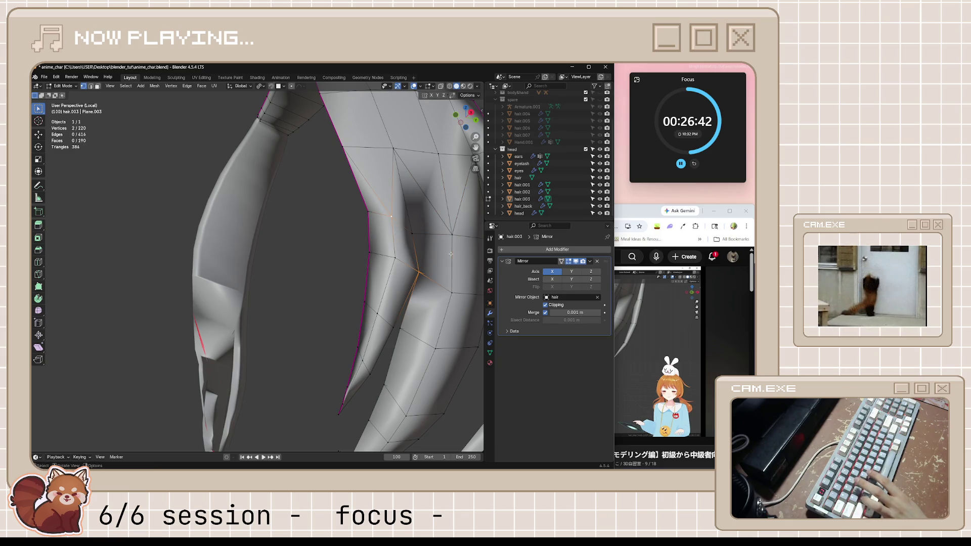
{"action": "scroll", "coordinate": [451, 254], "scroll_direction": "down", "scroll_amount": 6}
{"action": "mouse_move", "coordinate": [451, 253]}
{"action": "middle_mouse_down"}
{"action": "mouse_move", "coordinate": [341, 339]}
{"action": "mouse_move", "coordinate": [400, 329]}
{"action": "mouse_move", "coordinate": [296, 326]}
{"action": "middle_mouse_up"}
{"action": "scroll", "coordinate": [357, 334], "scroll_direction": "up", "scroll_amount": 3}
{"action": "scroll", "coordinate": [365, 334], "scroll_direction": "up", "scroll_amount": 2}
{"action": "scroll", "coordinate": [400, 328], "scroll_direction": "up", "scroll_amount": 2}
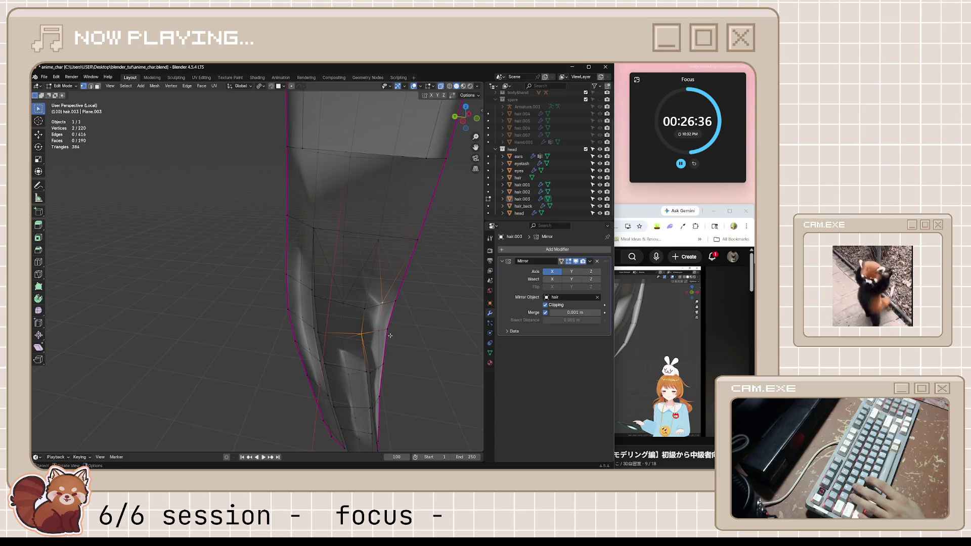
{"action": "middle_click_drag", "start_coordinate": [413, 344], "coordinate": [356, 333]}
{"action": "scroll", "coordinate": [390, 338], "scroll_direction": "down", "scroll_amount": 5}
{"action": "scroll", "coordinate": [361, 339], "scroll_direction": "up", "scroll_amount": 3}
{"action": "scroll", "coordinate": [362, 338], "scroll_direction": "up", "scroll_amount": 2}
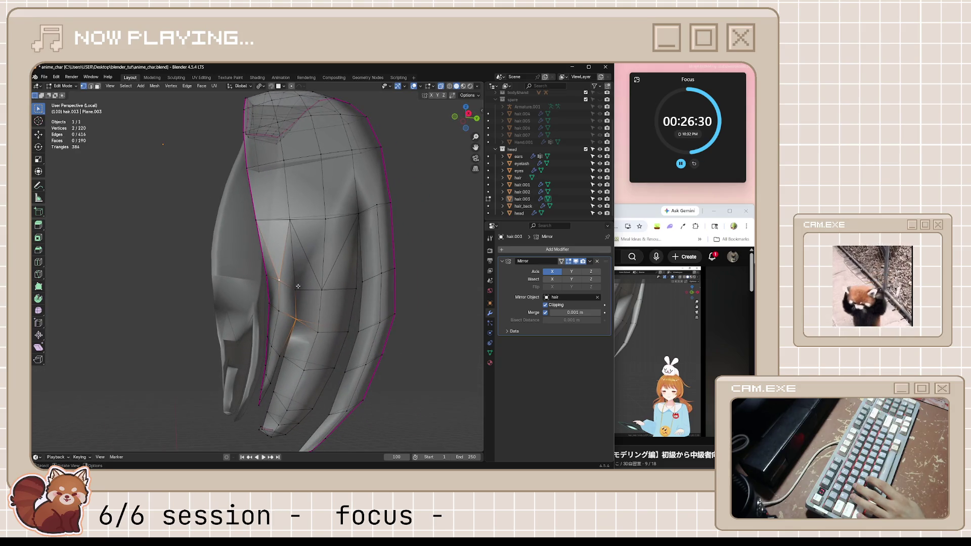
{"action": "middle_click_drag", "start_coordinate": [308, 302], "coordinate": [323, 354]}
{"action": "scroll", "coordinate": [323, 355], "scroll_direction": "up", "scroll_amount": 3}
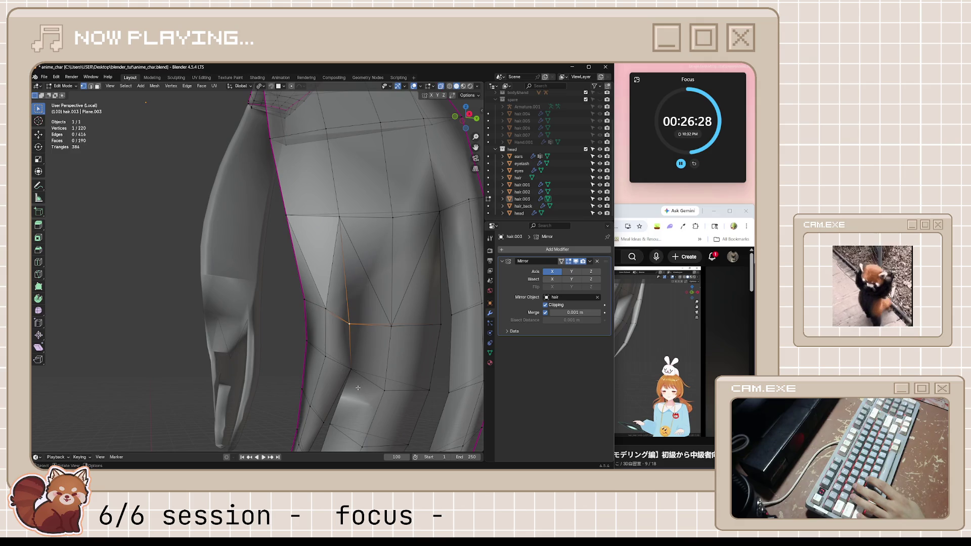
{"action": "middle_click_drag", "start_coordinate": [358, 382], "coordinate": [355, 382]}
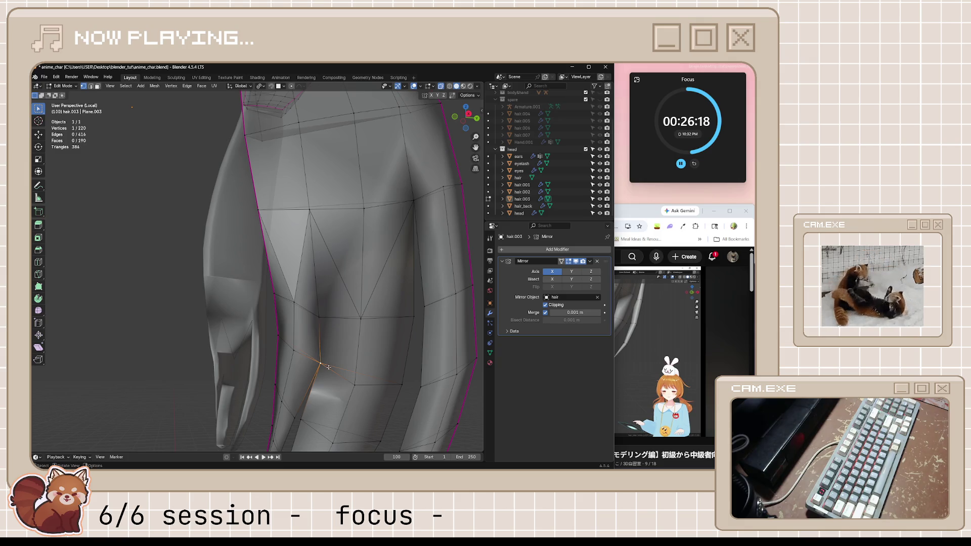
{"action": "mouse_move", "coordinate": [327, 368]}
{"action": "middle_mouse_down"}
{"action": "mouse_move", "coordinate": [351, 370]}
{"action": "mouse_move", "coordinate": [286, 424]}
{"action": "mouse_move", "coordinate": [334, 232]}
{"action": "mouse_move", "coordinate": [309, 276]}
{"action": "mouse_move", "coordinate": [373, 262]}
{"action": "mouse_move", "coordinate": [316, 263]}
{"action": "mouse_move", "coordinate": [326, 269]}
{"action": "middle_mouse_up"}
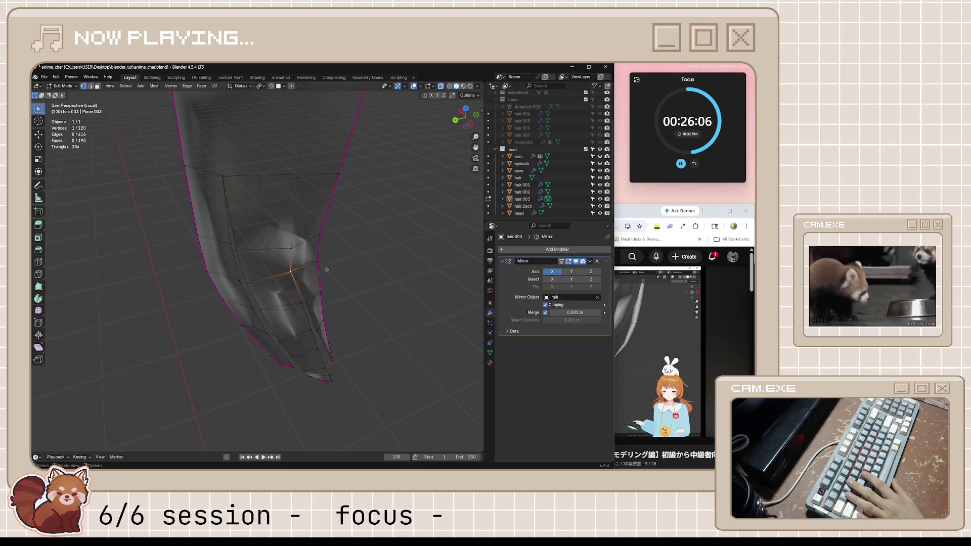
Step: Undo an accidental extrusion, then delete two neighbouring faces from the strand's inner surface
{"action": "key", "text": "e"}
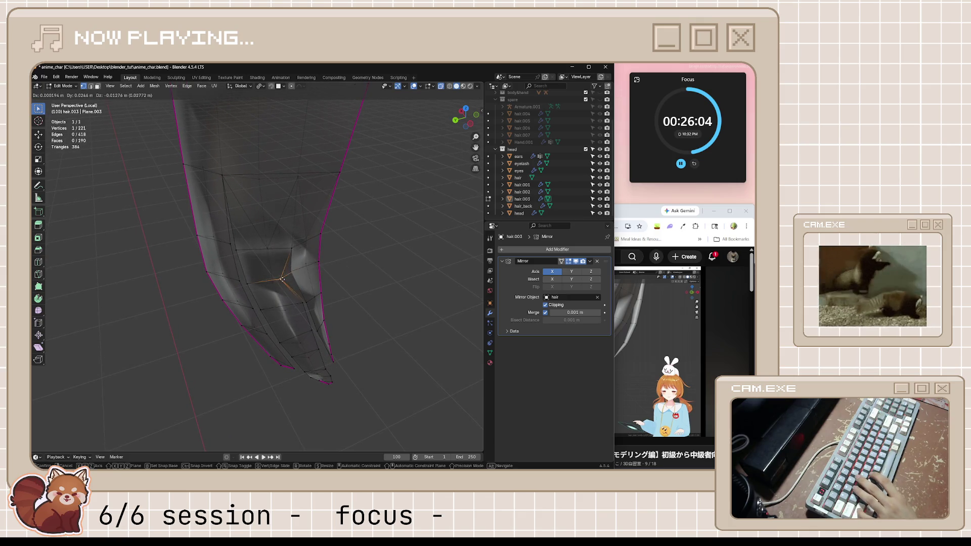
{"action": "key", "text": "Escape"}
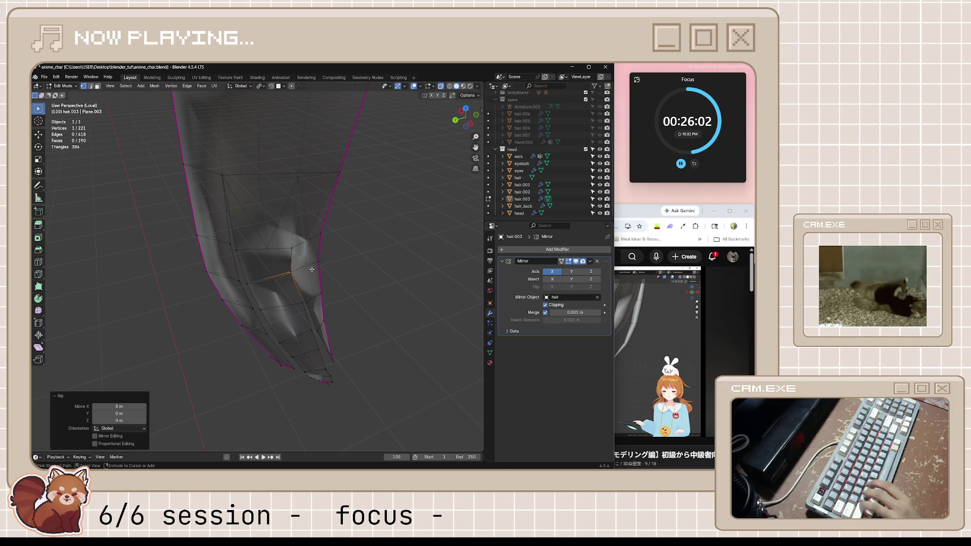
{"action": "key", "text": "ctrl+z"}
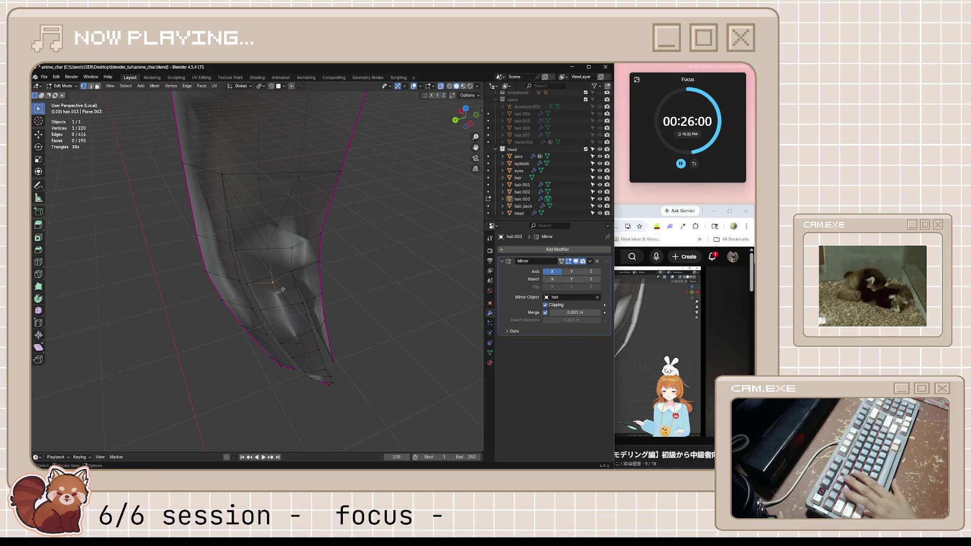
{"action": "key", "text": "3"}
{"action": "left_click", "coordinate": [297, 290]}
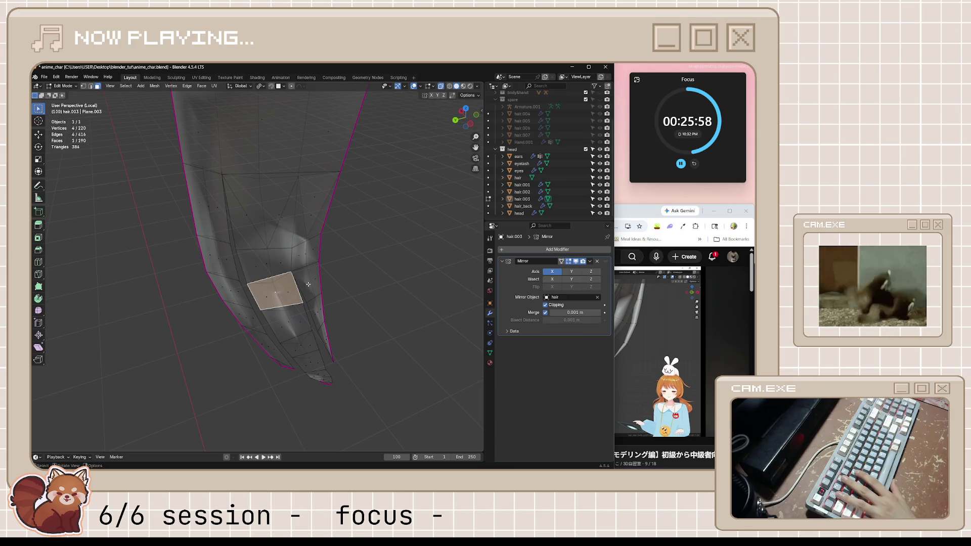
{"action": "left_click", "coordinate": [280, 263]}
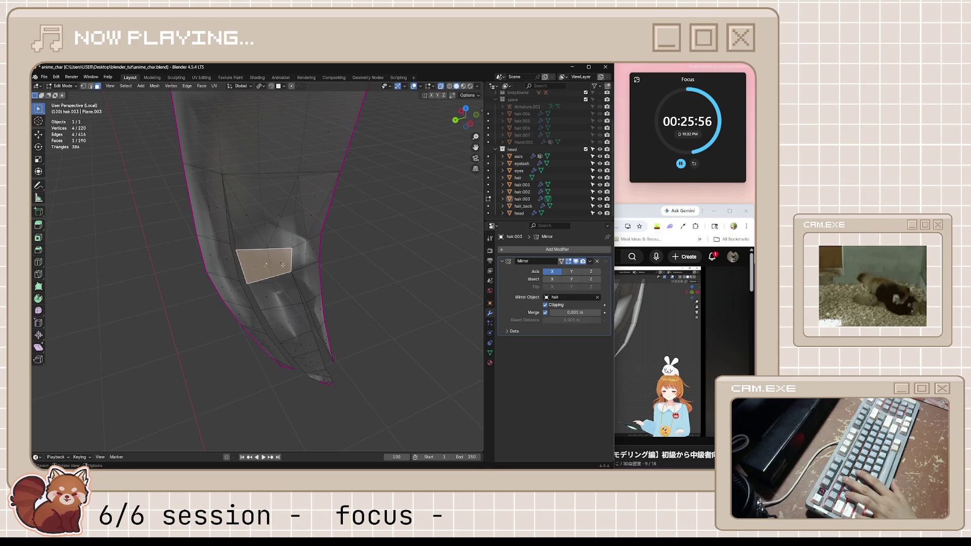
{"action": "left_click", "coordinate": [307, 254], "text": "shift"}
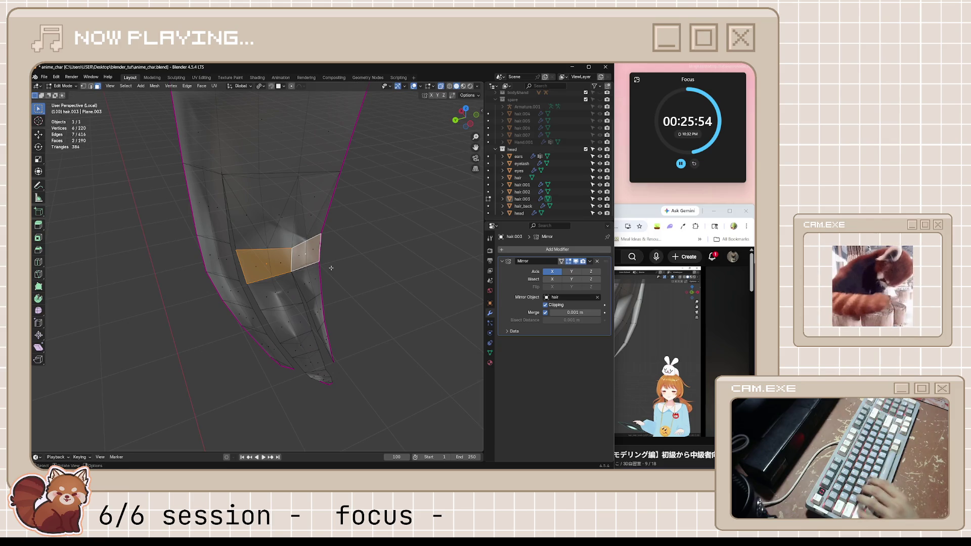
{"action": "key", "text": "x"}
{"action": "left_click", "coordinate": [331, 269]}
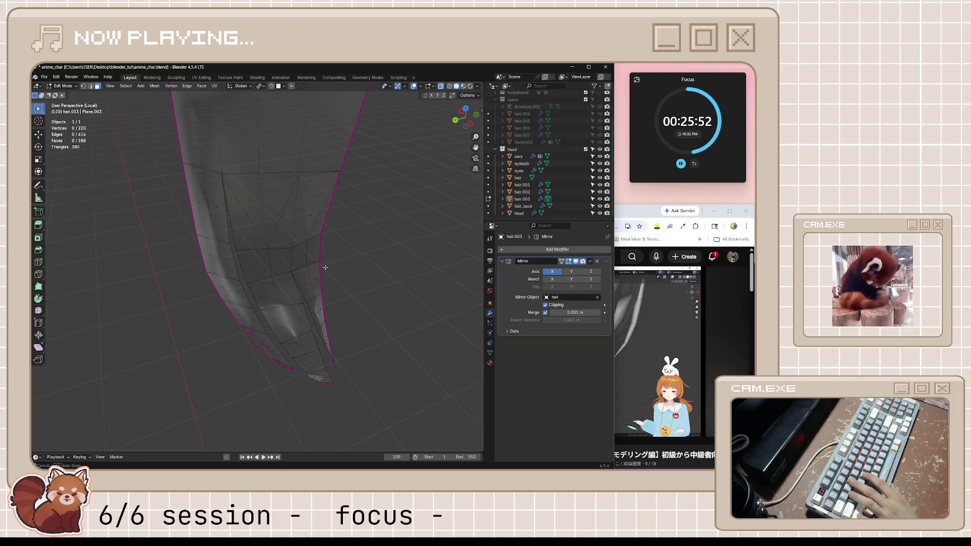
Step: Rip a new vertex out from the opened edge and place it
{"action": "mouse_move", "coordinate": [325, 268]}
{"action": "middle_mouse_down"}
{"action": "mouse_move", "coordinate": [332, 275]}
{"action": "mouse_move", "coordinate": [292, 262]}
{"action": "middle_mouse_up"}
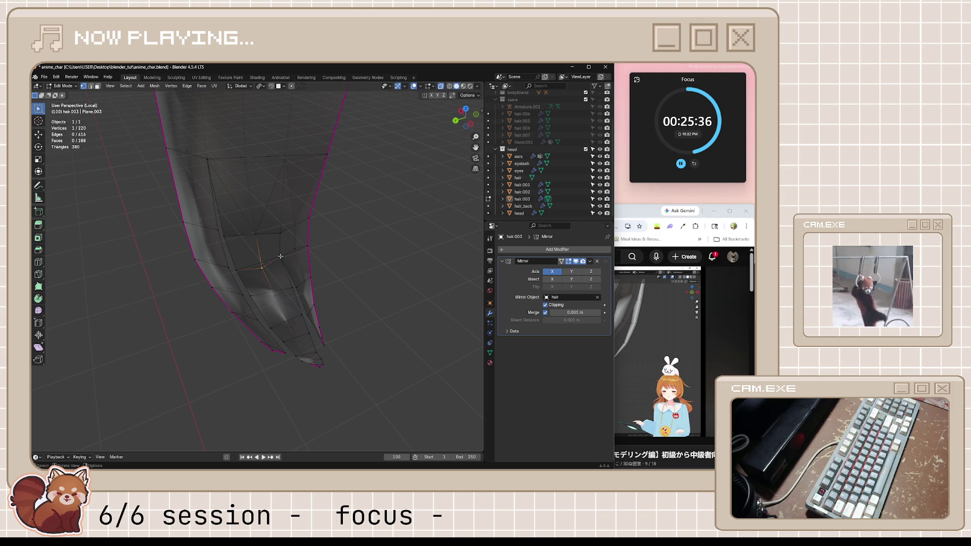
{"action": "key", "text": "e"}
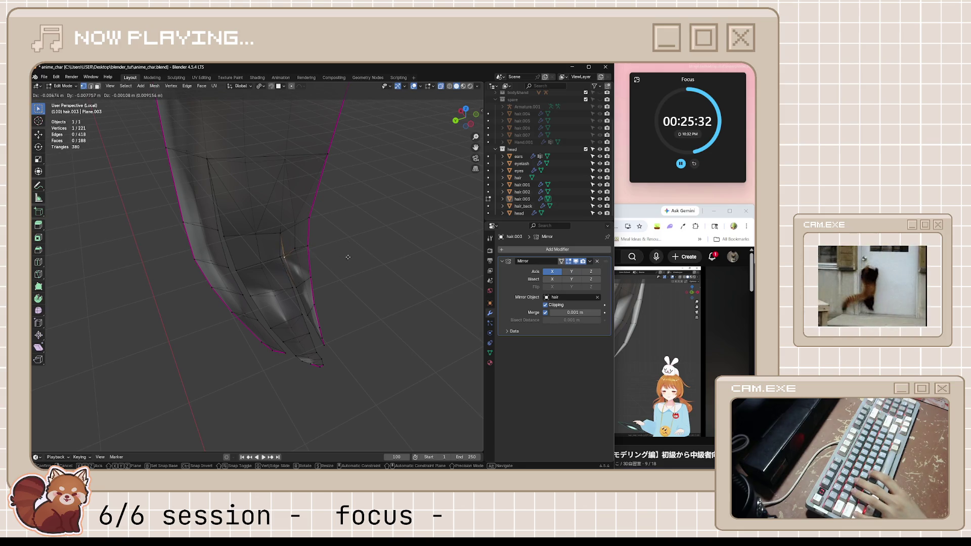
{"action": "left_click", "coordinate": [326, 260]}
Step: Rip another vertex off the strand's edge with V and confirm its placement
{"action": "mouse_move", "coordinate": [277, 288]}
{"action": "middle_mouse_down"}
{"action": "mouse_move", "coordinate": [295, 289]}
{"action": "mouse_move", "coordinate": [407, 201]}
{"action": "middle_mouse_up"}
{"action": "scroll", "coordinate": [317, 267], "scroll_direction": "down", "scroll_amount": 5}
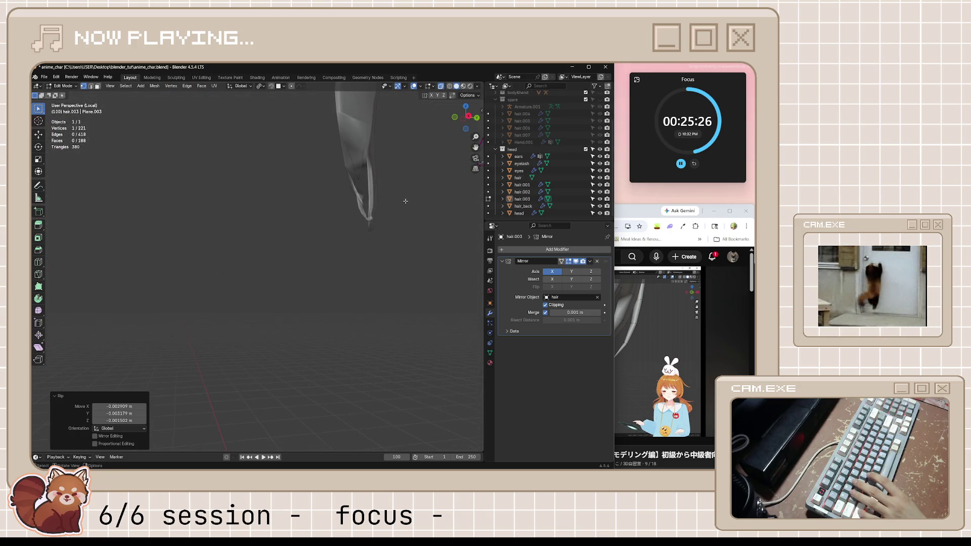
{"action": "scroll", "coordinate": [407, 201], "scroll_direction": "up", "scroll_amount": 3}
{"action": "scroll", "coordinate": [380, 220], "scroll_direction": "up", "scroll_amount": 3}
{"action": "scroll", "coordinate": [341, 242], "scroll_direction": "up", "scroll_amount": 3}
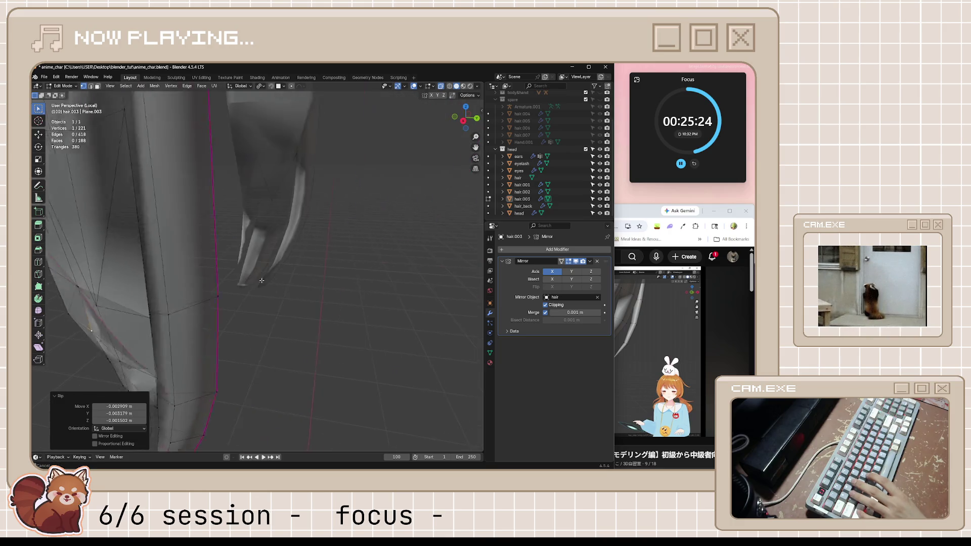
{"action": "scroll", "coordinate": [310, 262], "scroll_direction": "up", "scroll_amount": 3}
{"action": "mouse_move", "coordinate": [310, 263]}
{"action": "middle_mouse_down"}
{"action": "mouse_move", "coordinate": [301, 294]}
{"action": "mouse_move", "coordinate": [325, 294]}
{"action": "middle_mouse_up"}
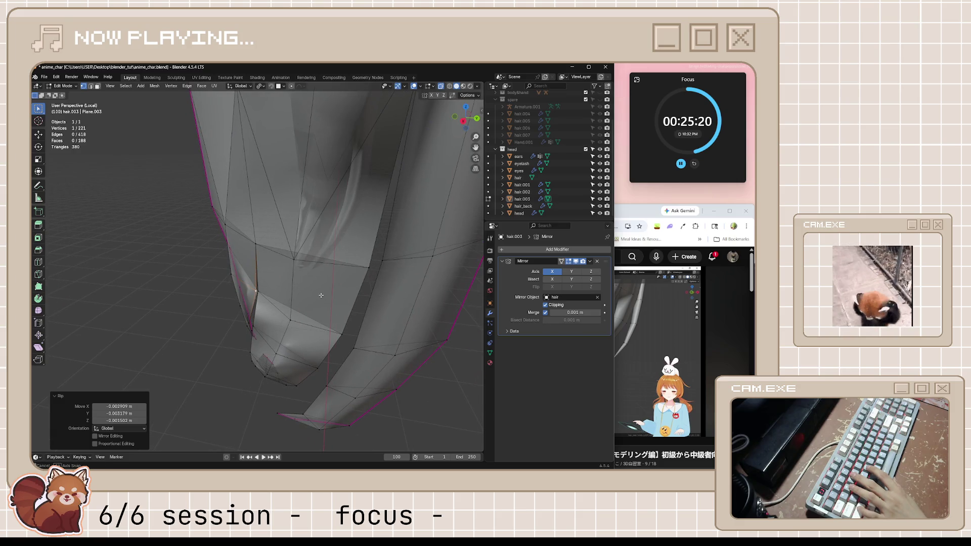
{"action": "key", "text": "v"}
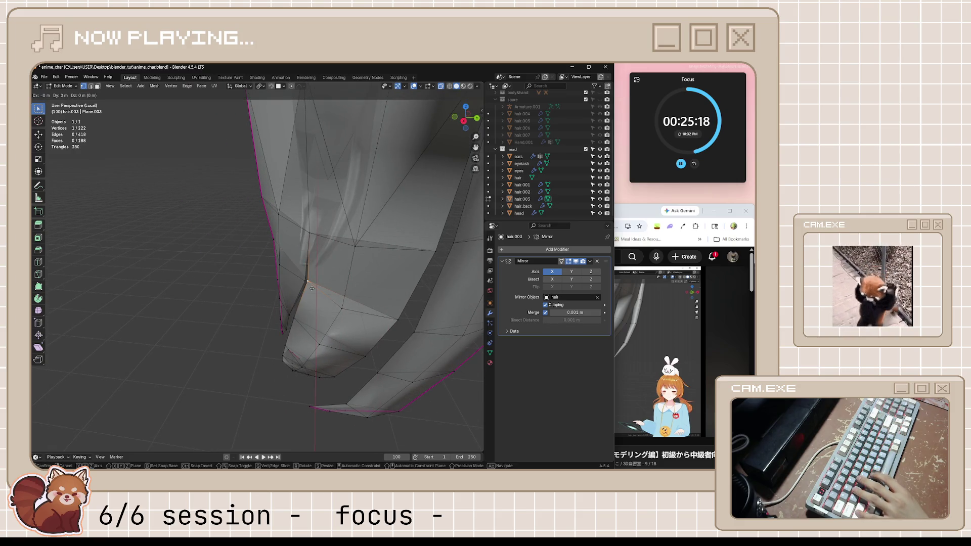
{"action": "left_click", "coordinate": [310, 292]}
Step: Merge the ripped vertex with a neighbouring vertex at their center
{"action": "middle_click_drag", "start_coordinate": [310, 291], "coordinate": [320, 284]}
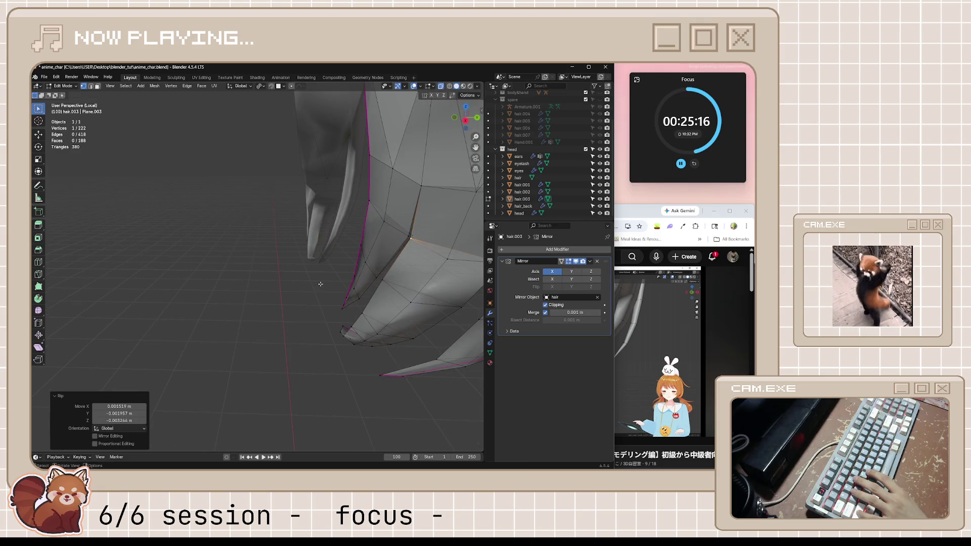
{"action": "left_click", "coordinate": [405, 237], "text": "shift"}
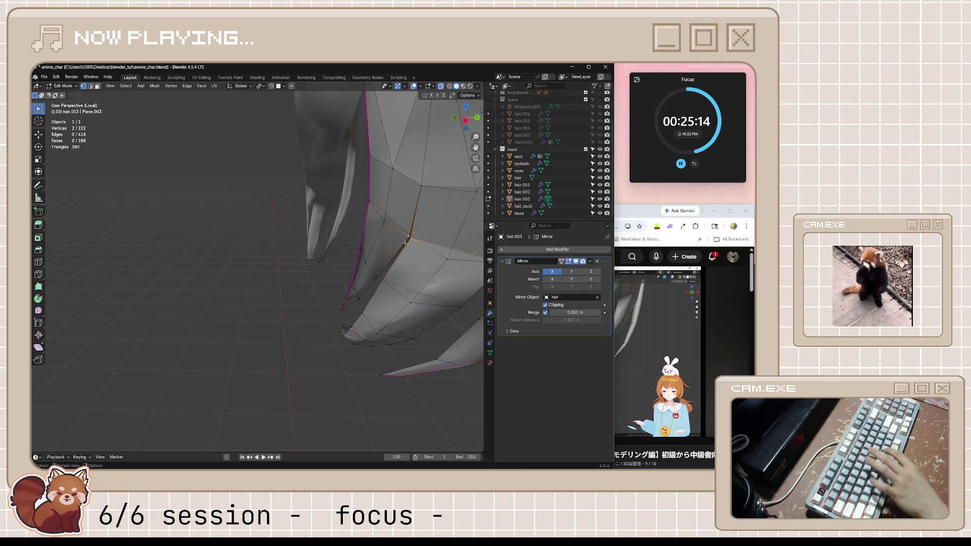
{"action": "key", "text": "m"}
{"action": "left_click", "coordinate": [389, 241]}
{"action": "scroll", "coordinate": [364, 269], "scroll_direction": "down", "scroll_amount": 5}
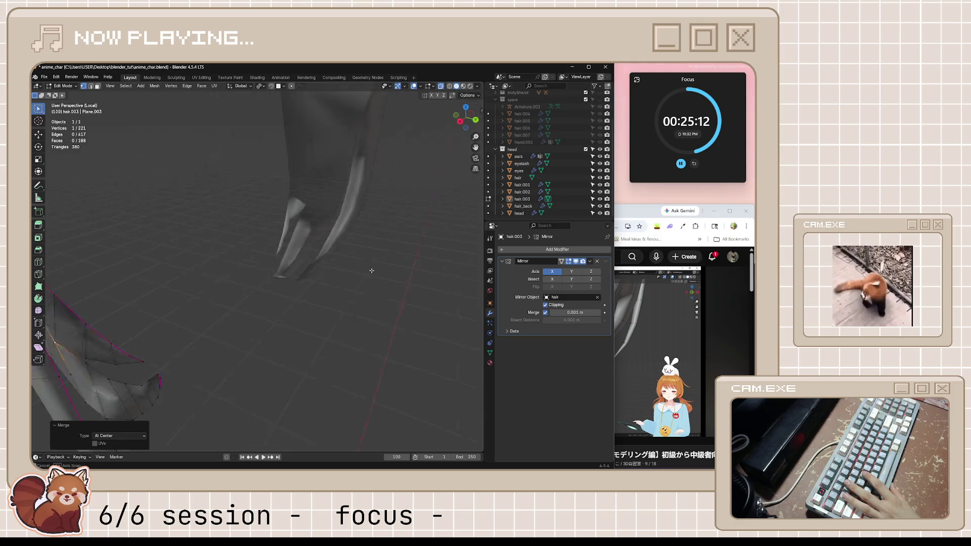
{"action": "scroll", "coordinate": [317, 274], "scroll_direction": "down", "scroll_amount": 3}
{"action": "middle_click_drag", "start_coordinate": [318, 274], "coordinate": [316, 301]}
{"action": "scroll", "coordinate": [316, 302], "scroll_direction": "up", "scroll_amount": 3}
{"action": "scroll", "coordinate": [316, 301], "scroll_direction": "up", "scroll_amount": 2}
{"action": "scroll", "coordinate": [308, 296], "scroll_direction": "up", "scroll_amount": 2}
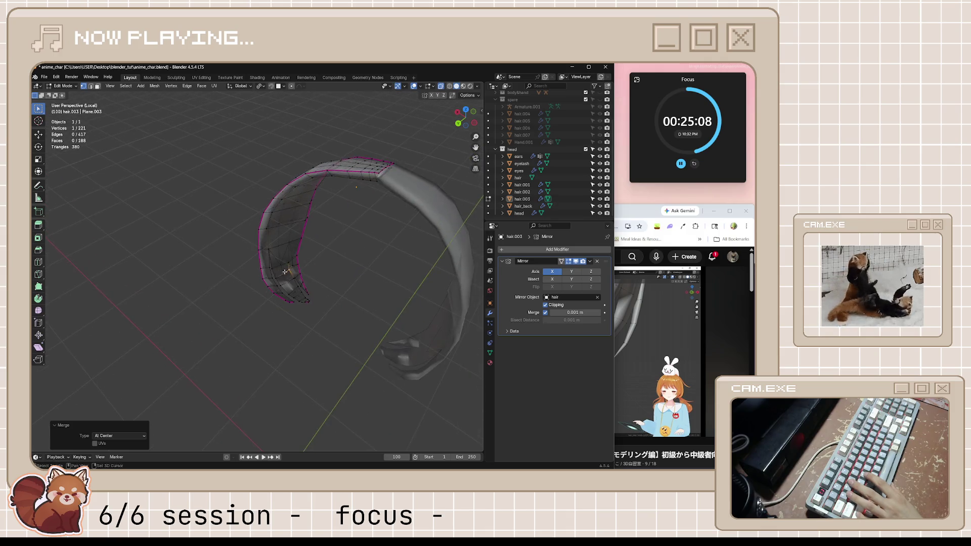
{"action": "scroll", "coordinate": [297, 288], "scroll_direction": "up", "scroll_amount": 2}
{"action": "scroll", "coordinate": [281, 277], "scroll_direction": "up", "scroll_amount": 3}
{"action": "scroll", "coordinate": [353, 260], "scroll_direction": "up", "scroll_amount": 2}
{"action": "scroll", "coordinate": [362, 273], "scroll_direction": "up", "scroll_amount": 2}
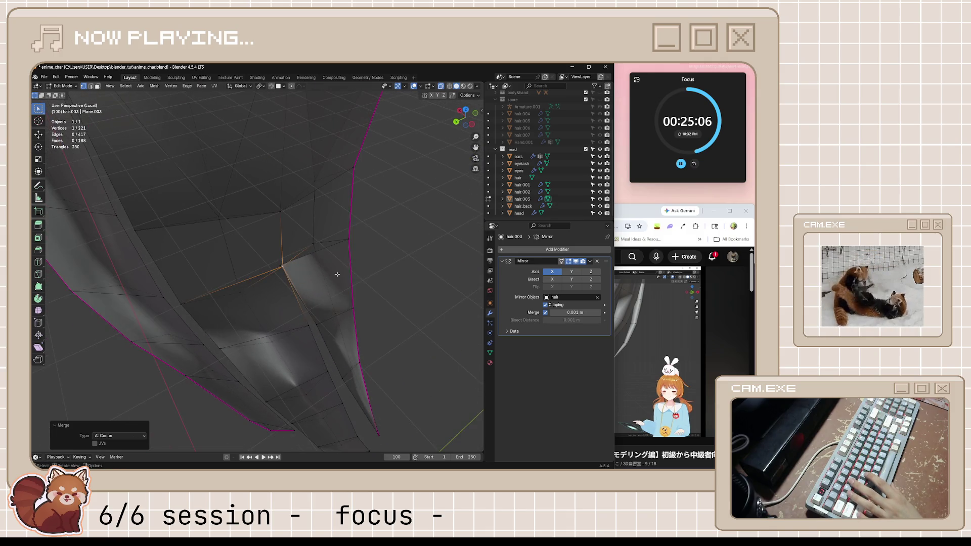
Step: Nudge a vertex on the inner hair surface slightly into place with G
{"action": "left_click", "coordinate": [370, 263]}
{"action": "scroll", "coordinate": [383, 265], "scroll_direction": "up", "scroll_amount": 2}
{"action": "left_click", "coordinate": [266, 258]}
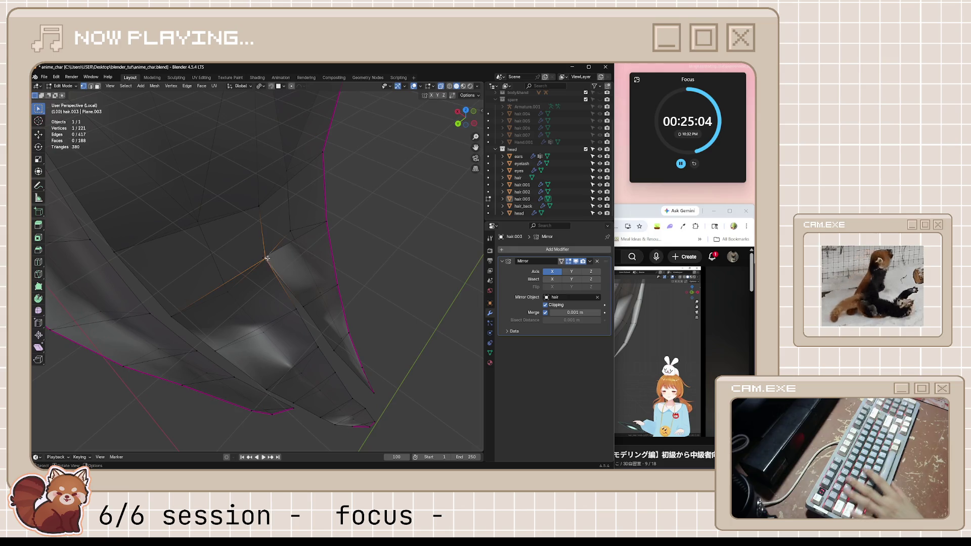
{"action": "key", "text": "g"}
{"action": "left_click", "coordinate": [293, 256]}
{"action": "middle_click_drag", "start_coordinate": [293, 255], "coordinate": [354, 238]}
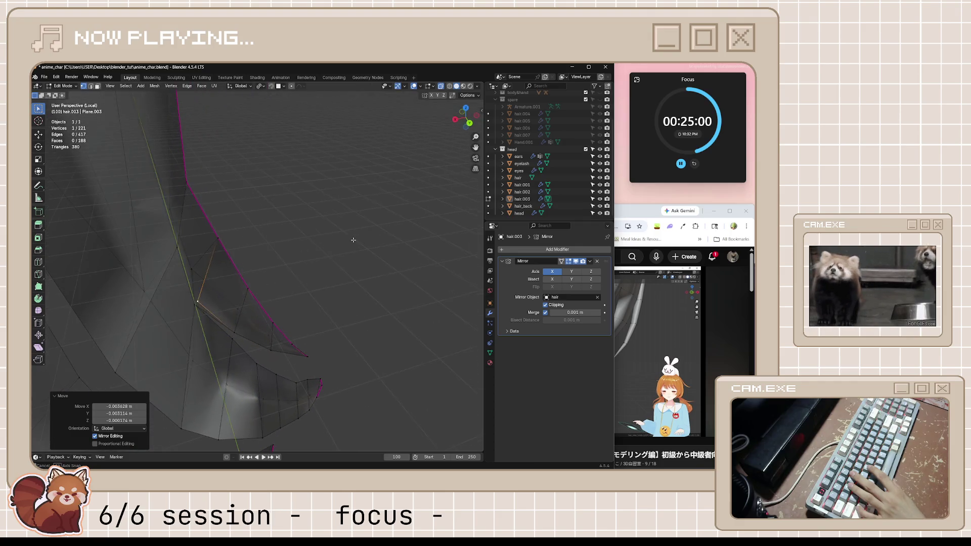
{"action": "left_click", "coordinate": [201, 363]}
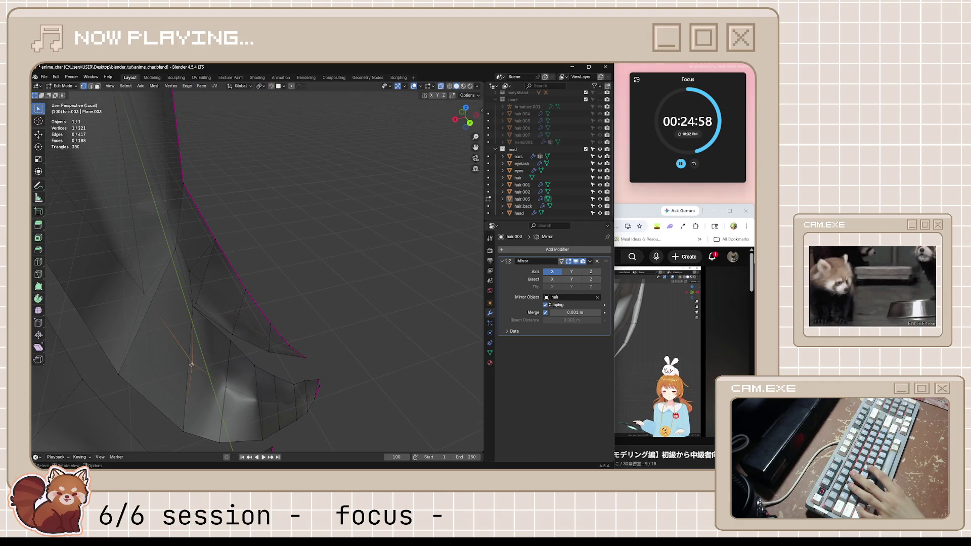
{"action": "mouse_move", "coordinate": [217, 362]}
{"action": "middle_mouse_down"}
{"action": "mouse_move", "coordinate": [200, 313]}
{"action": "mouse_move", "coordinate": [221, 324]}
{"action": "middle_mouse_up"}
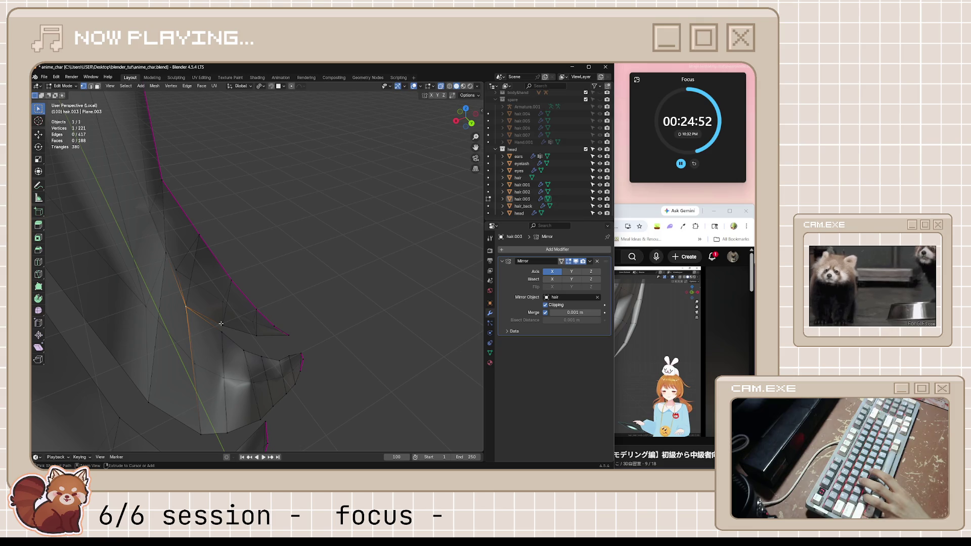
Step: Extrude a new vertex onto the fold and reposition it several times, undoing the last move
{"action": "right_click", "coordinate": [221, 324], "text": "ctrl"}
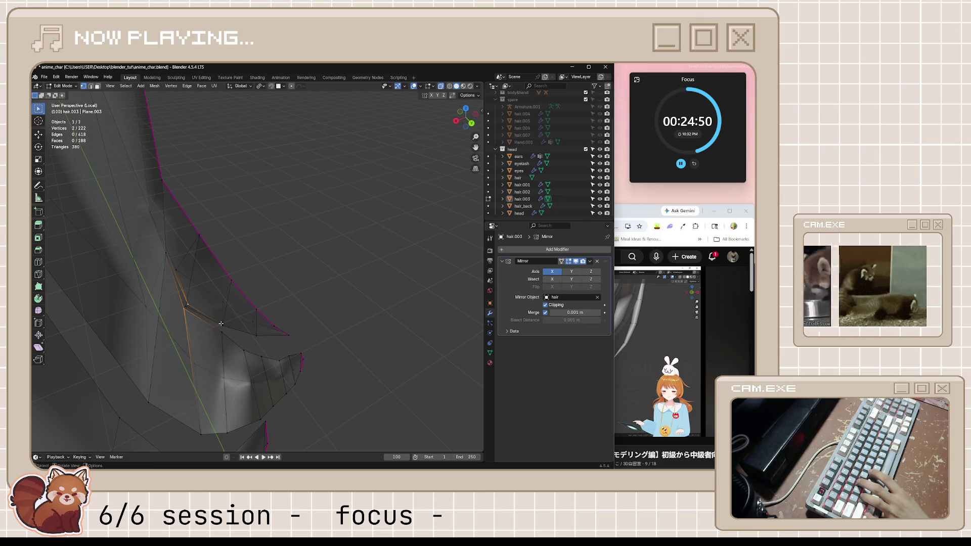
{"action": "mouse_move", "coordinate": [284, 285]}
{"action": "middle_mouse_down"}
{"action": "mouse_move", "coordinate": [269, 282]}
{"action": "mouse_move", "coordinate": [279, 289]}
{"action": "middle_mouse_up"}
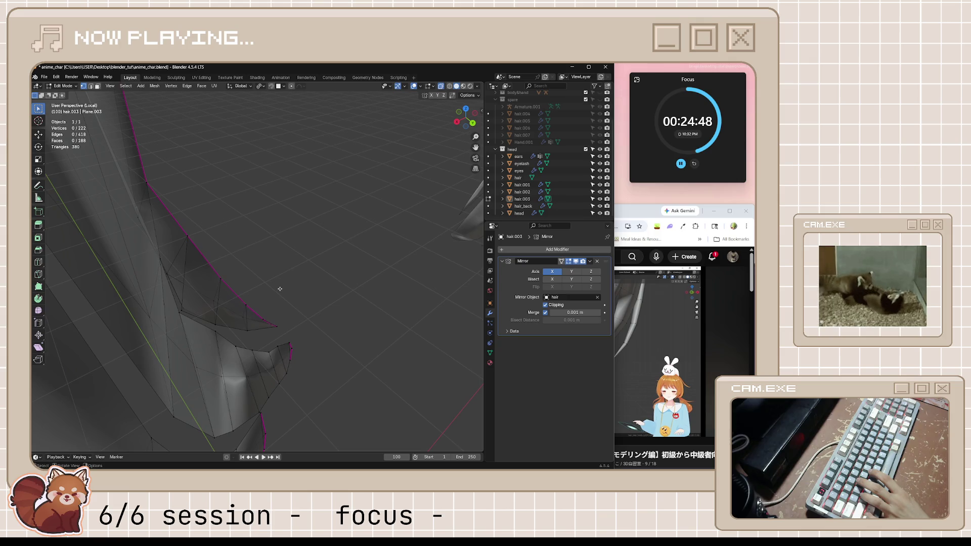
{"action": "key", "text": "g"}
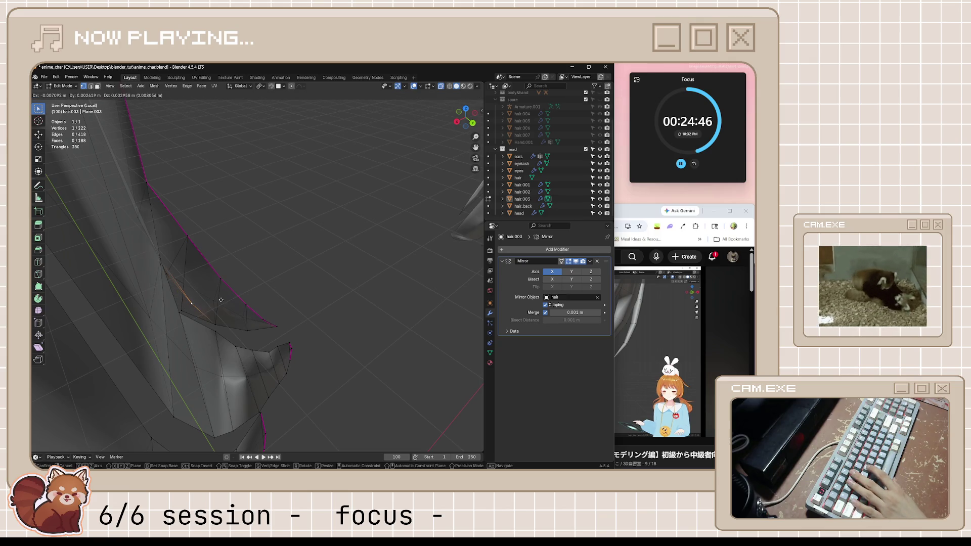
{"action": "left_click", "coordinate": [203, 310]}
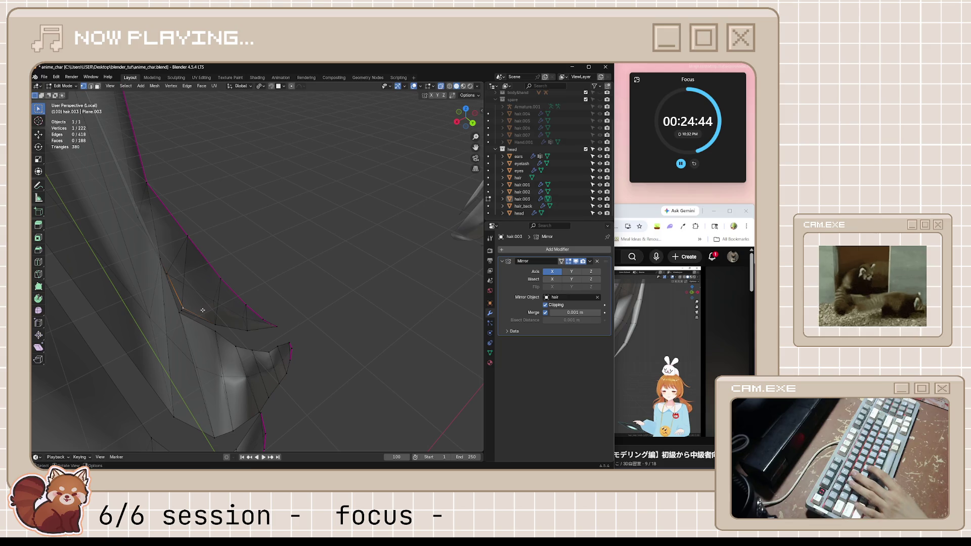
{"action": "key", "text": "g"}
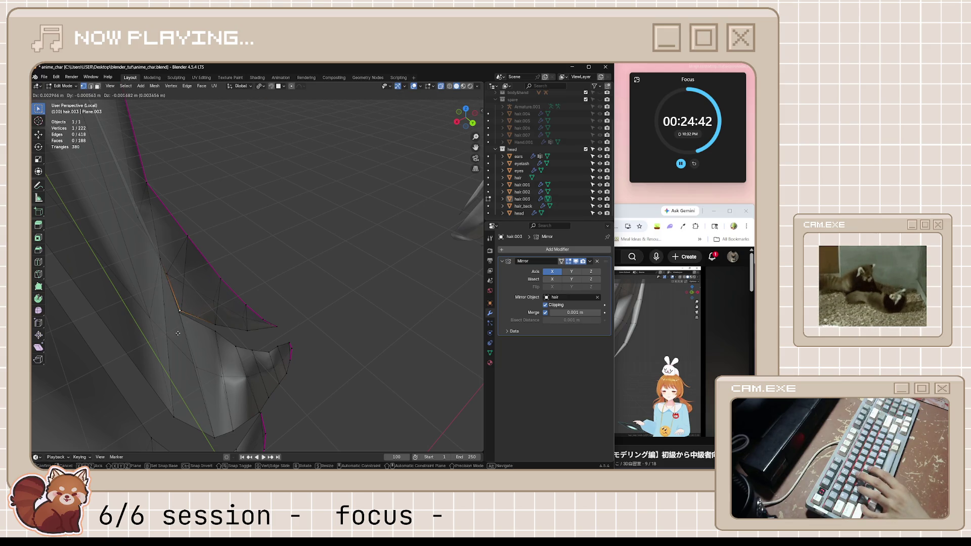
{"action": "left_click", "coordinate": [161, 340]}
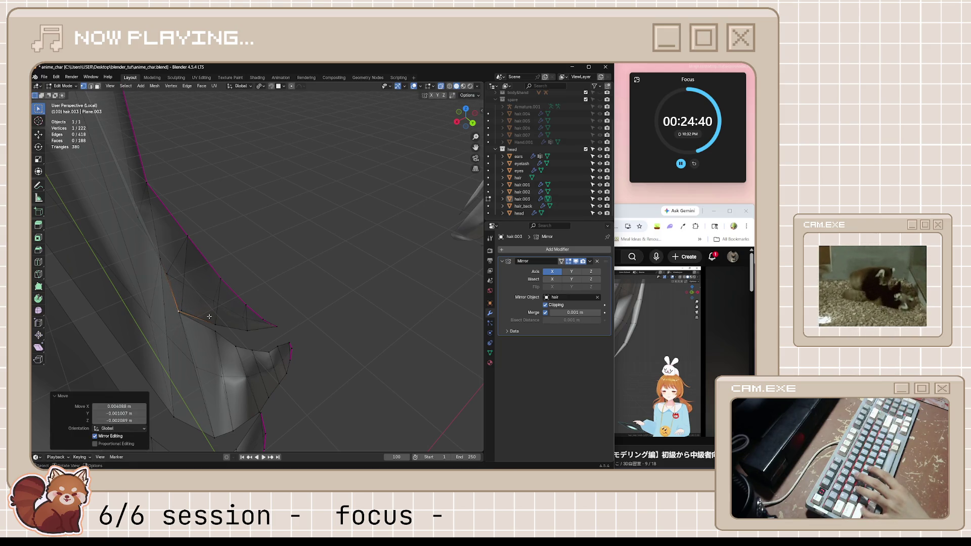
{"action": "middle_click_drag", "start_coordinate": [209, 316], "coordinate": [218, 309]}
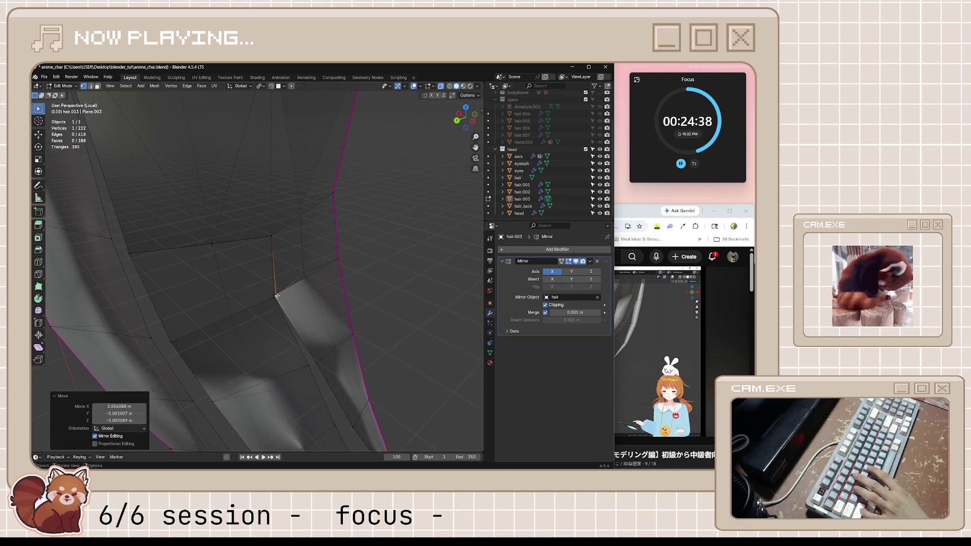
{"action": "key", "text": "g"}
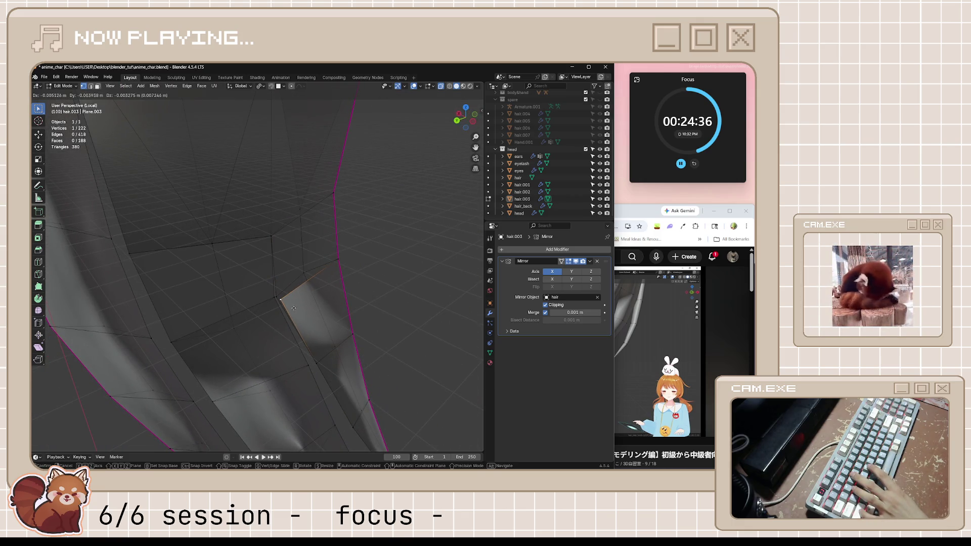
{"action": "left_click", "coordinate": [294, 308]}
{"action": "key", "text": "ctrl+z"}
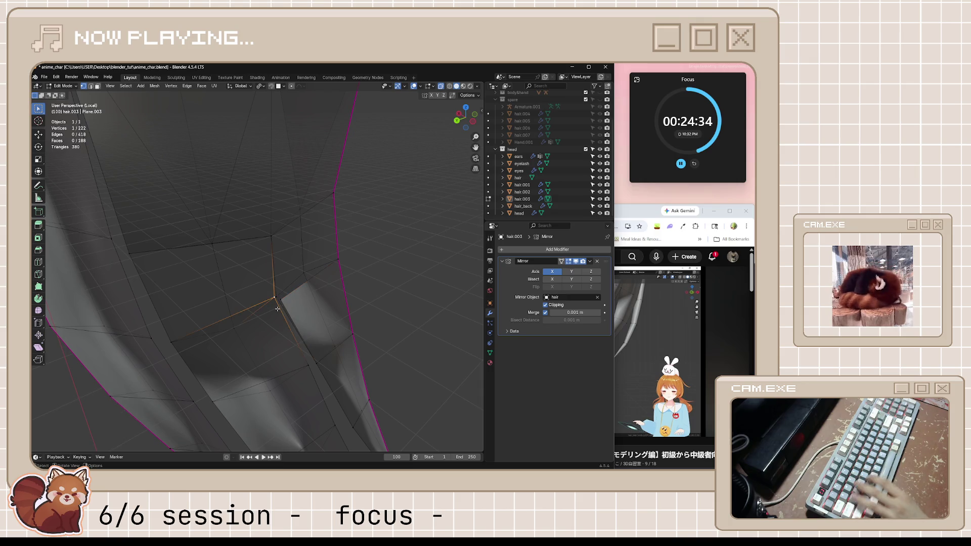
Step: Extrude two more vertices along the fold with E after cancelling a first attempt
{"action": "key", "text": "e"}
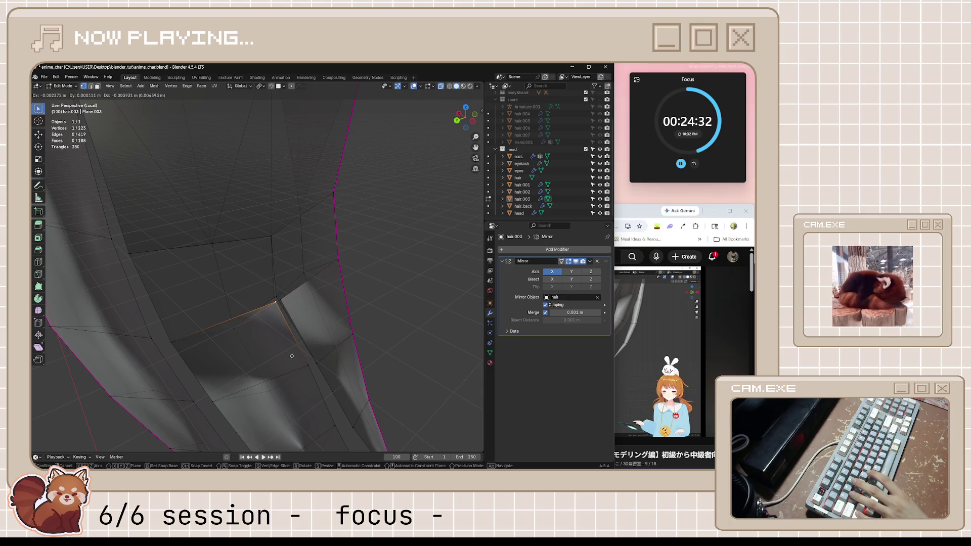
{"action": "key", "text": "Escape"}
{"action": "key", "text": "ctrl+z"}
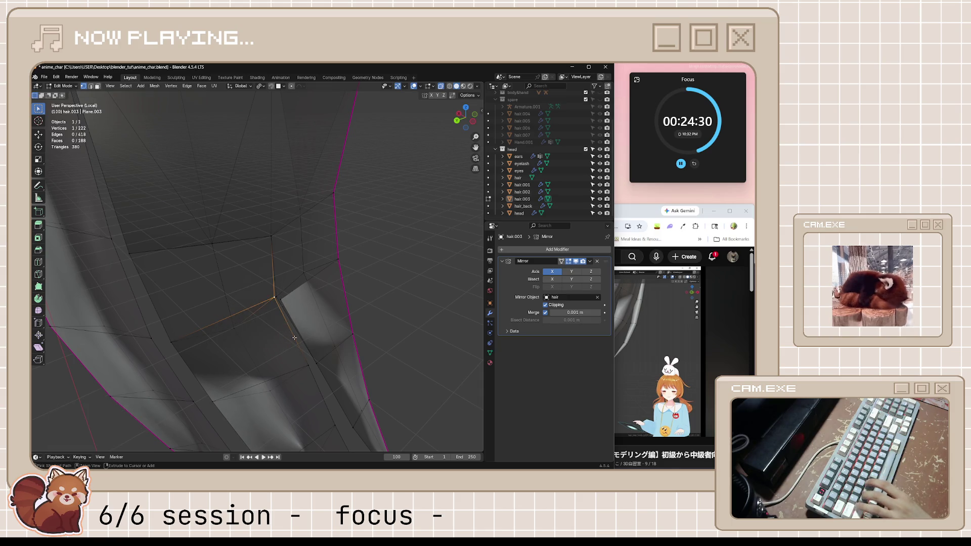
{"action": "middle_click_drag", "start_coordinate": [292, 356], "coordinate": [364, 307]}
{"action": "key", "text": "e"}
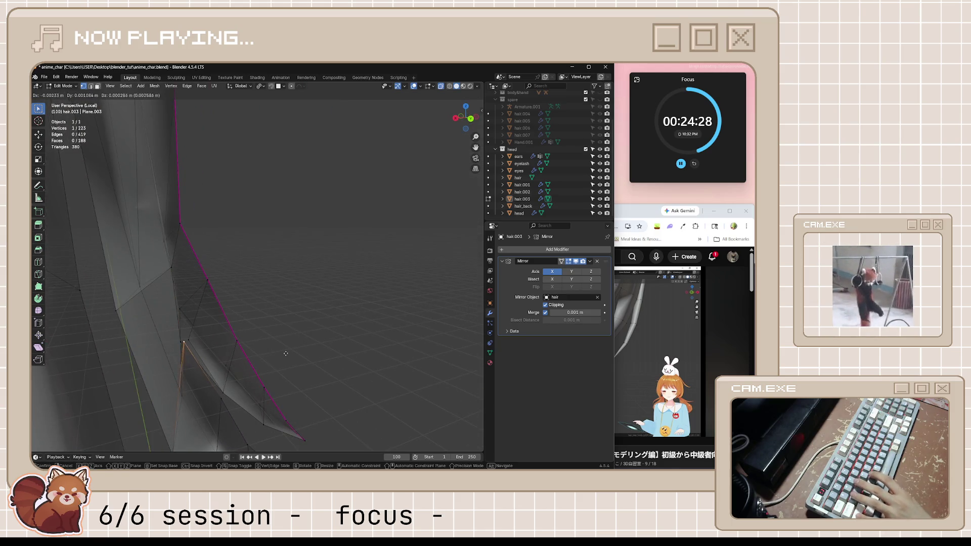
{"action": "left_click", "coordinate": [291, 354]}
{"action": "key", "text": "KP_Decimal"}
{"action": "mouse_move", "coordinate": [262, 363]}
{"action": "middle_mouse_down"}
{"action": "mouse_move", "coordinate": [288, 335]}
{"action": "mouse_move", "coordinate": [264, 348]}
{"action": "middle_mouse_up"}
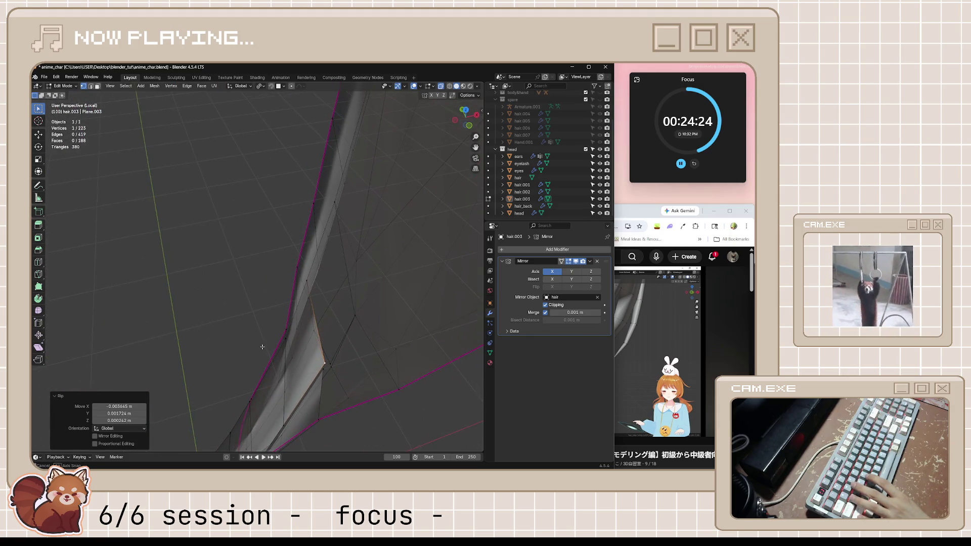
{"action": "key", "text": "e"}
{"action": "left_click", "coordinate": [318, 370]}
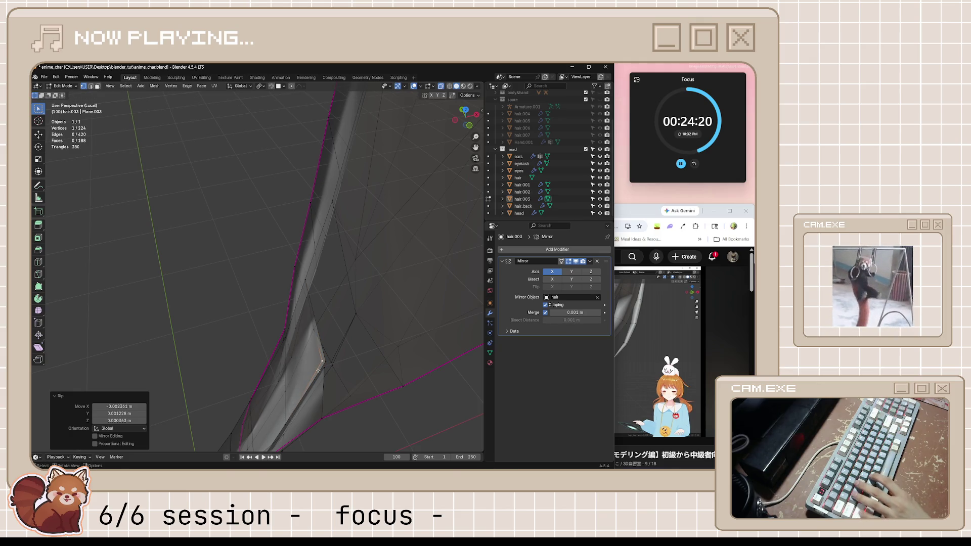
Step: Merge two stray vertex pairs at center, bringing the strand to 222 vertices, and inspect it
{"action": "left_click", "coordinate": [324, 368], "text": "shift"}
{"action": "mouse_move", "coordinate": [324, 368]}
{"action": "middle_mouse_down"}
{"action": "mouse_move", "coordinate": [346, 367]}
{"action": "mouse_move", "coordinate": [294, 341]}
{"action": "middle_mouse_up"}
{"action": "key", "text": "m"}
{"action": "left_click", "coordinate": [346, 367]}
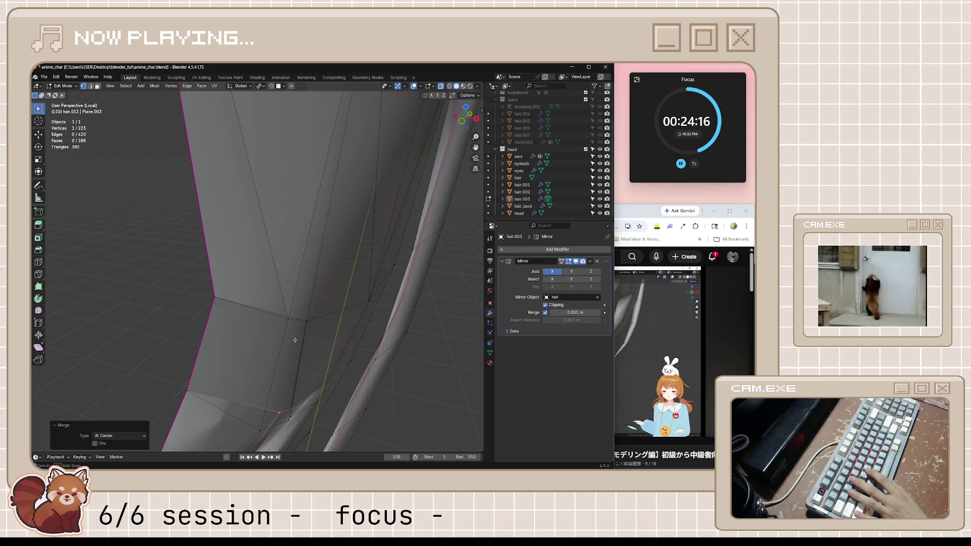
{"action": "left_click", "coordinate": [291, 422]}
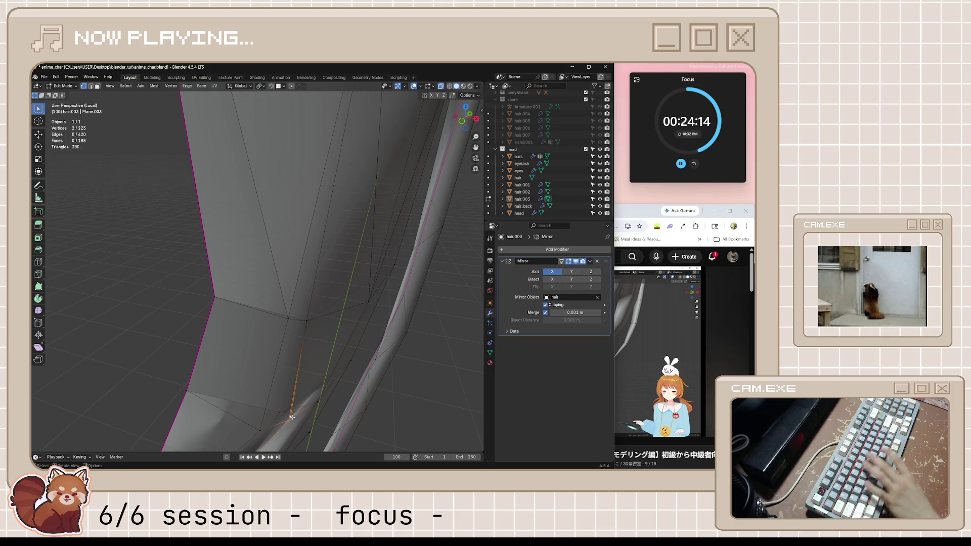
{"action": "key", "text": "m"}
{"action": "left_click", "coordinate": [291, 418]}
{"action": "mouse_move", "coordinate": [291, 418]}
{"action": "middle_mouse_down"}
{"action": "mouse_move", "coordinate": [277, 275]}
{"action": "mouse_move", "coordinate": [297, 286]}
{"action": "middle_mouse_up"}
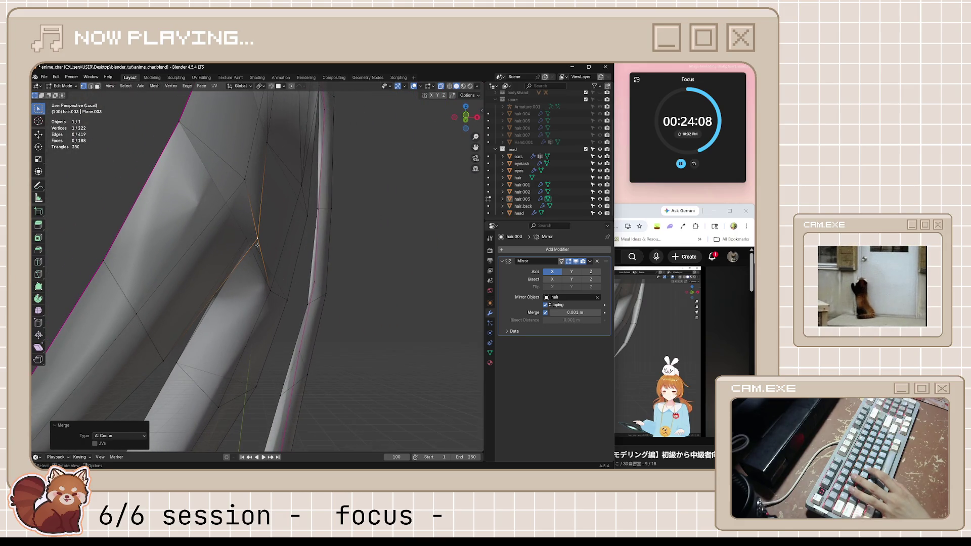
{"action": "mouse_move", "coordinate": [258, 244]}
{"action": "middle_mouse_down"}
{"action": "mouse_move", "coordinate": [280, 274]}
{"action": "mouse_move", "coordinate": [245, 267]}
{"action": "middle_mouse_up"}
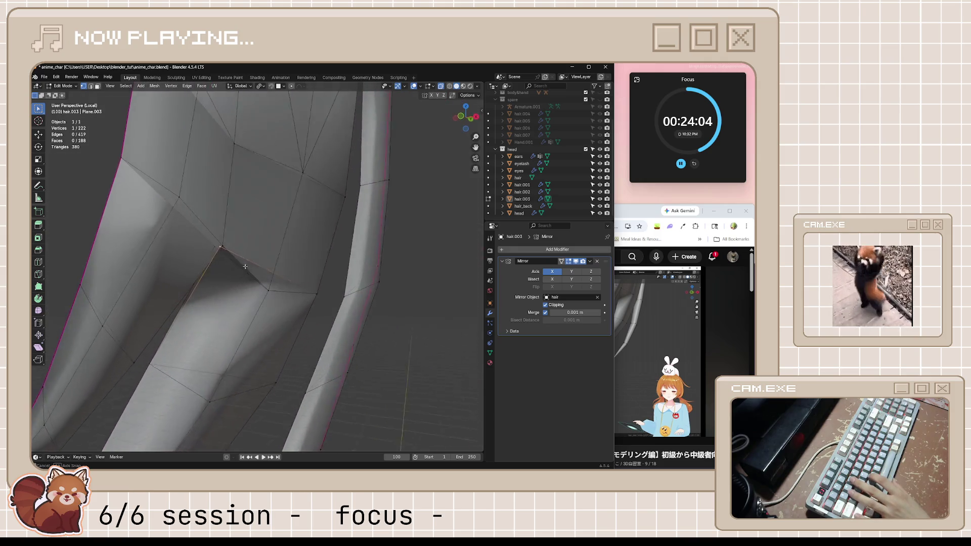
{"action": "mouse_move", "coordinate": [245, 266]}
{"action": "middle_mouse_down"}
{"action": "mouse_move", "coordinate": [233, 325]}
{"action": "mouse_move", "coordinate": [330, 343]}
{"action": "mouse_move", "coordinate": [362, 328]}
{"action": "mouse_move", "coordinate": [350, 289]}
{"action": "middle_mouse_up"}
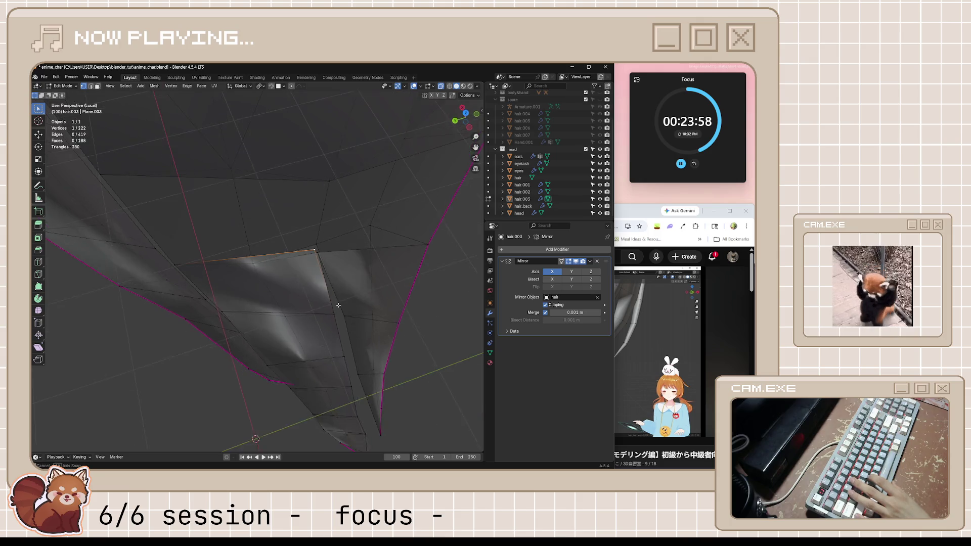
Step: Grab a single vertex and merge it with its neighbour at center, leaving 221 vertices
{"action": "key", "text": "ctrl+KP_Add"}
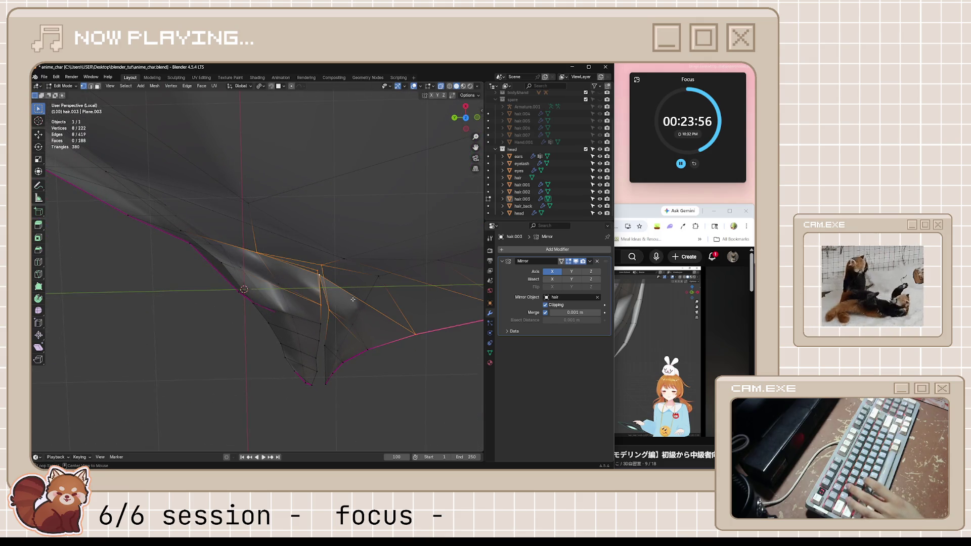
{"action": "left_click", "coordinate": [317, 269]}
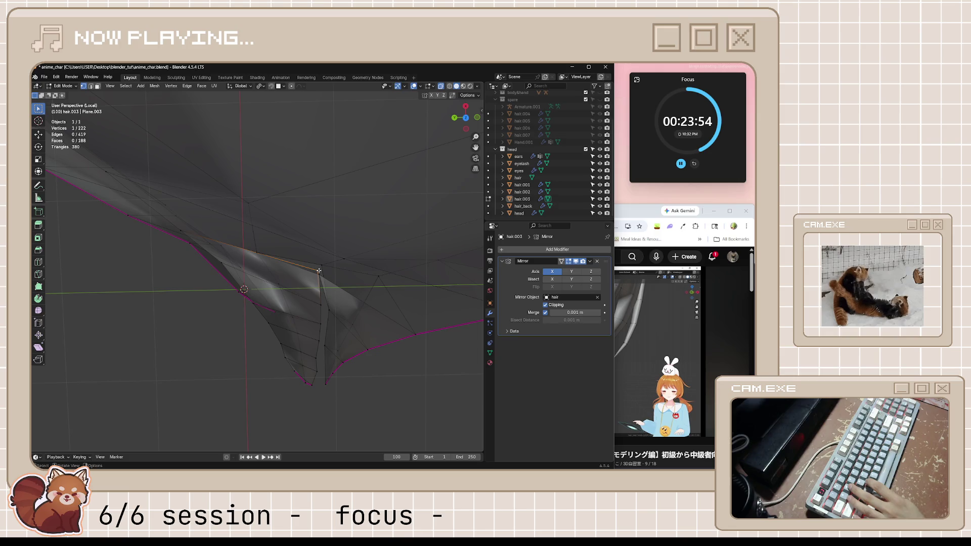
{"action": "key", "text": "g"}
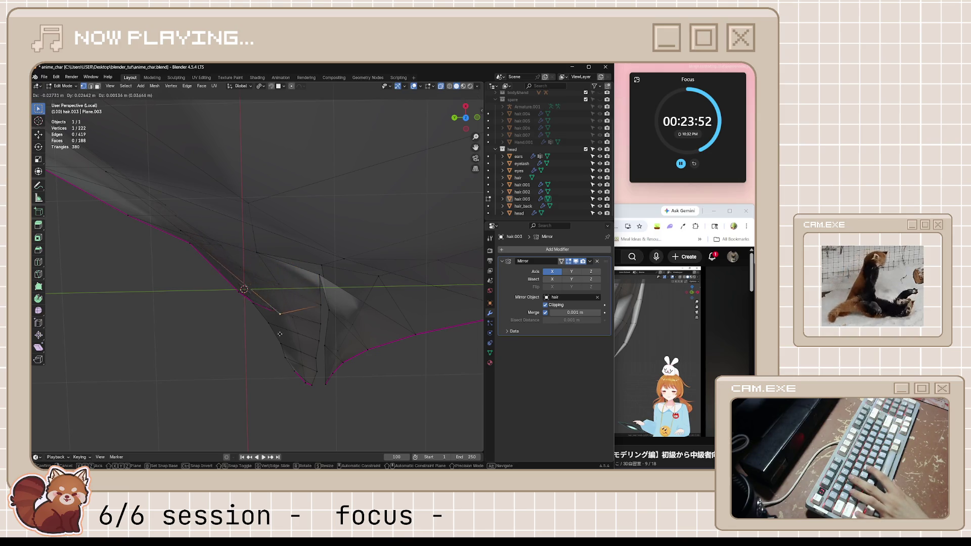
{"action": "left_click", "coordinate": [321, 288]}
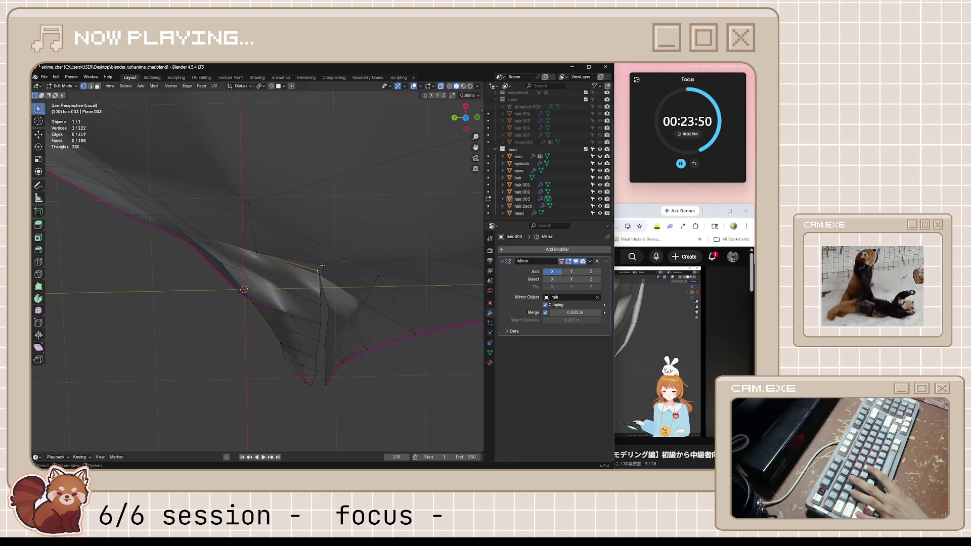
{"action": "key", "text": "m"}
{"action": "left_click", "coordinate": [324, 268]}
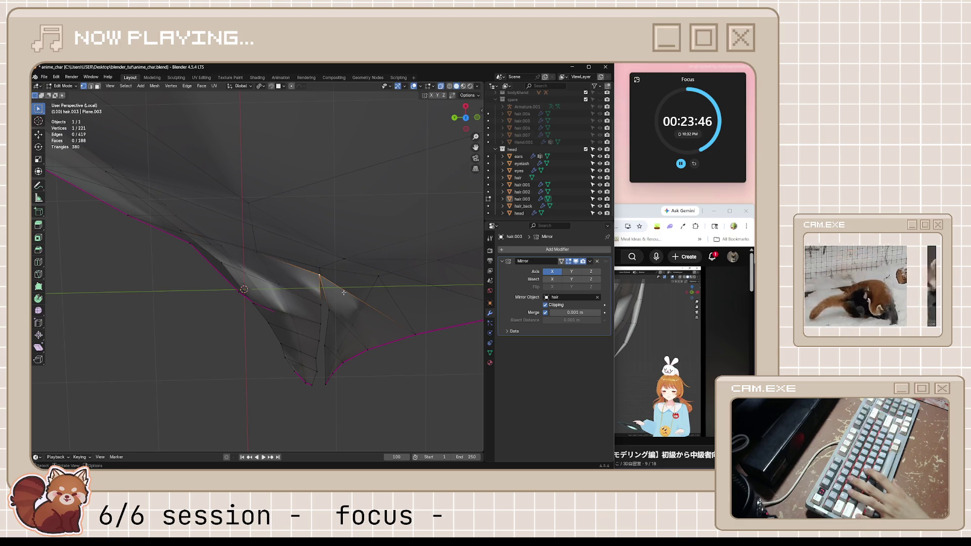
{"action": "mouse_move", "coordinate": [323, 285]}
{"action": "middle_mouse_down"}
{"action": "mouse_move", "coordinate": [372, 254]}
{"action": "mouse_move", "coordinate": [364, 267]}
{"action": "mouse_move", "coordinate": [347, 262]}
{"action": "middle_mouse_up"}
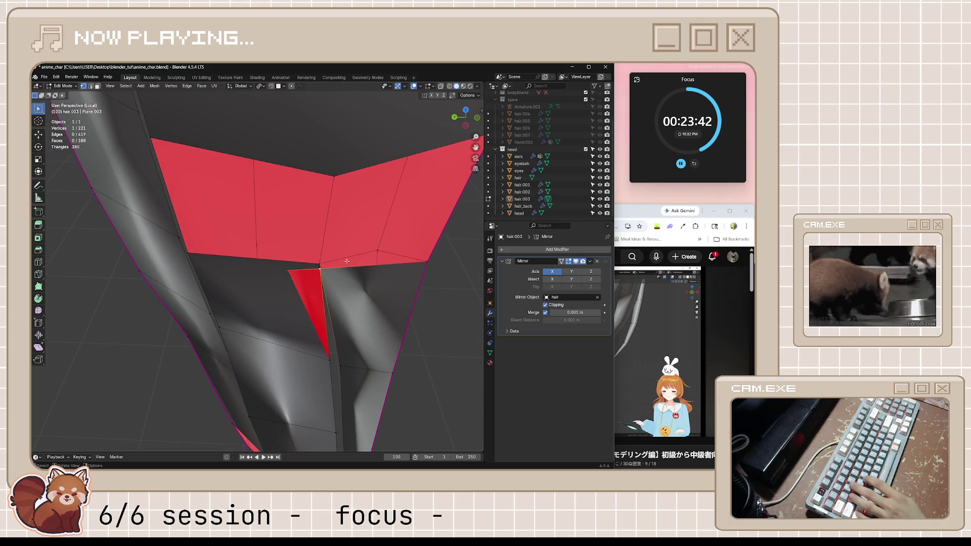
Step: Move vertices and extrude a new one to reshape the red inner faces
{"action": "key", "text": "g"}
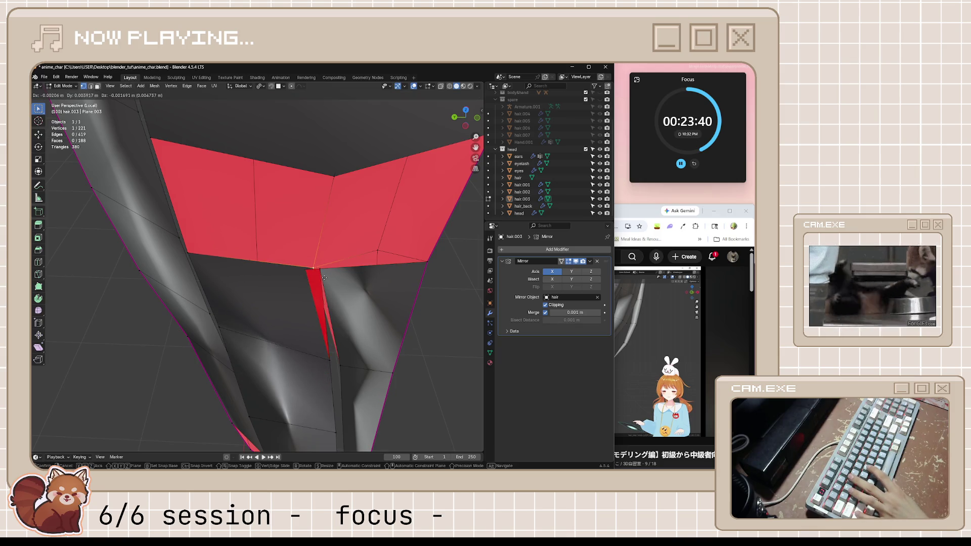
{"action": "left_click", "coordinate": [340, 264]}
{"action": "middle_click_drag", "start_coordinate": [340, 264], "coordinate": [298, 291]}
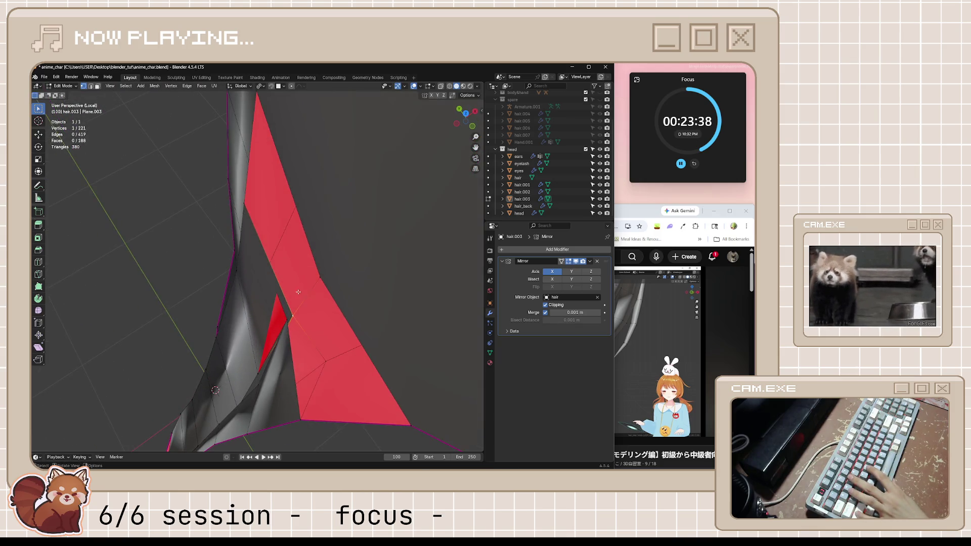
{"action": "right_click", "coordinate": [301, 320], "text": "ctrl"}
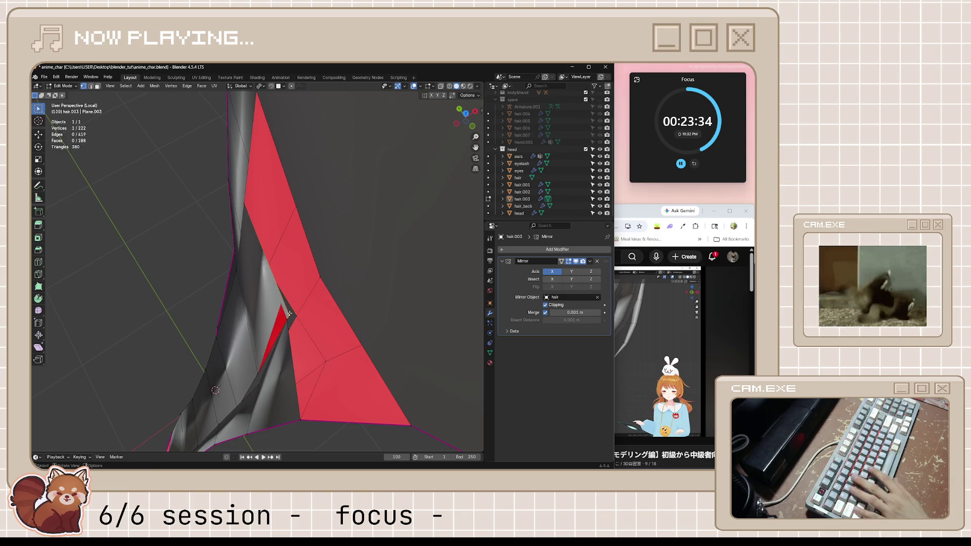
{"action": "key", "text": "g"}
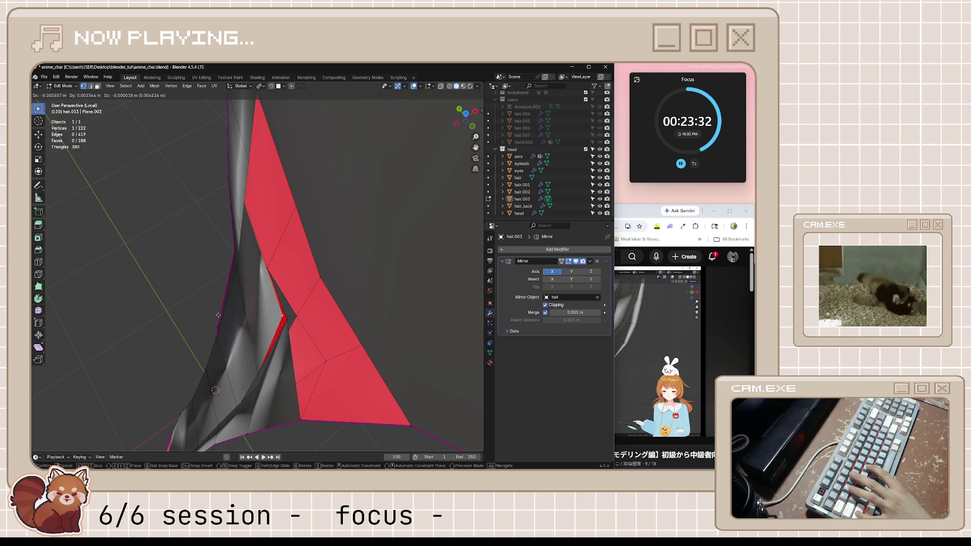
{"action": "left_click", "coordinate": [232, 314]}
Step: Rip an edge vertex with V and merge the resulting vertex pairs back at center
{"action": "left_click", "coordinate": [287, 321]}
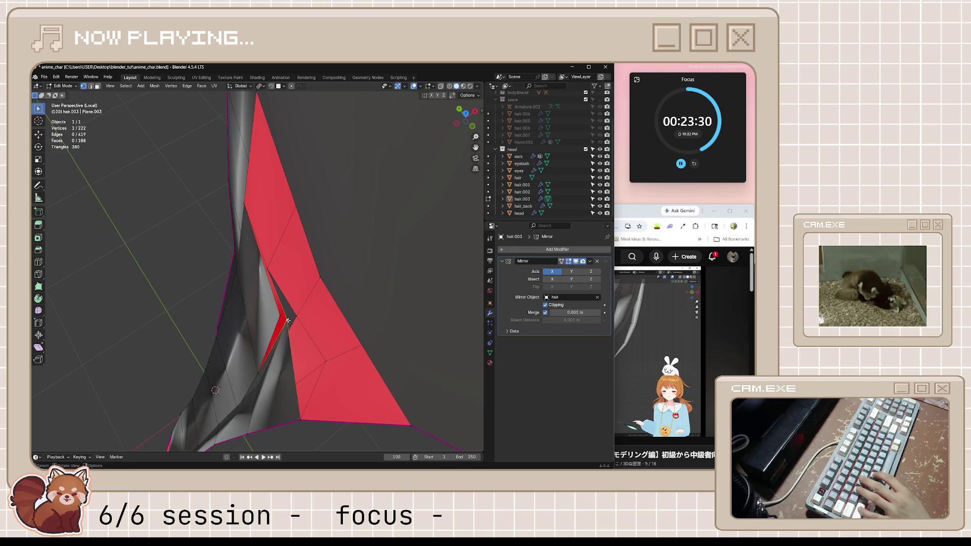
{"action": "key", "text": "v"}
{"action": "left_click", "coordinate": [277, 316]}
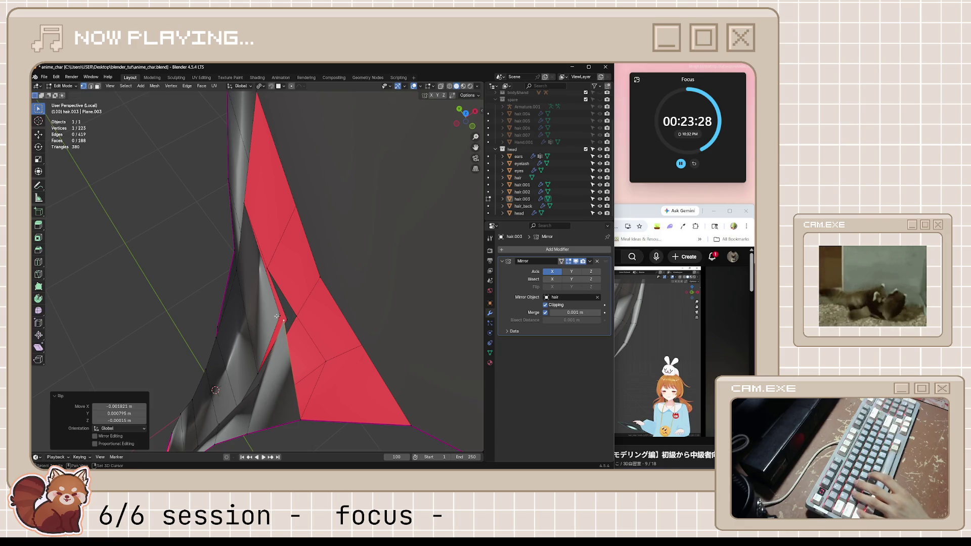
{"action": "key", "text": "m"}
{"action": "left_click", "coordinate": [294, 319]}
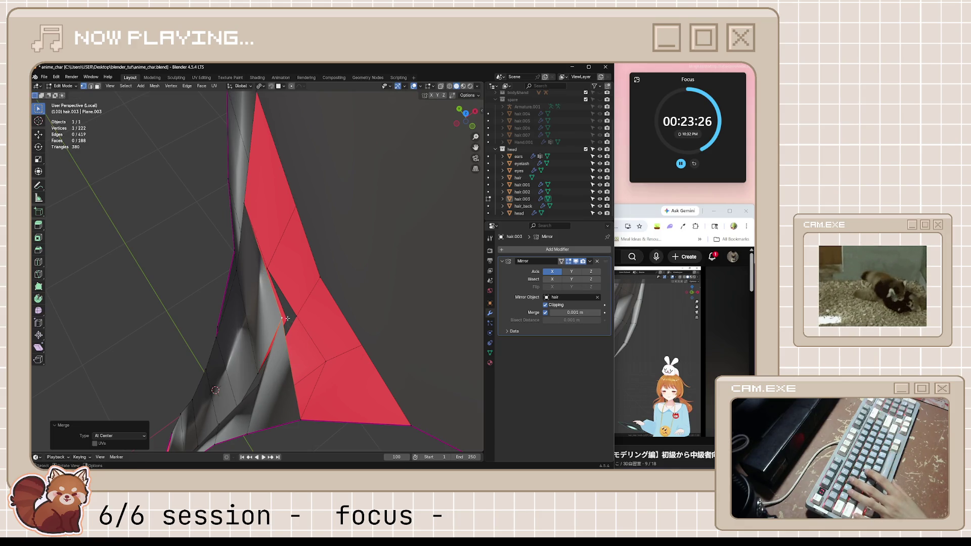
{"action": "left_click", "coordinate": [289, 319]}
{"action": "key", "text": "m"}
{"action": "left_click", "coordinate": [297, 319]}
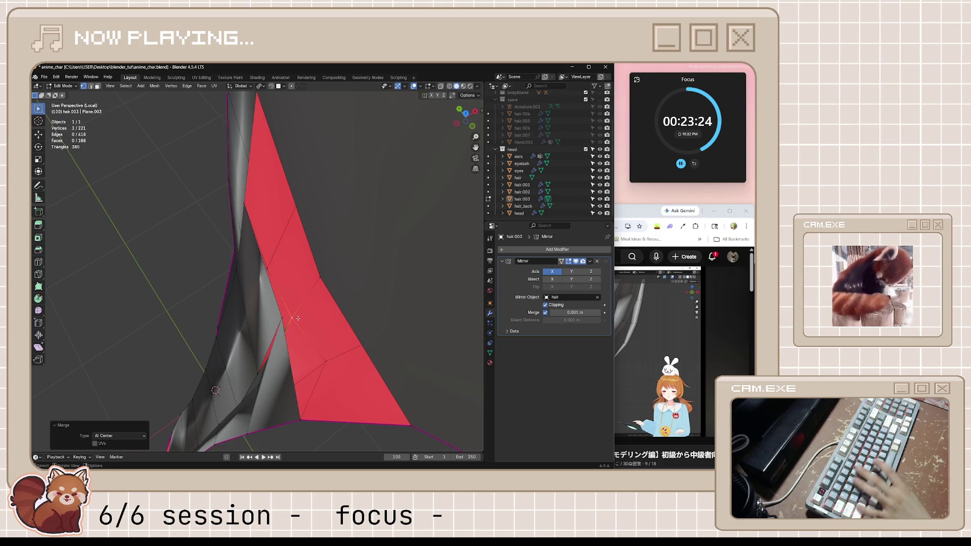
Step: Check the red faces' edges, return to Object Mode and save anime_char.blend
{"action": "middle_click_drag", "start_coordinate": [305, 323], "coordinate": [366, 302]}
{"action": "left_click", "coordinate": [357, 246]}
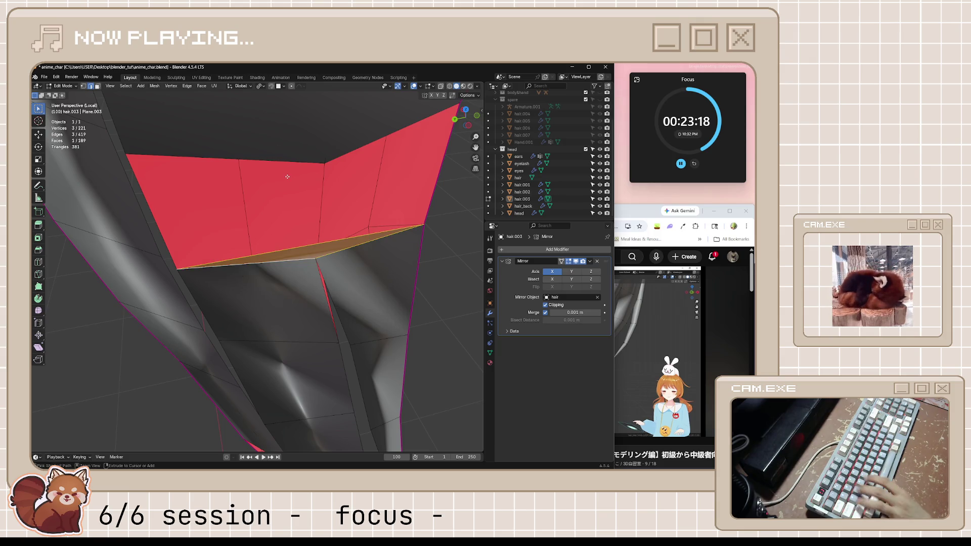
{"action": "left_click", "coordinate": [235, 236], "text": "shift"}
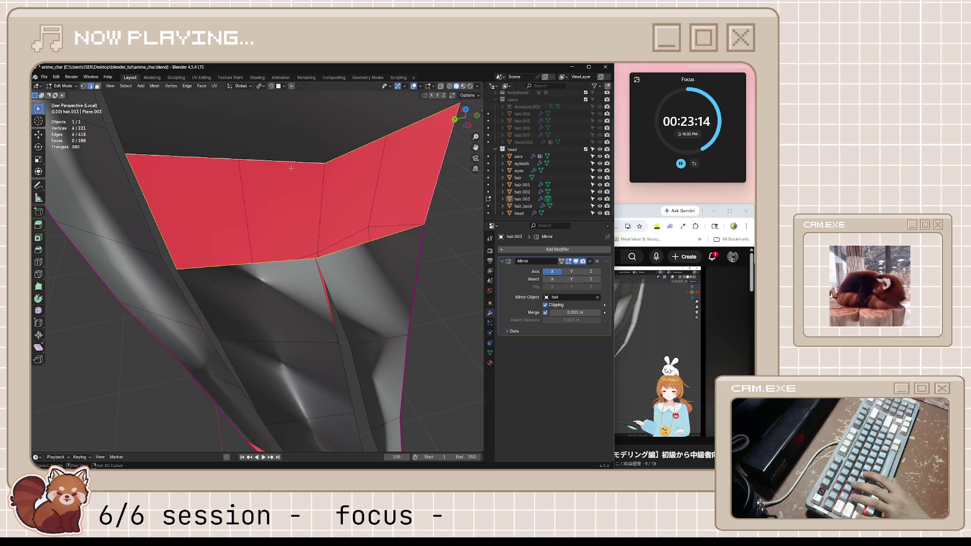
{"action": "key", "text": "Tab"}
{"action": "mouse_move", "coordinate": [291, 168]}
{"action": "middle_mouse_down"}
{"action": "mouse_move", "coordinate": [316, 249]}
{"action": "mouse_move", "coordinate": [206, 255]}
{"action": "mouse_move", "coordinate": [241, 224]}
{"action": "mouse_move", "coordinate": [210, 256]}
{"action": "mouse_move", "coordinate": [297, 296]}
{"action": "middle_mouse_up"}
{"action": "key", "text": "ctrl+s"}
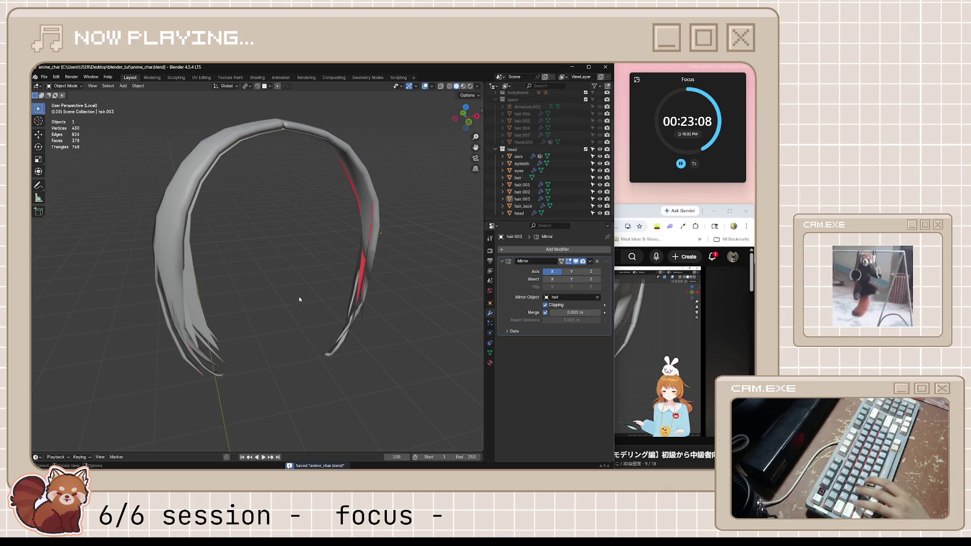
Step: Play and pause a few seconds of the tutorial, then leave isolated view to show the whole head
{"action": "left_click", "coordinate": [713, 257]}
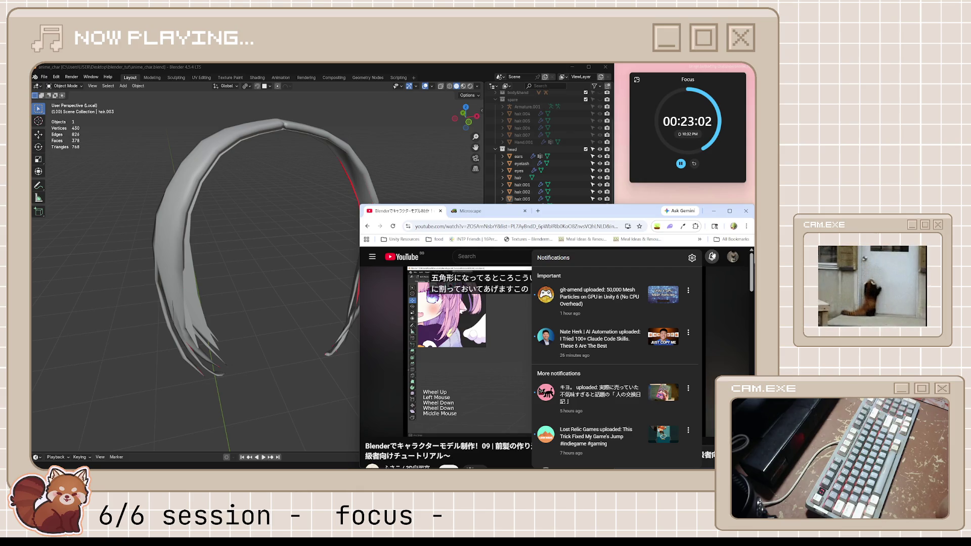
{"action": "left_click", "coordinate": [713, 256]}
{"action": "left_click", "coordinate": [601, 370]}
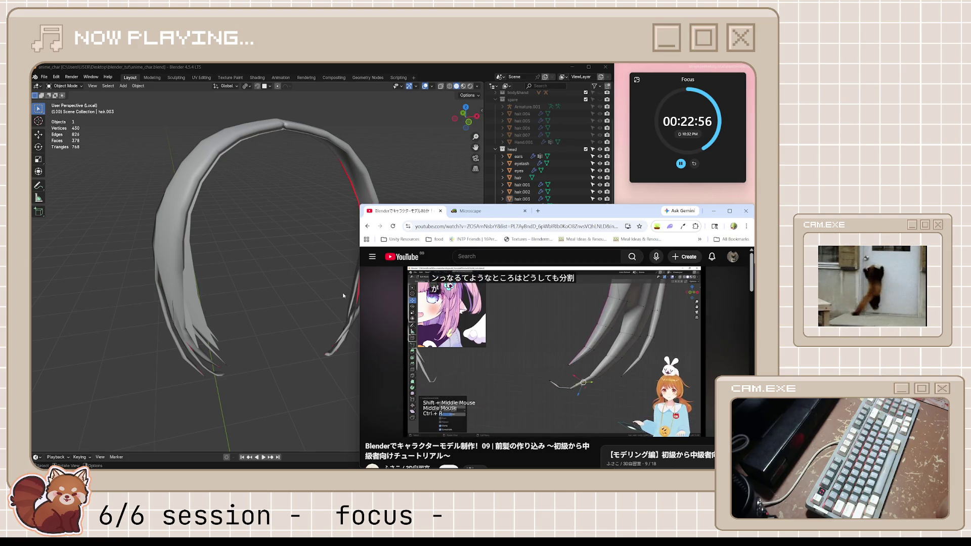
{"action": "key", "text": "space"}
{"action": "left_click", "coordinate": [273, 288]}
{"action": "key", "text": "KP_Divide"}
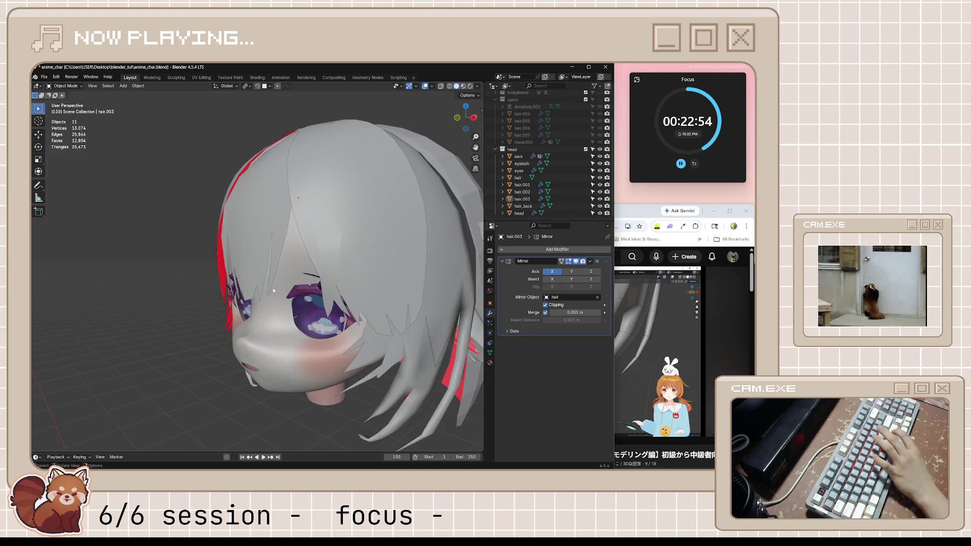
Step: Orbit around the whole head, check the viewport overlays and save the file
{"action": "mouse_move", "coordinate": [278, 294]}
{"action": "middle_mouse_down"}
{"action": "mouse_move", "coordinate": [292, 290]}
{"action": "mouse_move", "coordinate": [224, 311]}
{"action": "mouse_move", "coordinate": [289, 311]}
{"action": "middle_mouse_up"}
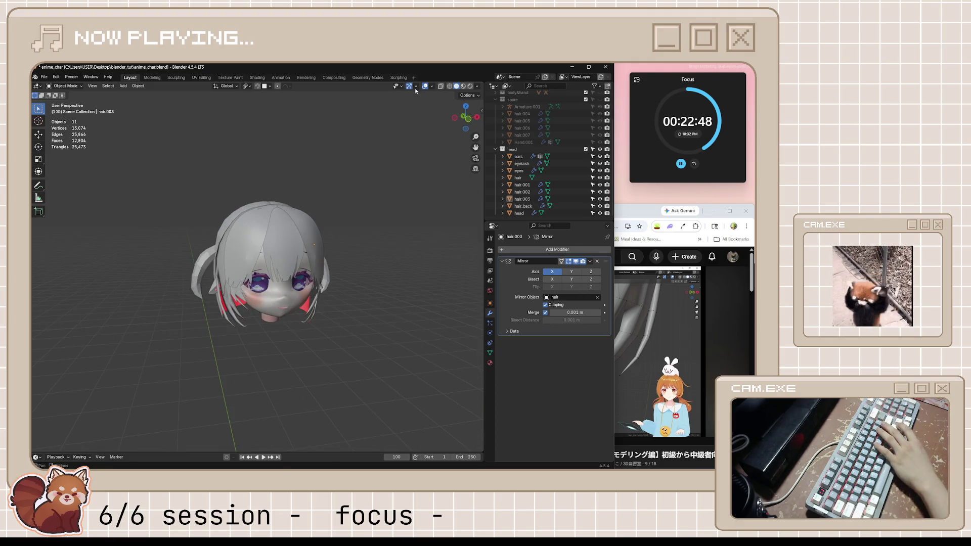
{"action": "left_click", "coordinate": [432, 87]}
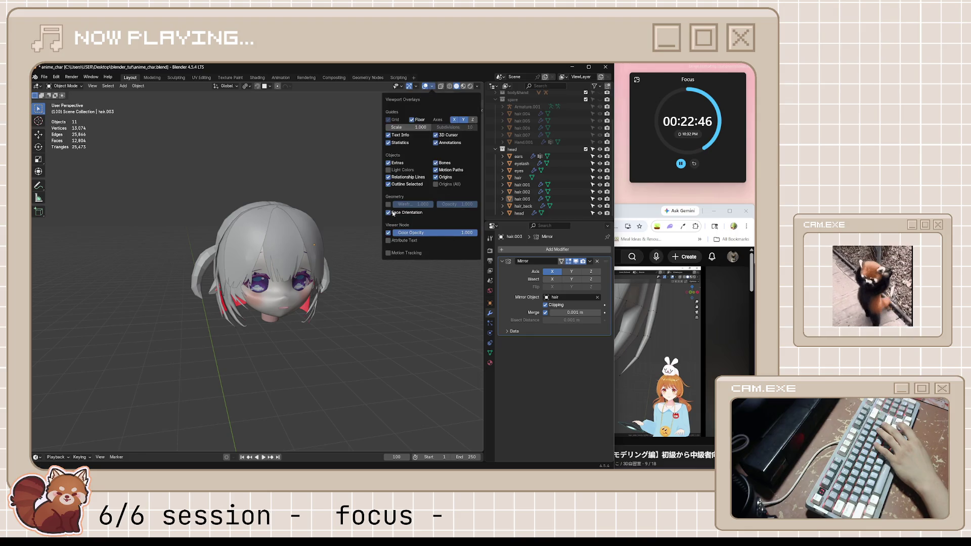
{"action": "mouse_move", "coordinate": [380, 329]}
{"action": "middle_mouse_down"}
{"action": "mouse_move", "coordinate": [343, 331]}
{"action": "mouse_move", "coordinate": [354, 327]}
{"action": "middle_mouse_up"}
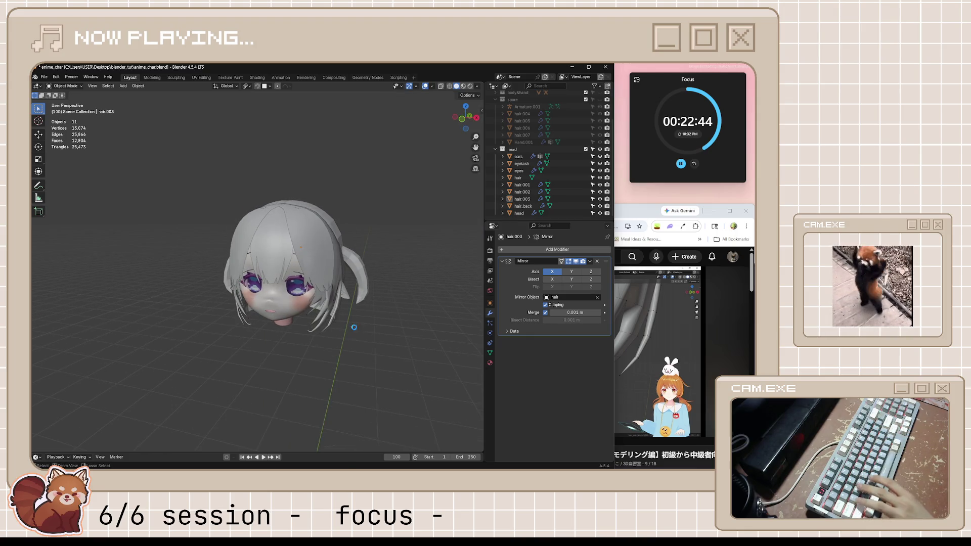
{"action": "key", "text": "ctrl+s"}
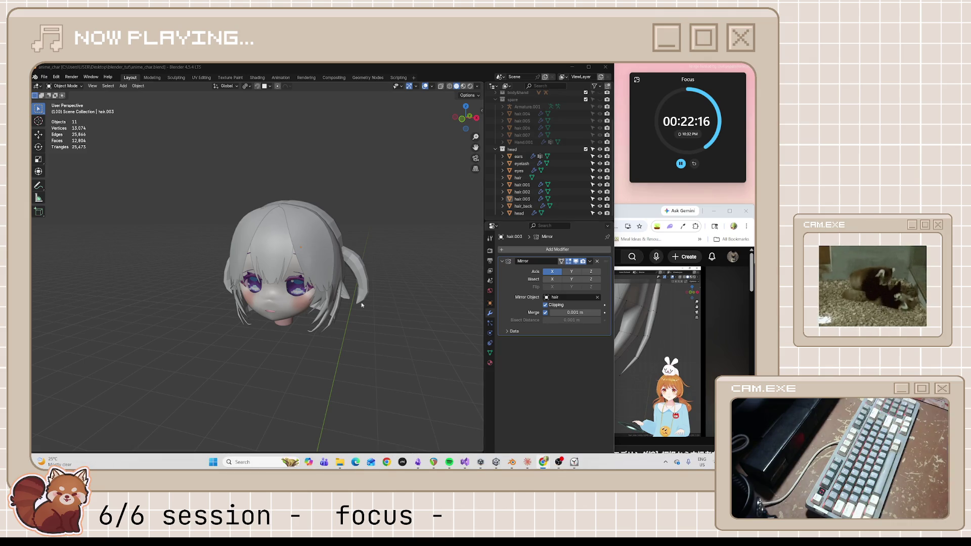
{"action": "mouse_move", "coordinate": [388, 308]}
{"action": "middle_mouse_down"}
{"action": "mouse_move", "coordinate": [343, 305]}
{"action": "mouse_move", "coordinate": [389, 366]}
{"action": "mouse_move", "coordinate": [474, 306]}
{"action": "mouse_move", "coordinate": [33, 291]}
{"action": "mouse_move", "coordinate": [134, 281]}
{"action": "mouse_move", "coordinate": [275, 290]}
{"action": "middle_mouse_up"}
{"action": "scroll", "coordinate": [277, 288], "scroll_direction": "up", "scroll_amount": 3}
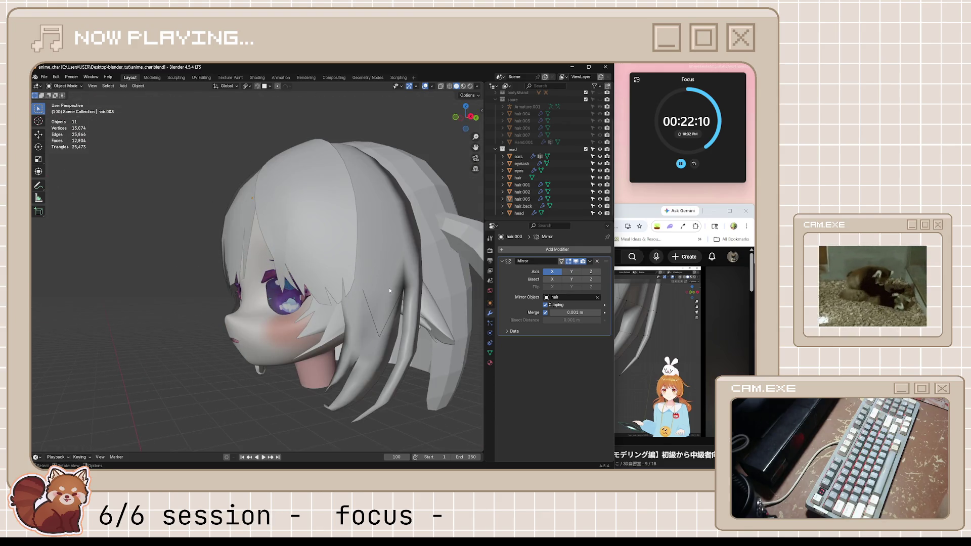
{"action": "mouse_move", "coordinate": [389, 287]}
{"action": "middle_mouse_down"}
{"action": "mouse_move", "coordinate": [325, 345]}
{"action": "mouse_move", "coordinate": [393, 336]}
{"action": "mouse_move", "coordinate": [455, 358]}
{"action": "mouse_move", "coordinate": [419, 342]}
{"action": "middle_mouse_up"}
Step: Select the hair.003 strand and enter Edit Mode, viewing it from the back and front
{"action": "left_click", "coordinate": [324, 345]}
{"action": "key", "text": "Tab"}
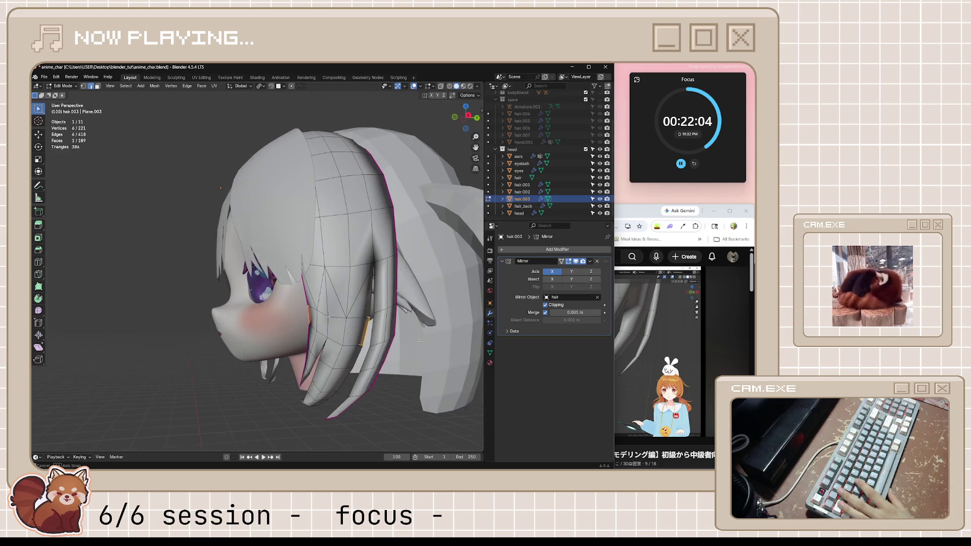
{"action": "mouse_move", "coordinate": [357, 293]}
{"action": "middle_mouse_down"}
{"action": "mouse_move", "coordinate": [421, 339]}
{"action": "mouse_move", "coordinate": [469, 318]}
{"action": "mouse_move", "coordinate": [408, 276]}
{"action": "mouse_move", "coordinate": [392, 331]}
{"action": "middle_mouse_up"}
{"action": "key", "text": "Tab"}
{"action": "key", "text": "Tab"}
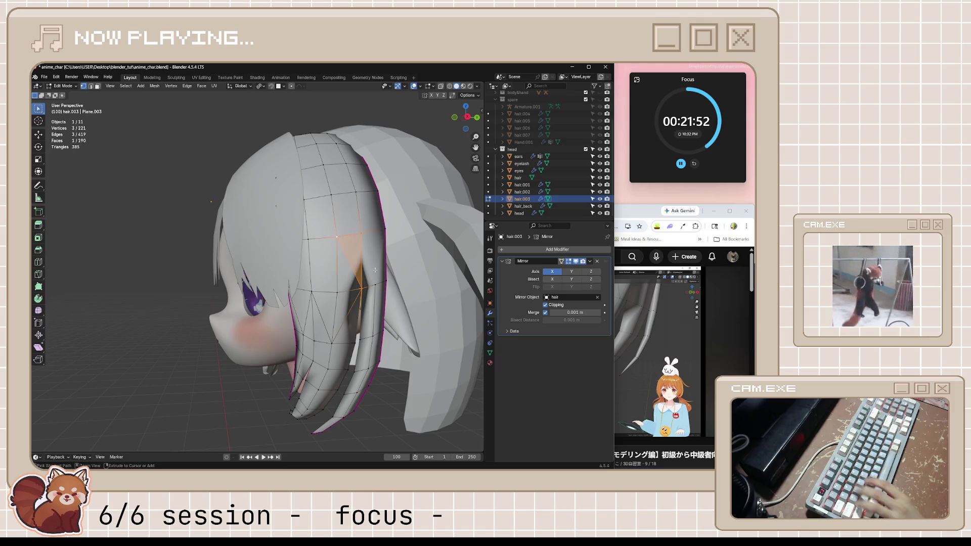
{"action": "middle_click_drag", "start_coordinate": [372, 301], "coordinate": [341, 316]}
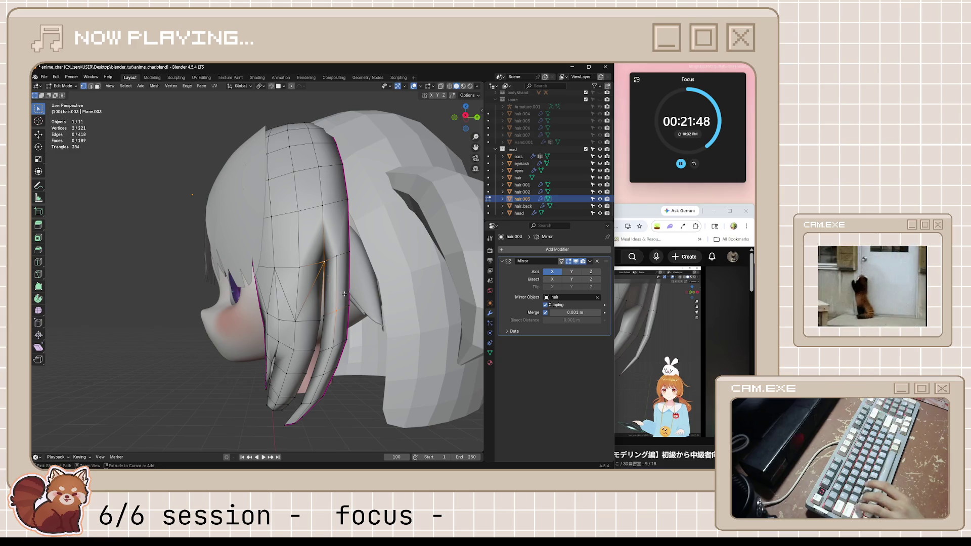
{"action": "middle_click_drag", "start_coordinate": [340, 292], "coordinate": [360, 314]}
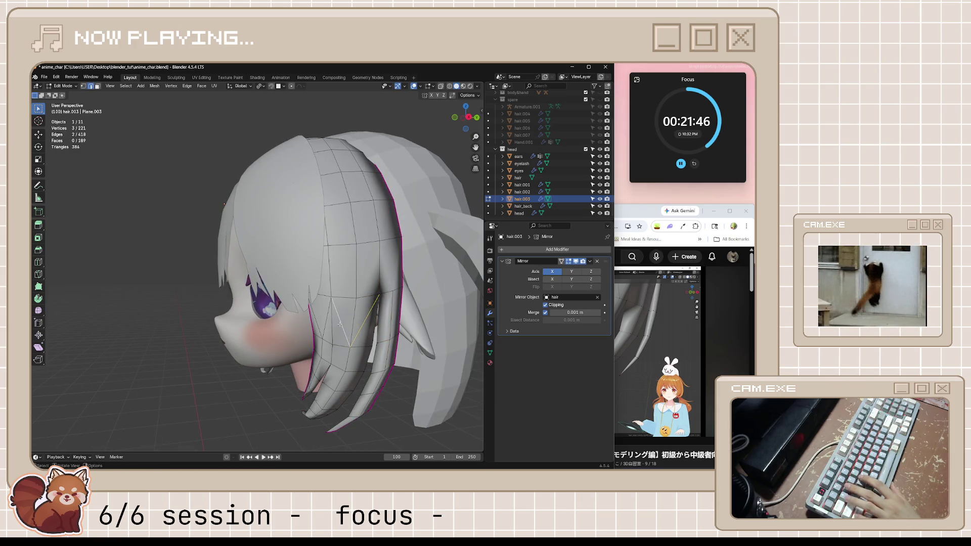
Step: Delete two selected edges, undo it, deselect all, save and return to Object Mode
{"action": "key", "text": "x"}
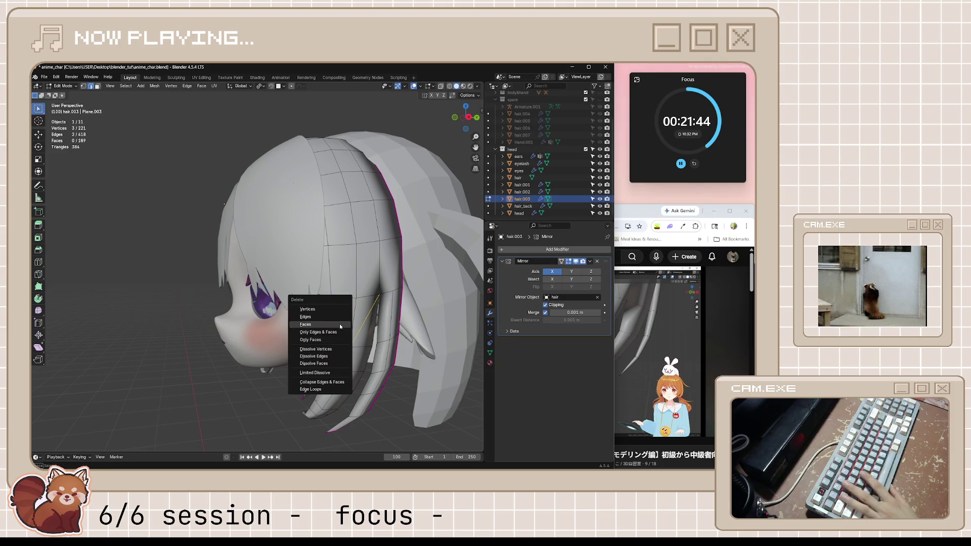
{"action": "left_click", "coordinate": [338, 321]}
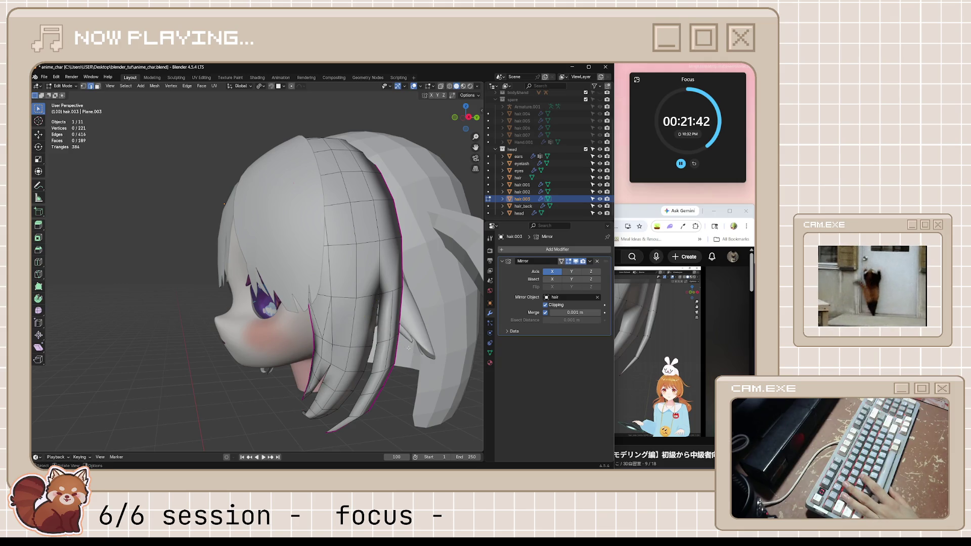
{"action": "mouse_move", "coordinate": [340, 320]}
{"action": "middle_mouse_down"}
{"action": "mouse_move", "coordinate": [421, 329]}
{"action": "mouse_move", "coordinate": [428, 353]}
{"action": "mouse_move", "coordinate": [392, 358]}
{"action": "mouse_move", "coordinate": [386, 397]}
{"action": "mouse_move", "coordinate": [436, 386]}
{"action": "mouse_move", "coordinate": [276, 346]}
{"action": "mouse_move", "coordinate": [344, 349]}
{"action": "mouse_move", "coordinate": [365, 363]}
{"action": "mouse_move", "coordinate": [297, 370]}
{"action": "mouse_move", "coordinate": [142, 358]}
{"action": "mouse_move", "coordinate": [134, 331]}
{"action": "mouse_move", "coordinate": [196, 222]}
{"action": "middle_mouse_up"}
{"action": "key", "text": "ctrl+z"}
{"action": "key", "text": "alt+a"}
{"action": "key", "text": "ctrl+s"}
{"action": "key", "text": "Tab"}
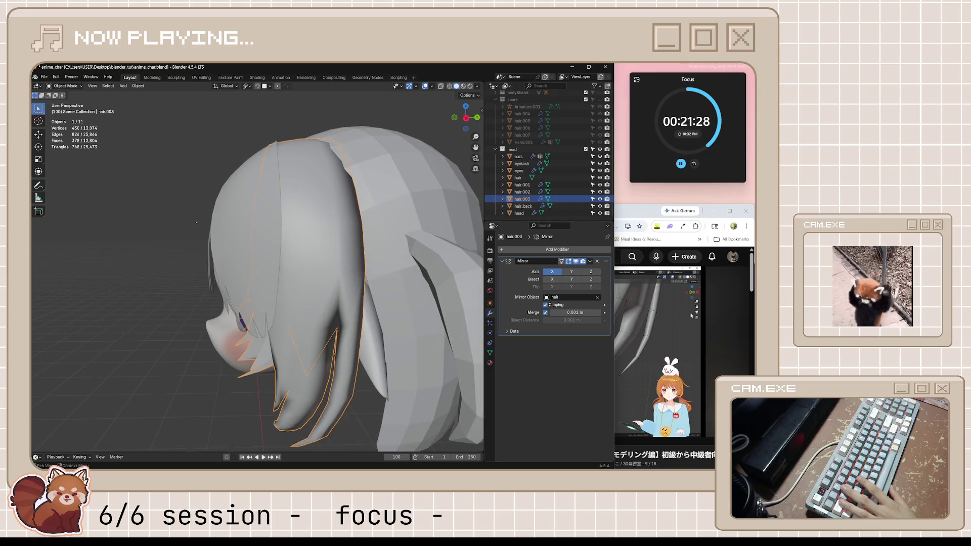
{"action": "left_click", "coordinate": [622, 251]}
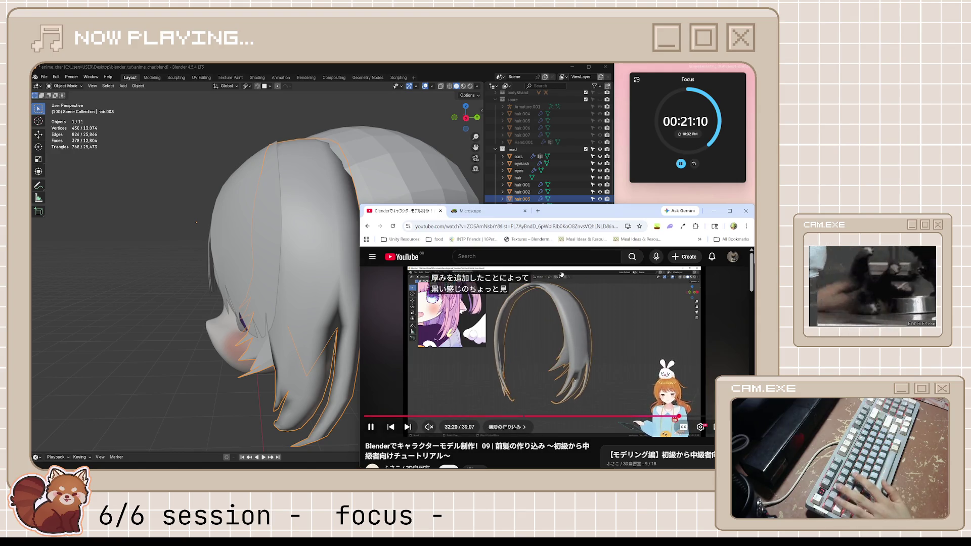
Step: Play the tutorial to its auto smooth shading step, then return to Blender and bring up hair.003's actions
{"action": "key", "text": "space"}
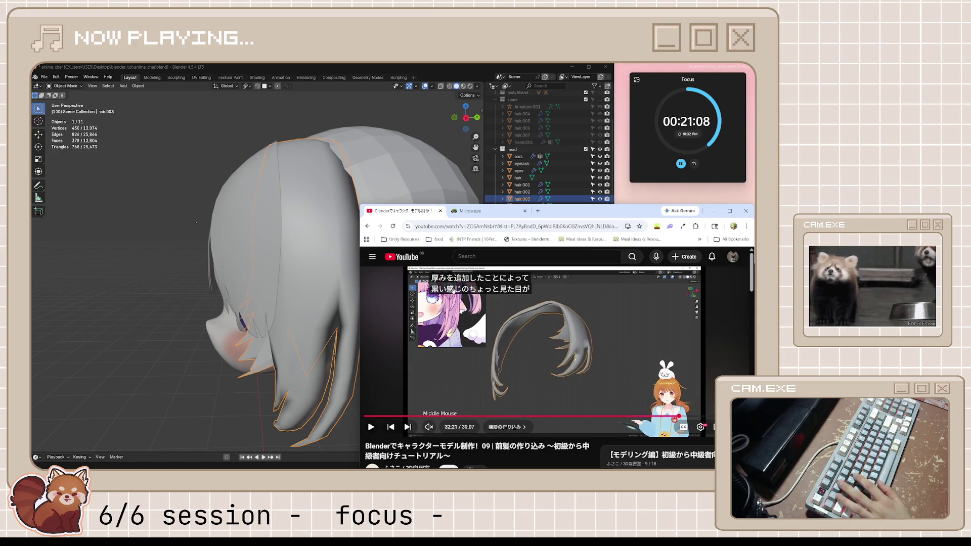
{"action": "key", "text": "space"}
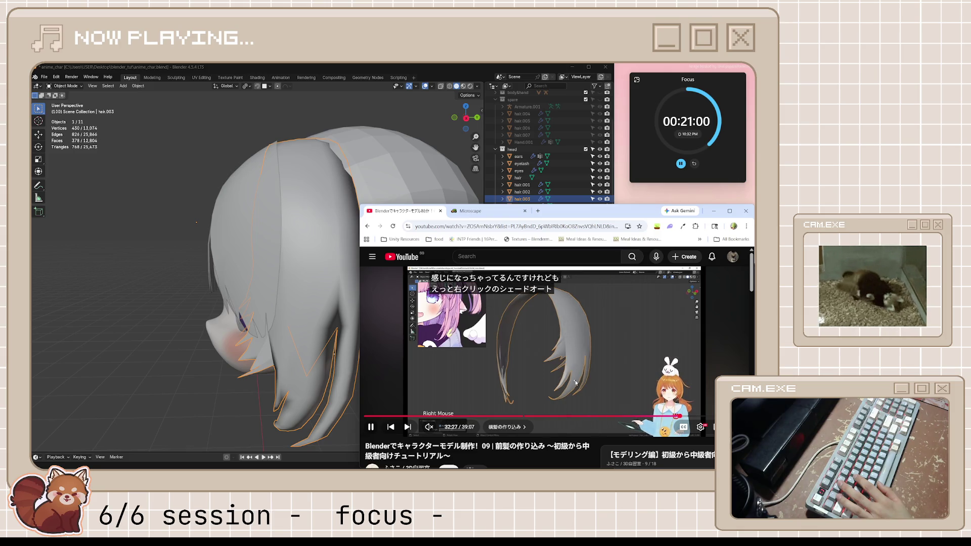
{"action": "key", "text": "space"}
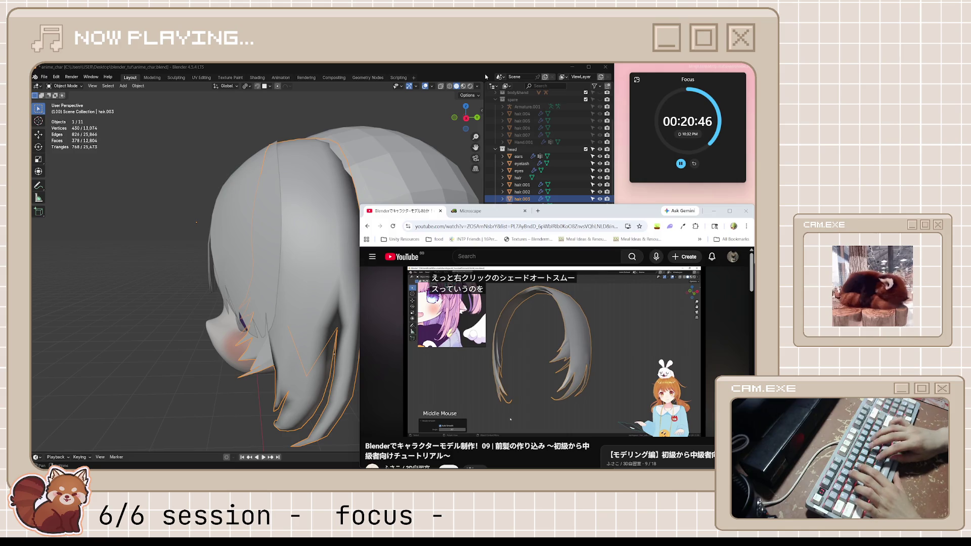
{"action": "left_click", "coordinate": [347, 73]}
{"action": "right_click", "coordinate": [330, 329]}
Step: Apply Shade Auto Smooth to the hair.003 bangs and check the tutorial's setting
{"action": "left_click", "coordinate": [331, 328]}
{"action": "mouse_move", "coordinate": [331, 329]}
{"action": "middle_mouse_down"}
{"action": "mouse_move", "coordinate": [378, 332]}
{"action": "mouse_move", "coordinate": [482, 313]}
{"action": "middle_mouse_up"}
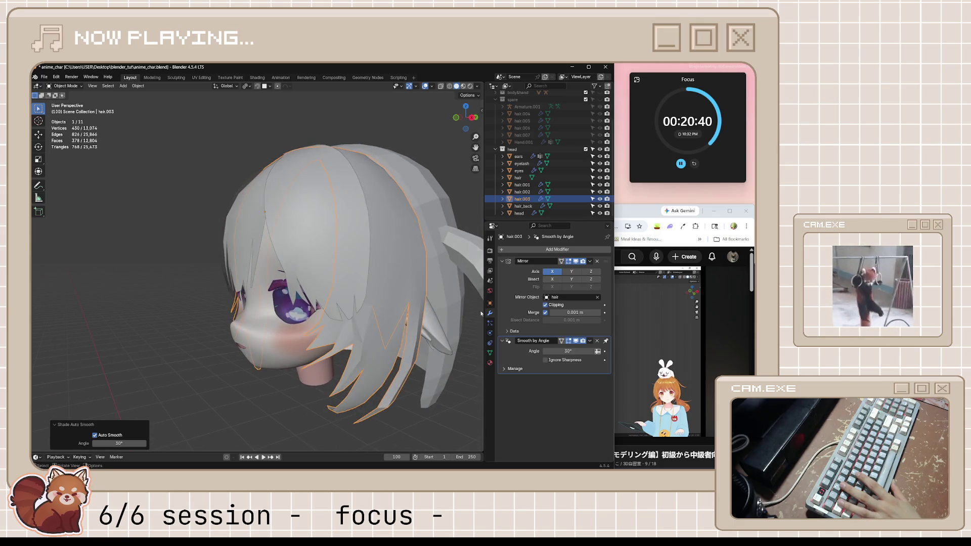
{"action": "left_click", "coordinate": [674, 332]}
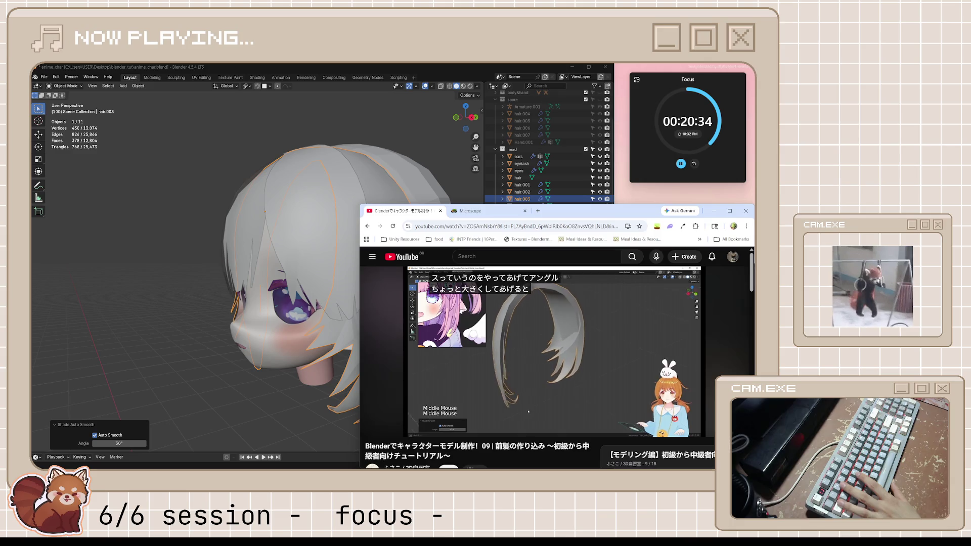
{"action": "mouse_move", "coordinate": [534, 356]}
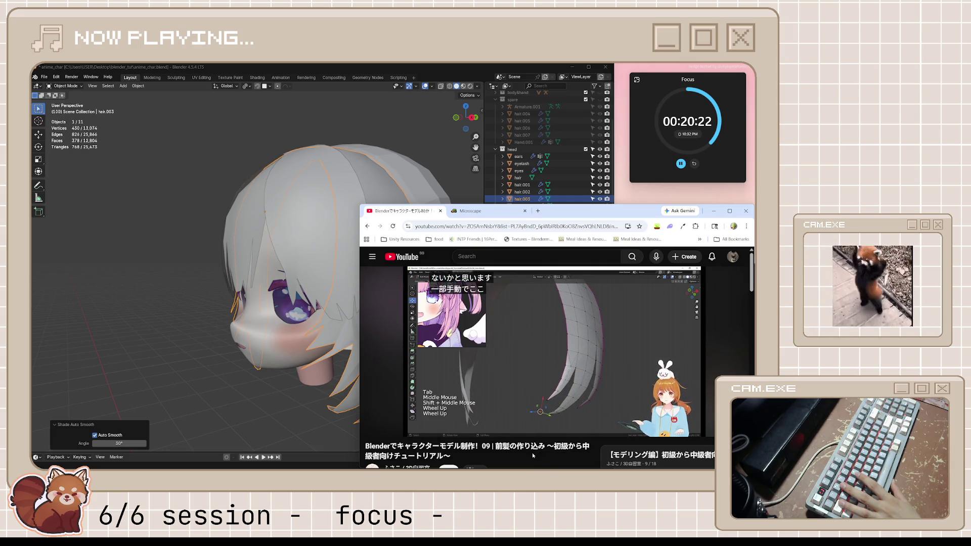
{"action": "left_click", "coordinate": [550, 349]}
{"action": "left_click", "coordinate": [327, 377]}
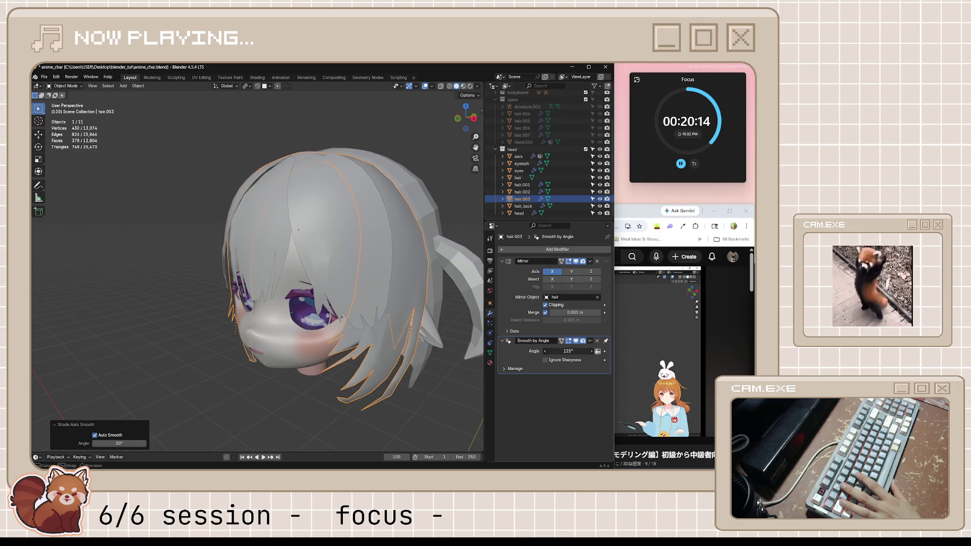
Step: Widen the Smooth by Angle modifier's angle to about 56° and judge the shading from the front
{"action": "left_click_drag", "start_coordinate": [567, 352], "coordinate": [560, 352]}
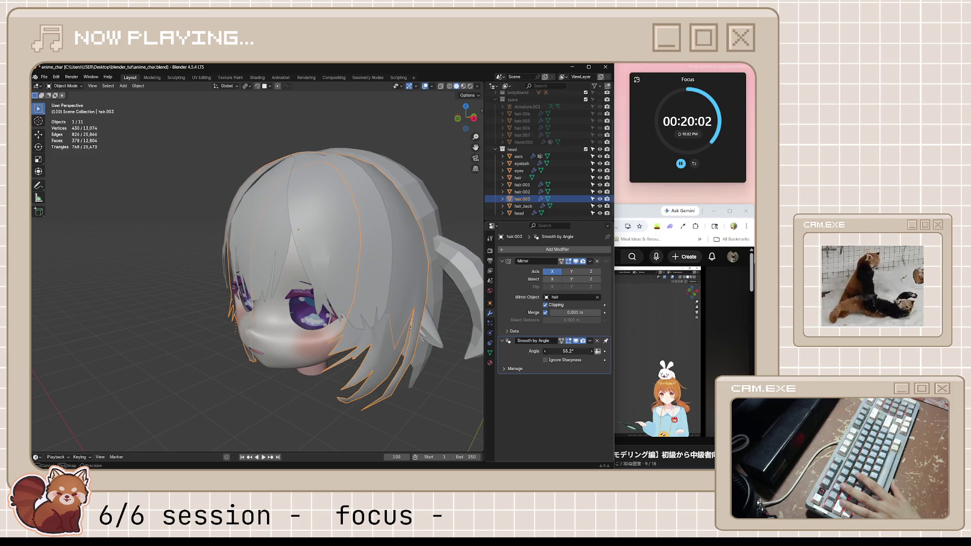
{"action": "left_click_drag", "start_coordinate": [567, 351], "coordinate": [565, 351]}
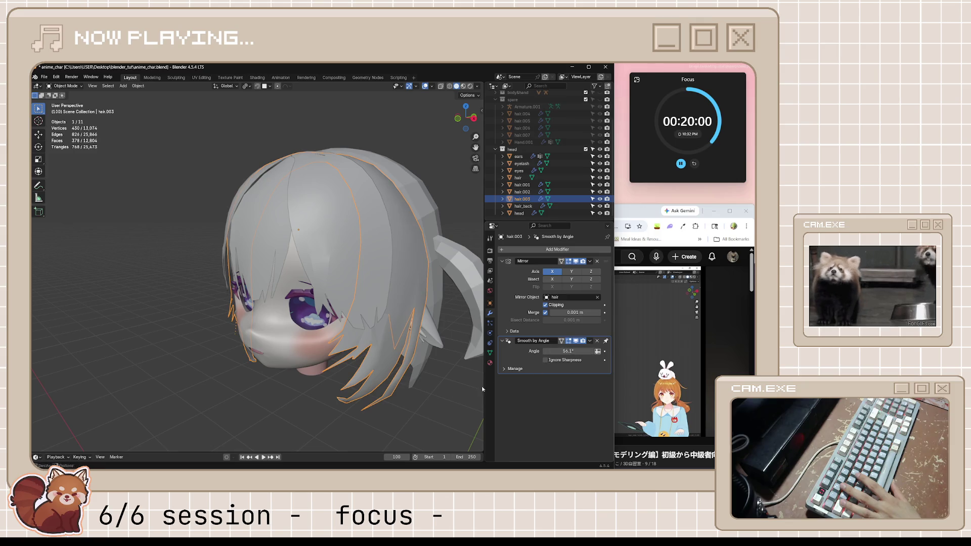
{"action": "mouse_move", "coordinate": [483, 389]}
{"action": "middle_mouse_down"}
{"action": "mouse_move", "coordinate": [208, 368]}
{"action": "mouse_move", "coordinate": [116, 398]}
{"action": "mouse_move", "coordinate": [264, 369]}
{"action": "middle_mouse_up"}
{"action": "key", "text": "alt+a"}
{"action": "scroll", "coordinate": [263, 369], "scroll_direction": "down", "scroll_amount": 2}
{"action": "scroll", "coordinate": [259, 366], "scroll_direction": "up", "scroll_amount": 1}
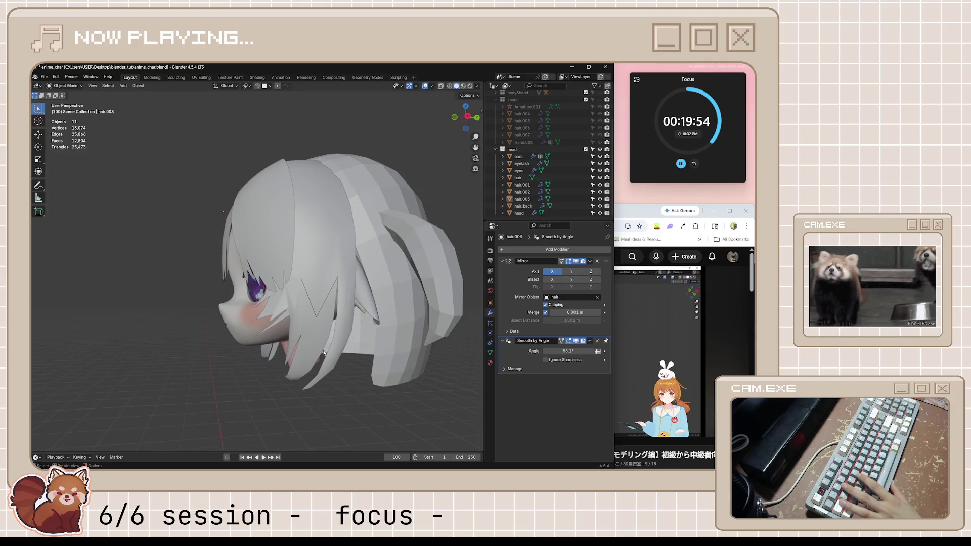
Step: Delete the two stray edges from hair.003 in Edit Mode, save and return to Object Mode
{"action": "middle_click_drag", "start_coordinate": [325, 354], "coordinate": [334, 358]}
{"action": "key", "text": "Tab"}
{"action": "scroll", "coordinate": [345, 328], "scroll_direction": "up", "scroll_amount": 2}
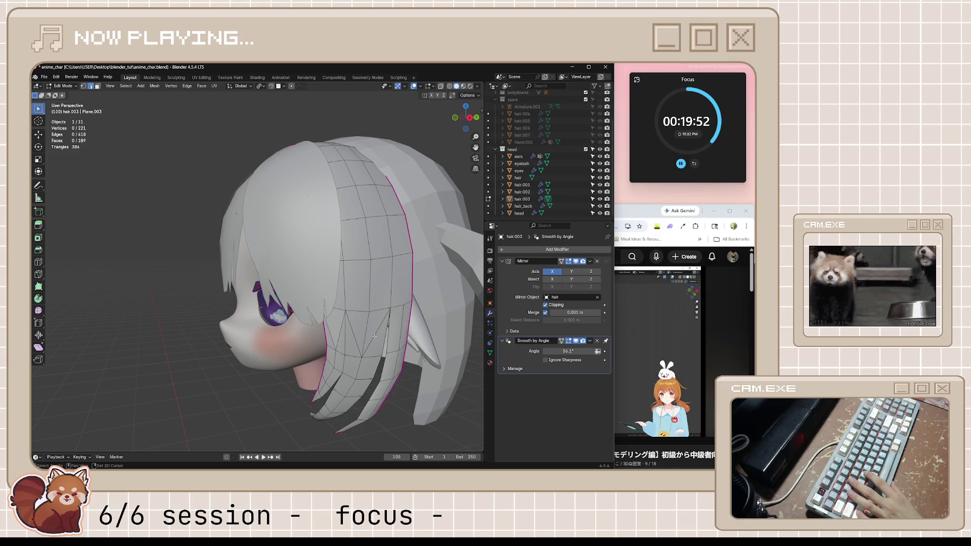
{"action": "key", "text": "x"}
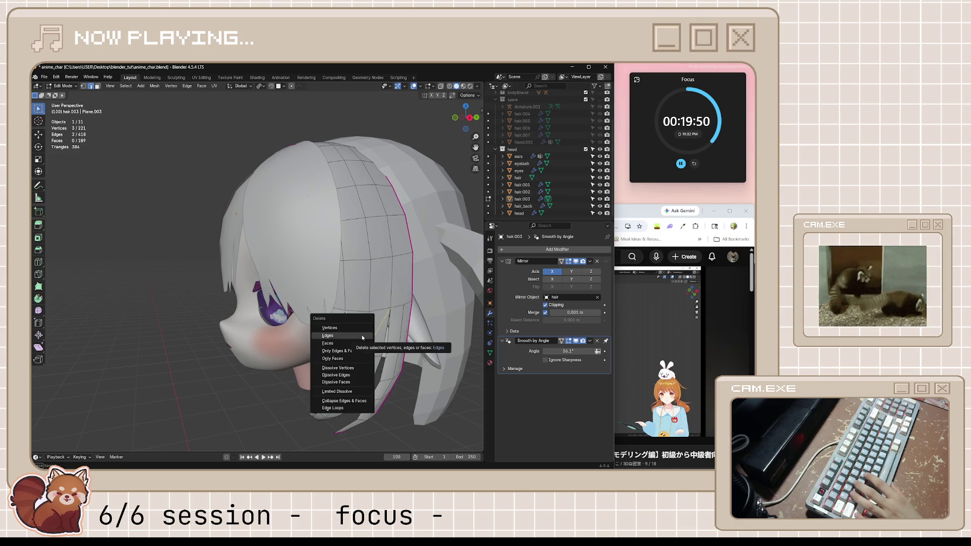
{"action": "left_click", "coordinate": [362, 334]}
{"action": "key", "text": "ctrl+s"}
{"action": "mouse_move", "coordinate": [378, 359]}
{"action": "middle_mouse_down"}
{"action": "mouse_move", "coordinate": [416, 373]}
{"action": "mouse_move", "coordinate": [367, 358]}
{"action": "mouse_move", "coordinate": [278, 300]}
{"action": "mouse_move", "coordinate": [327, 315]}
{"action": "middle_mouse_up"}
{"action": "key", "text": "Tab"}
{"action": "scroll", "coordinate": [383, 377], "scroll_direction": "down", "scroll_amount": 3}
{"action": "scroll", "coordinate": [327, 315], "scroll_direction": "up", "scroll_amount": 2}
{"action": "scroll", "coordinate": [355, 313], "scroll_direction": "up", "scroll_amount": 2}
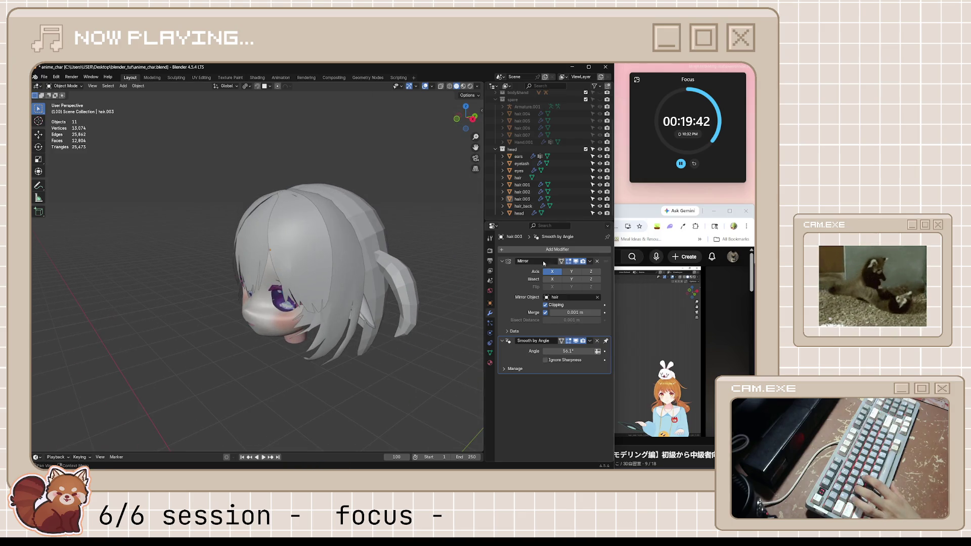
{"action": "left_click", "coordinate": [670, 328]}
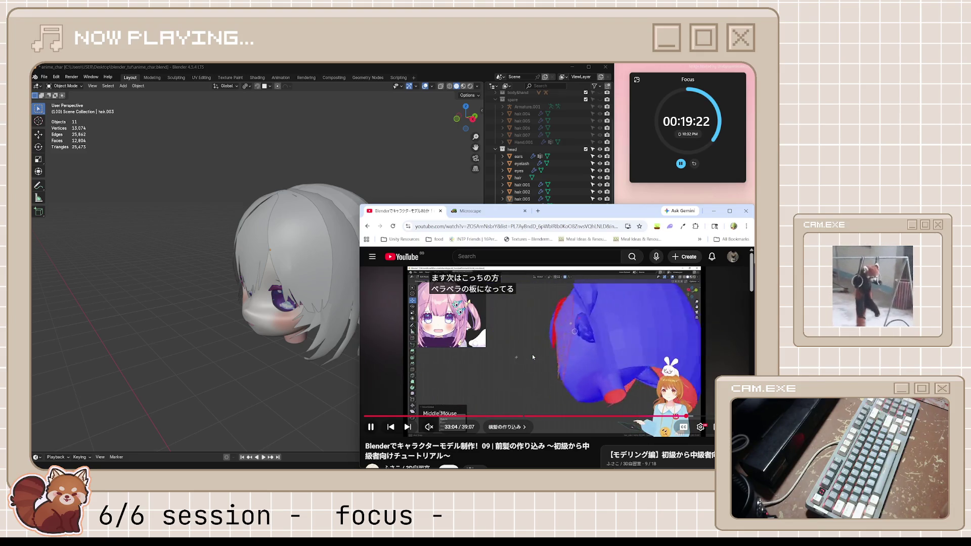
Step: Pause the tutorial at its thickening step and reopen hair.003 for mesh editing
{"action": "left_click", "coordinate": [407, 351]}
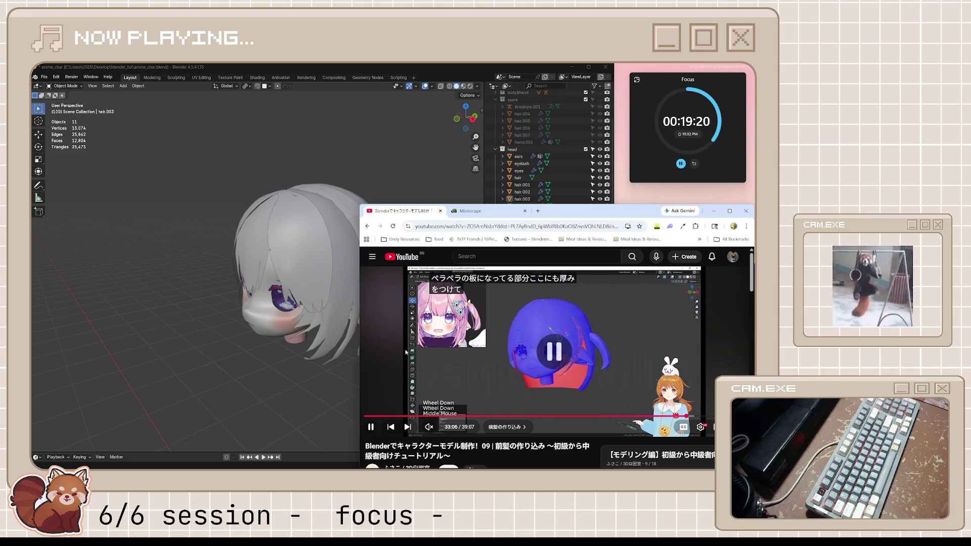
{"action": "left_click", "coordinate": [319, 289]}
{"action": "scroll", "coordinate": [319, 289], "scroll_direction": "up", "scroll_amount": 2}
{"action": "mouse_move", "coordinate": [319, 288]}
{"action": "middle_mouse_down"}
{"action": "mouse_move", "coordinate": [411, 341]}
{"action": "mouse_move", "coordinate": [401, 344]}
{"action": "middle_mouse_up"}
{"action": "key", "text": "Tab"}
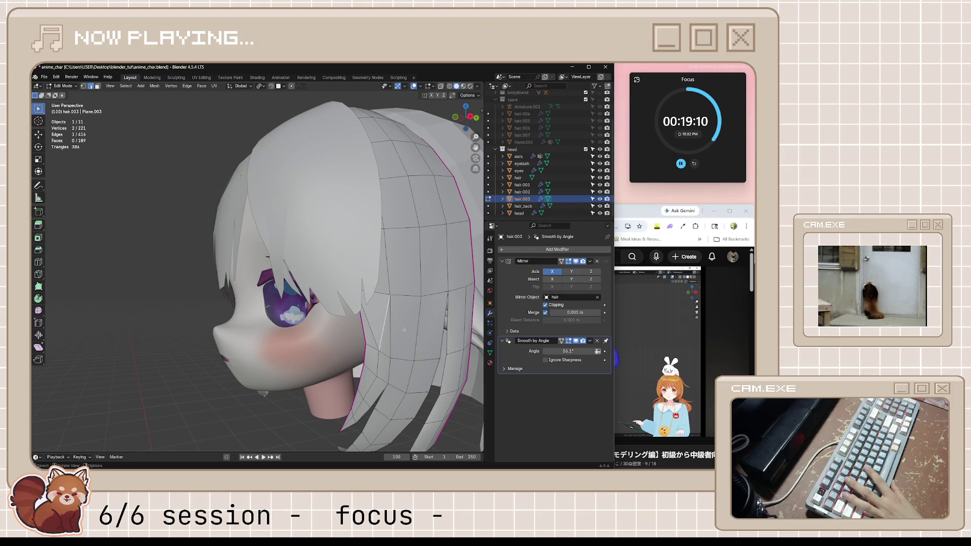
Step: With X-ray on, select a vertical inner edge of the hair.003 strand and delete it
{"action": "left_click", "coordinate": [391, 294]}
{"action": "key", "text": "alt+z"}
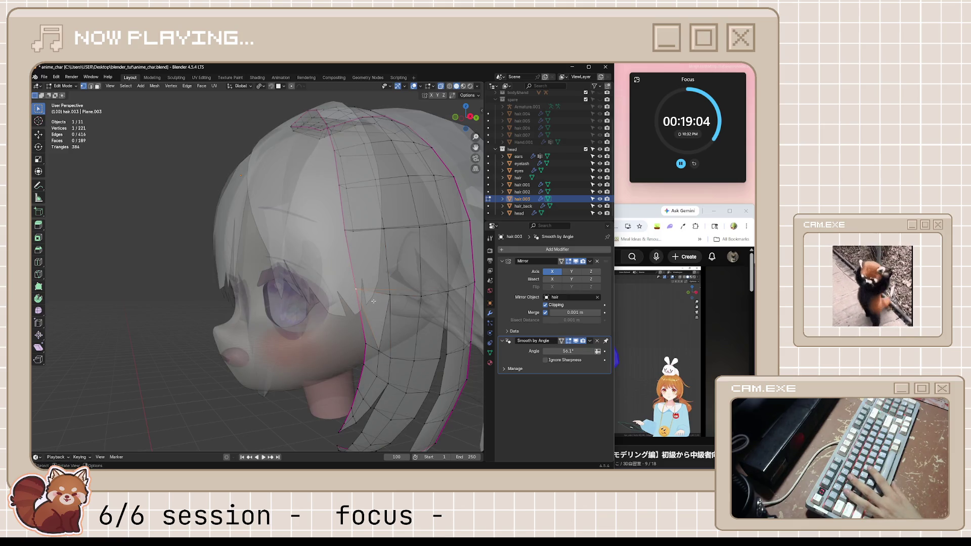
{"action": "middle_click_drag", "start_coordinate": [374, 302], "coordinate": [398, 338]}
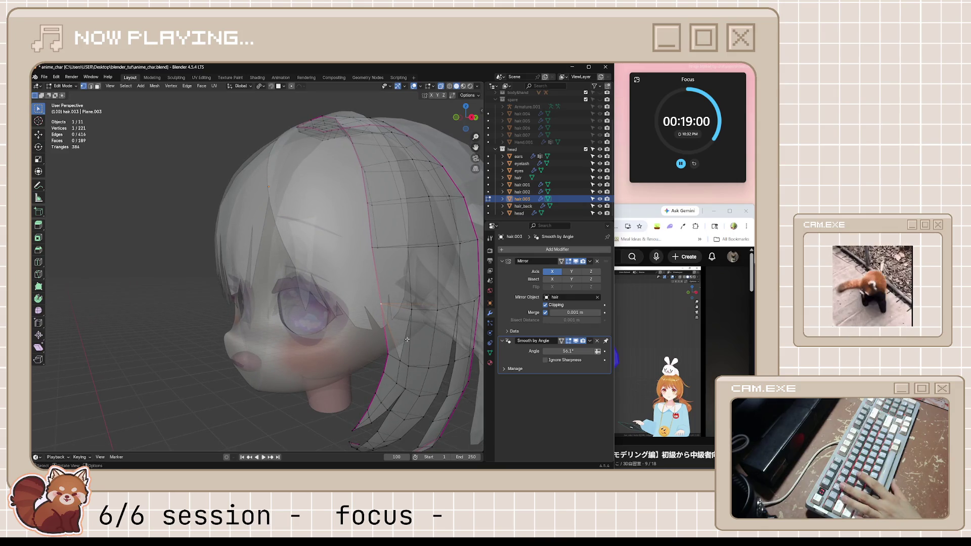
{"action": "middle_click_drag", "start_coordinate": [408, 339], "coordinate": [401, 337]}
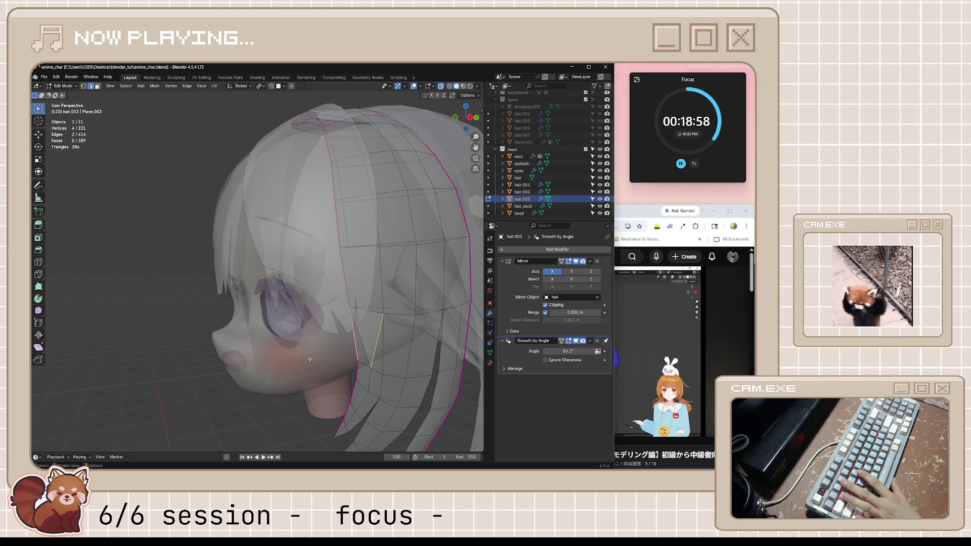
{"action": "left_click", "coordinate": [381, 335]}
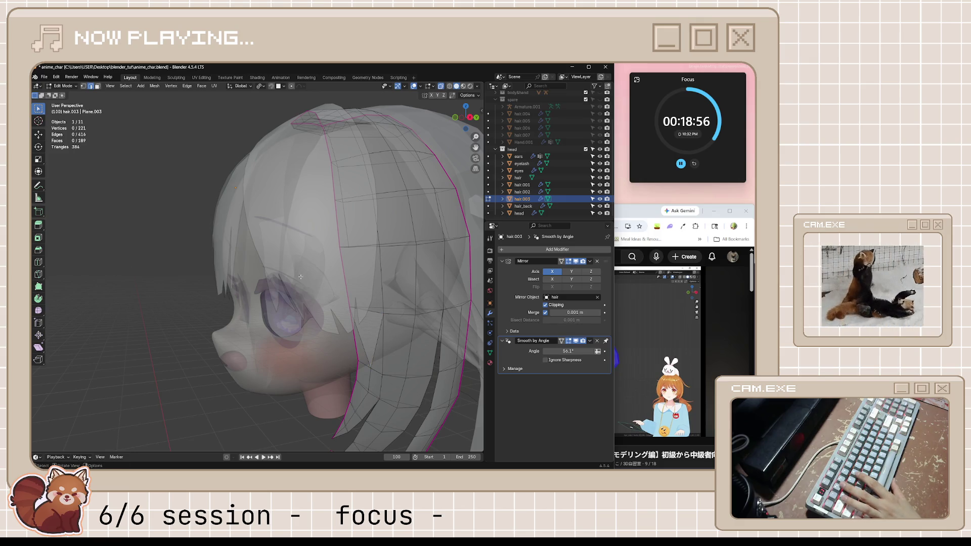
{"action": "key", "text": "x"}
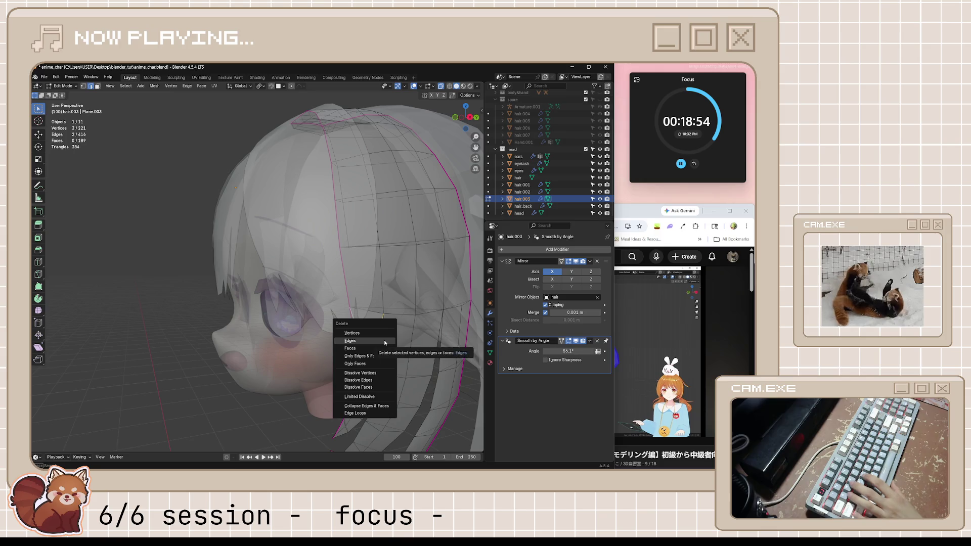
{"action": "left_click", "coordinate": [372, 349]}
Step: Save anime_char.blend, return to Object Mode, turn X-ray off and deselect the strand
{"action": "middle_click_drag", "start_coordinate": [372, 349], "coordinate": [401, 347]}
{"action": "key", "text": "ctrl+s"}
{"action": "scroll", "coordinate": [401, 347], "scroll_direction": "down", "scroll_amount": 5}
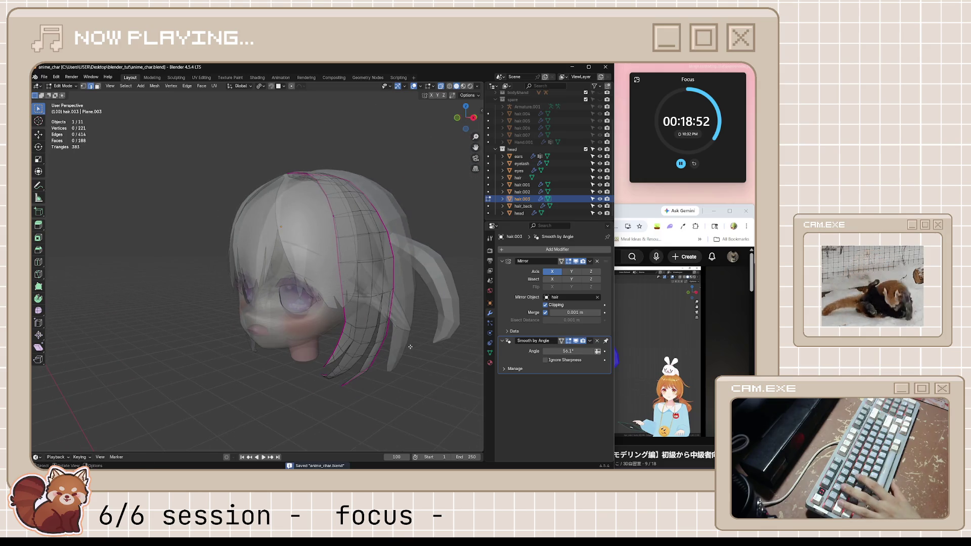
{"action": "key", "text": "Tab"}
{"action": "key", "text": "alt+z"}
{"action": "left_click", "coordinate": [394, 368]}
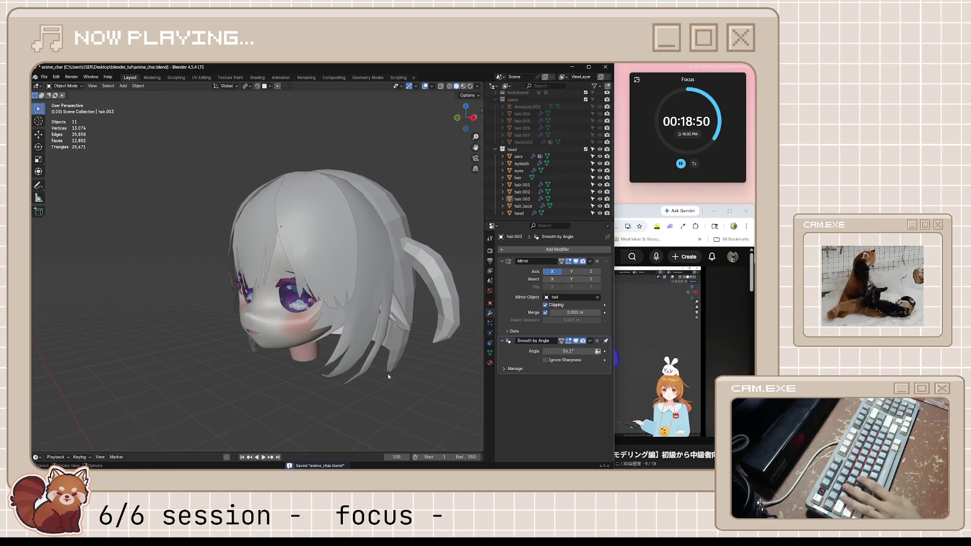
{"action": "middle_click_drag", "start_coordinate": [394, 368], "coordinate": [389, 367]}
{"action": "left_click", "coordinate": [367, 287]}
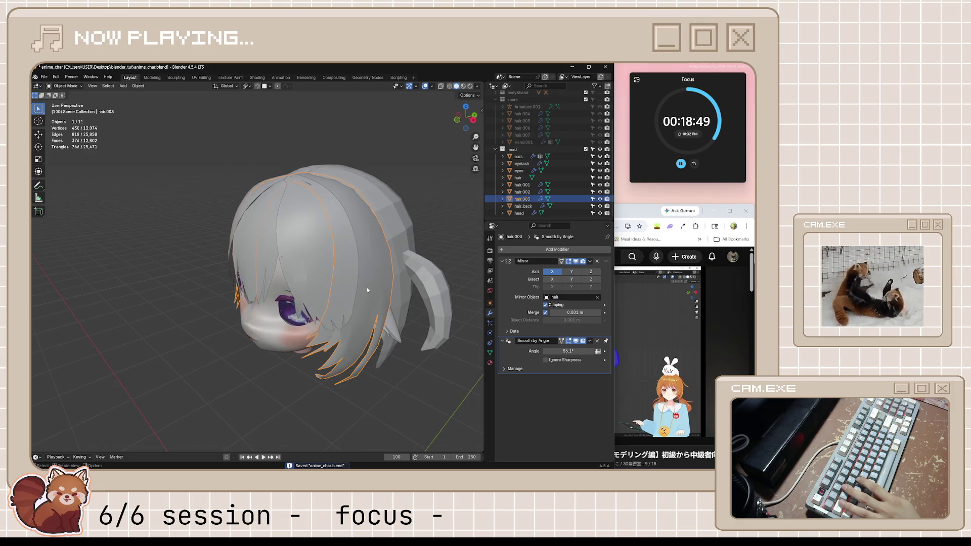
Step: Enable the Face Orientation overlay, select the ears object and isolate it in Local View
{"action": "left_click", "coordinate": [422, 185]}
{"action": "left_click", "coordinate": [430, 86]}
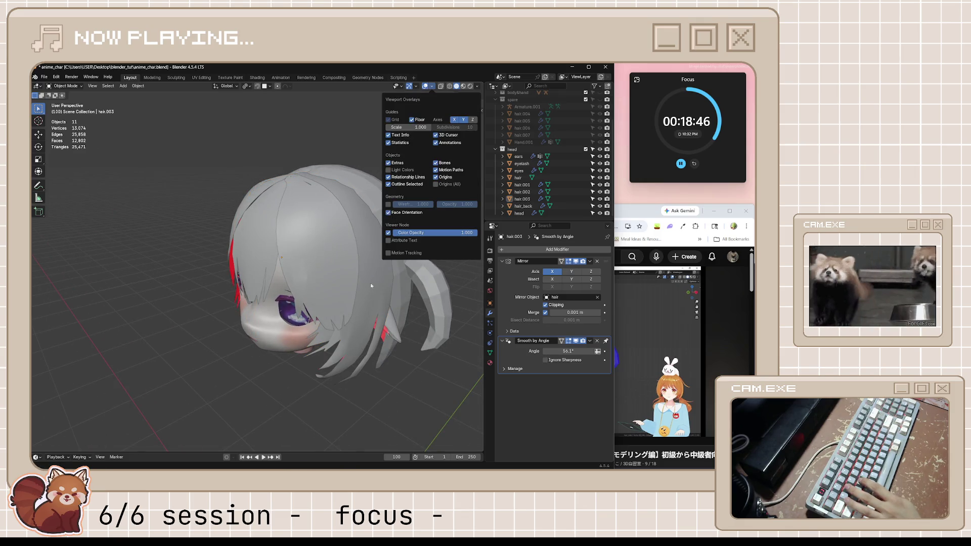
{"action": "mouse_move", "coordinate": [372, 287]}
{"action": "middle_mouse_down"}
{"action": "mouse_move", "coordinate": [351, 348]}
{"action": "mouse_move", "coordinate": [394, 346]}
{"action": "mouse_move", "coordinate": [364, 354]}
{"action": "mouse_move", "coordinate": [268, 347]}
{"action": "mouse_move", "coordinate": [375, 275]}
{"action": "middle_mouse_up"}
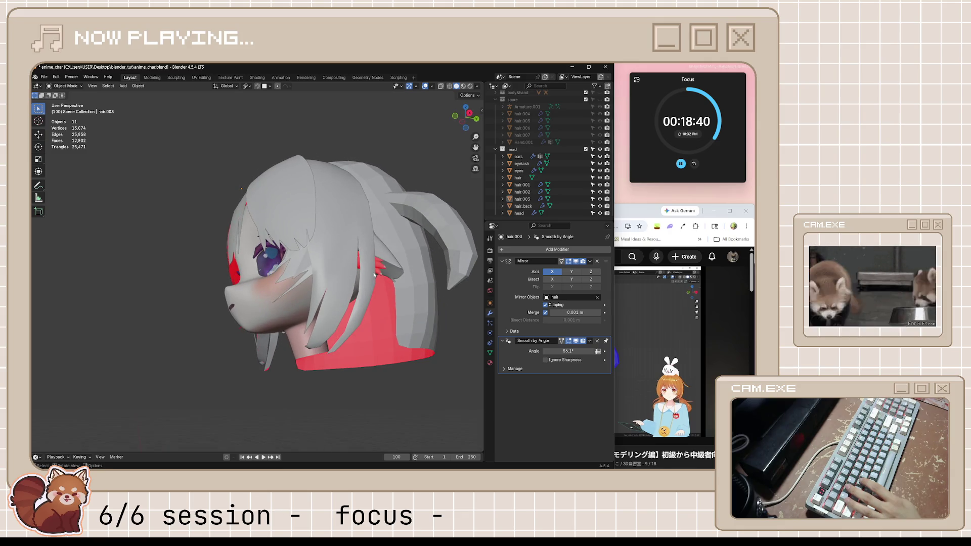
{"action": "left_click", "coordinate": [382, 265]}
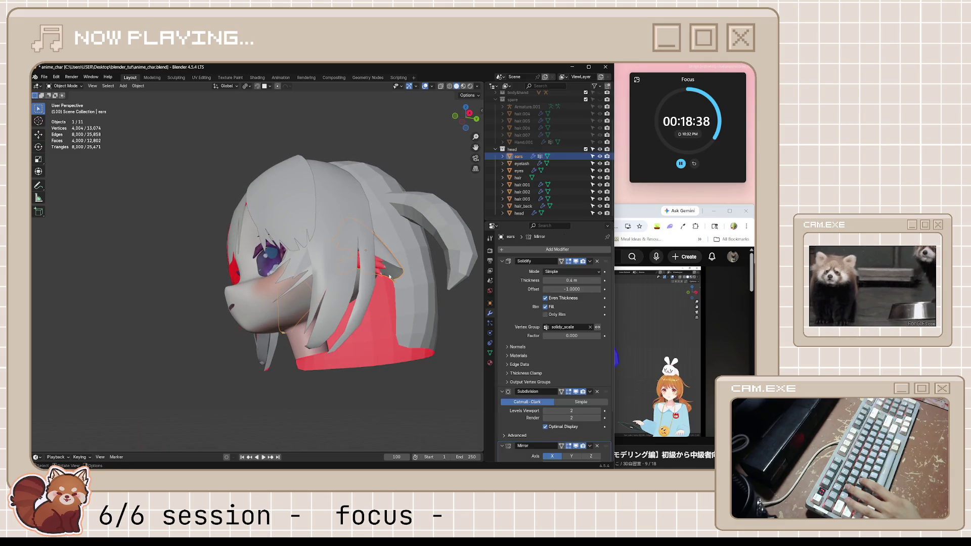
{"action": "key", "text": "KP_Divide"}
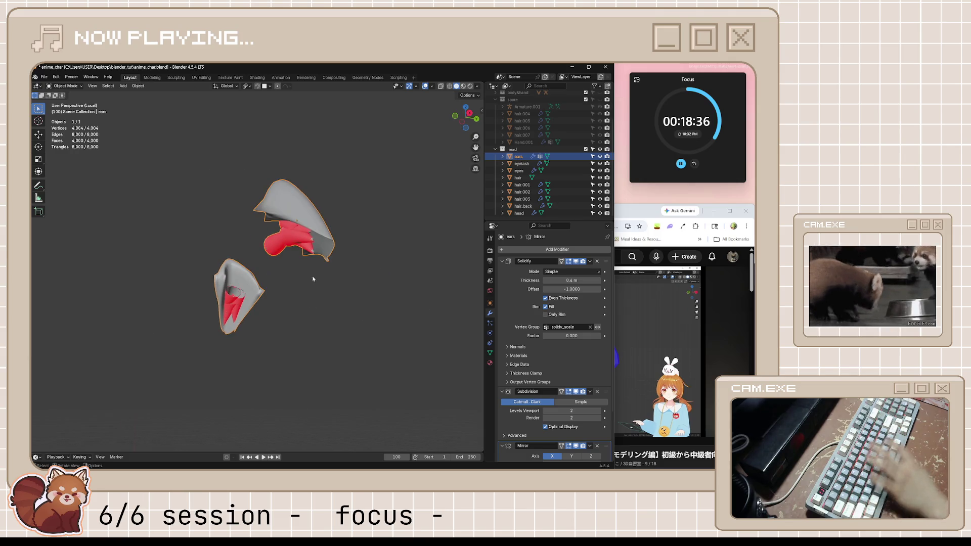
Step: In Edit Mode, select the linked inner pieces of both ears with L
{"action": "middle_click_drag", "start_coordinate": [312, 278], "coordinate": [339, 268]}
{"action": "key", "text": "Tab"}
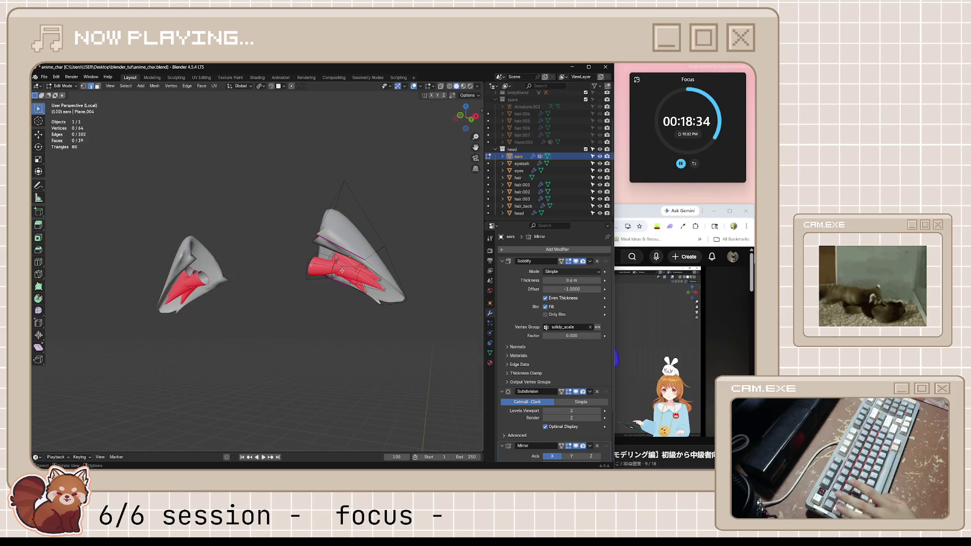
{"action": "key", "text": "l"}
{"action": "mouse_move", "coordinate": [336, 263]}
{"action": "middle_mouse_down"}
{"action": "mouse_move", "coordinate": [357, 262]}
{"action": "mouse_move", "coordinate": [312, 267]}
{"action": "middle_mouse_up"}
{"action": "scroll", "coordinate": [357, 262], "scroll_direction": "up", "scroll_amount": 5}
{"action": "scroll", "coordinate": [383, 258], "scroll_direction": "down", "scroll_amount": 2}
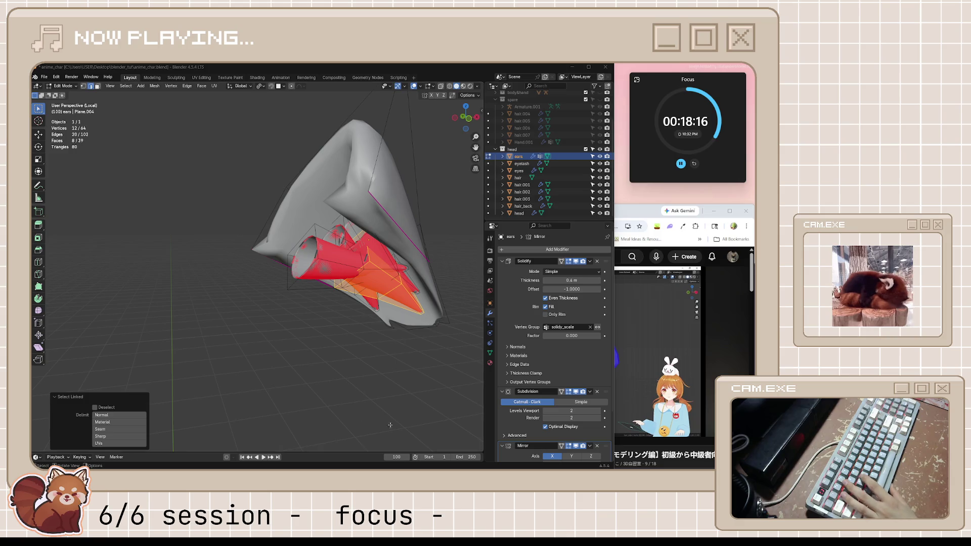
{"action": "middle_click_drag", "start_coordinate": [346, 301], "coordinate": [292, 266]}
{"action": "key", "text": "l"}
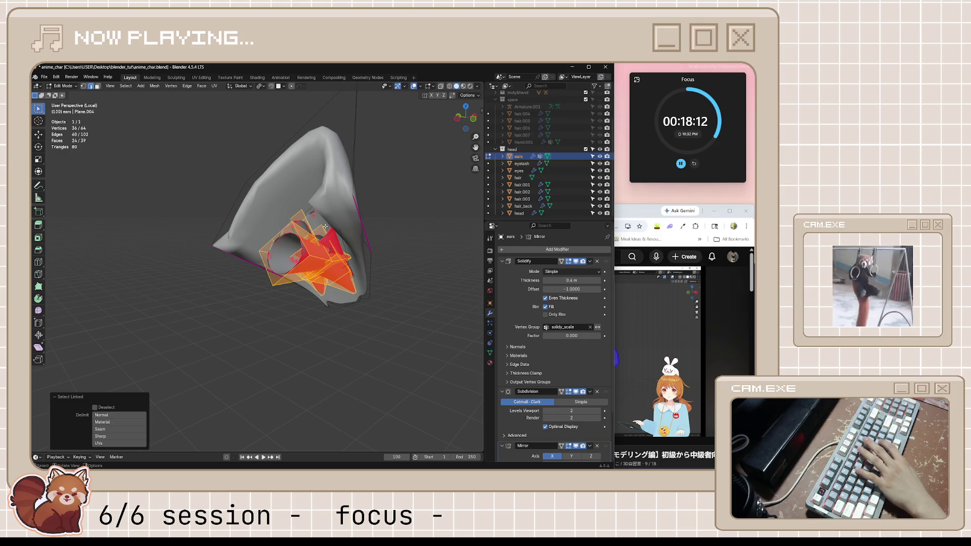
{"action": "middle_click_drag", "start_coordinate": [326, 226], "coordinate": [344, 240]}
{"action": "middle_click_drag", "start_coordinate": [302, 207], "coordinate": [334, 250]}
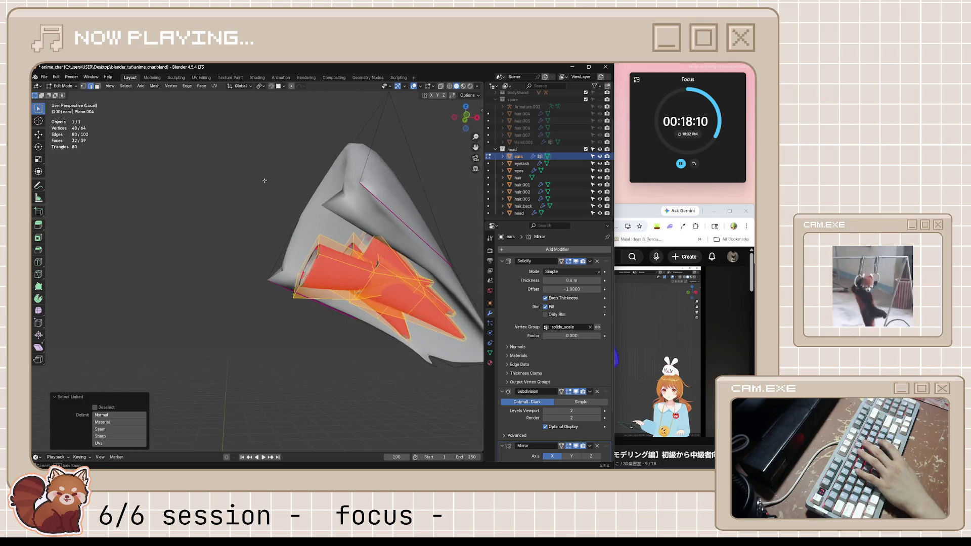
{"action": "scroll", "coordinate": [371, 348], "scroll_direction": "up", "scroll_amount": 3}
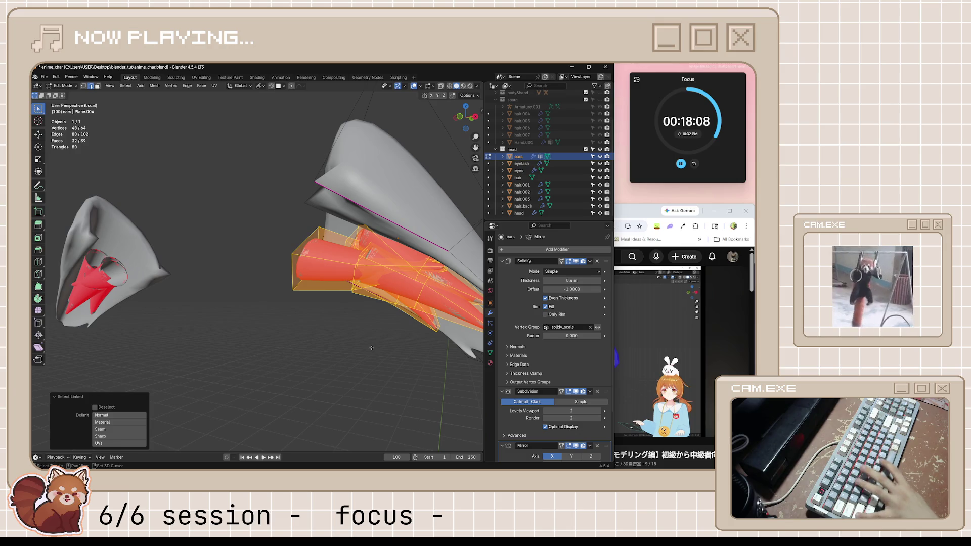
Step: Recalculate the selected pieces' normals inward, then clear the selection
{"action": "key", "text": "shift+n"}
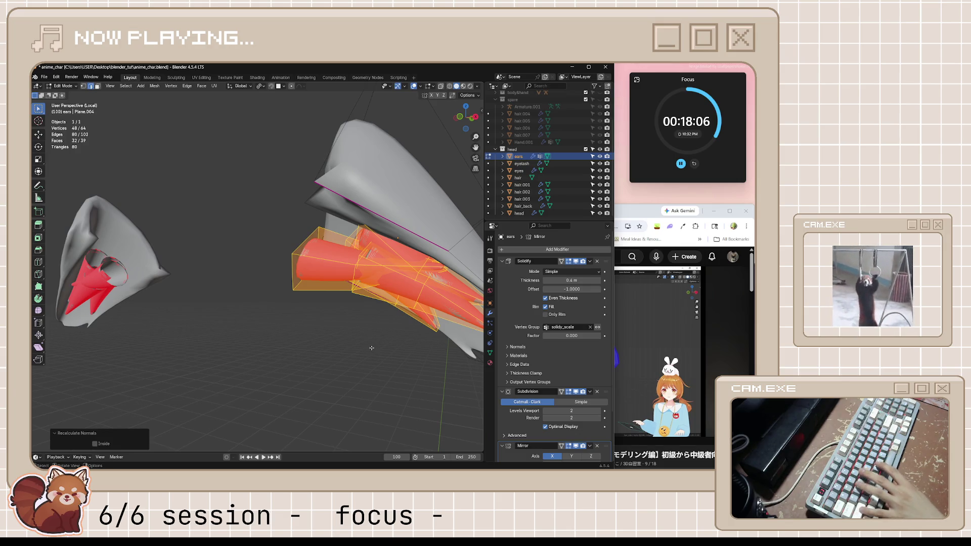
{"action": "key", "text": "alt+n"}
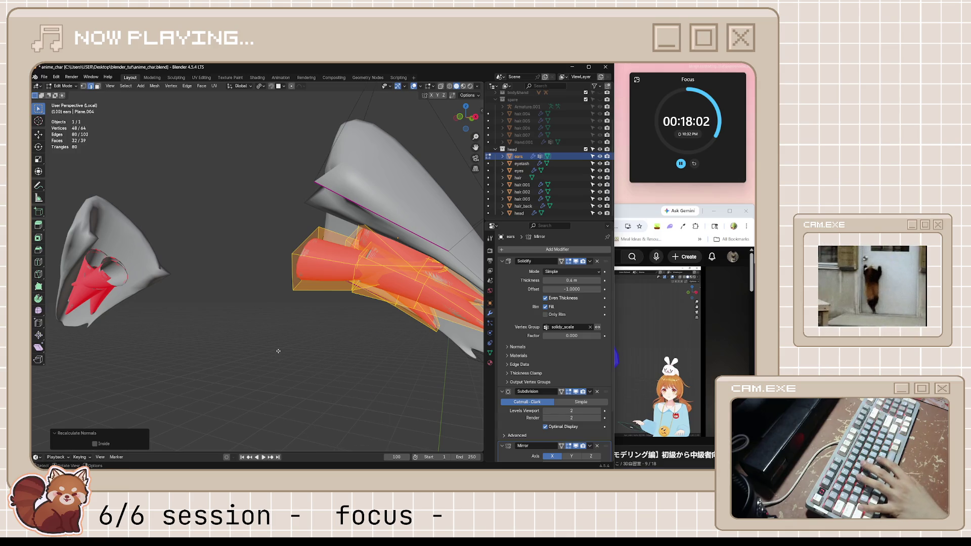
{"action": "mouse_move", "coordinate": [278, 351]}
{"action": "middle_mouse_down"}
{"action": "mouse_move", "coordinate": [365, 369]}
{"action": "mouse_move", "coordinate": [336, 357]}
{"action": "middle_mouse_up"}
{"action": "scroll", "coordinate": [340, 307], "scroll_direction": "up", "scroll_amount": 5}
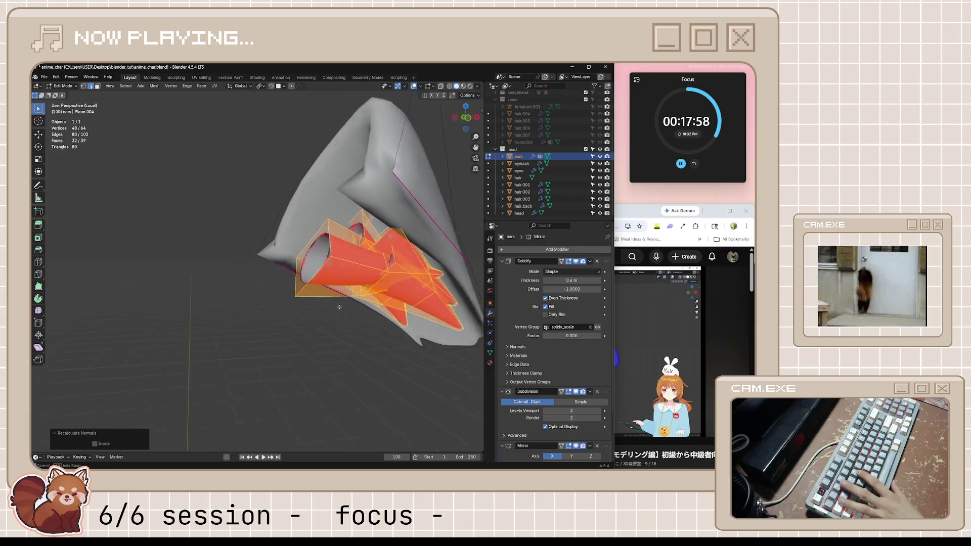
{"action": "scroll", "coordinate": [339, 307], "scroll_direction": "up", "scroll_amount": 3}
{"action": "scroll", "coordinate": [562, 371], "scroll_direction": "down", "scroll_amount": 2}
{"action": "scroll", "coordinate": [562, 383], "scroll_direction": "down", "scroll_amount": 2}
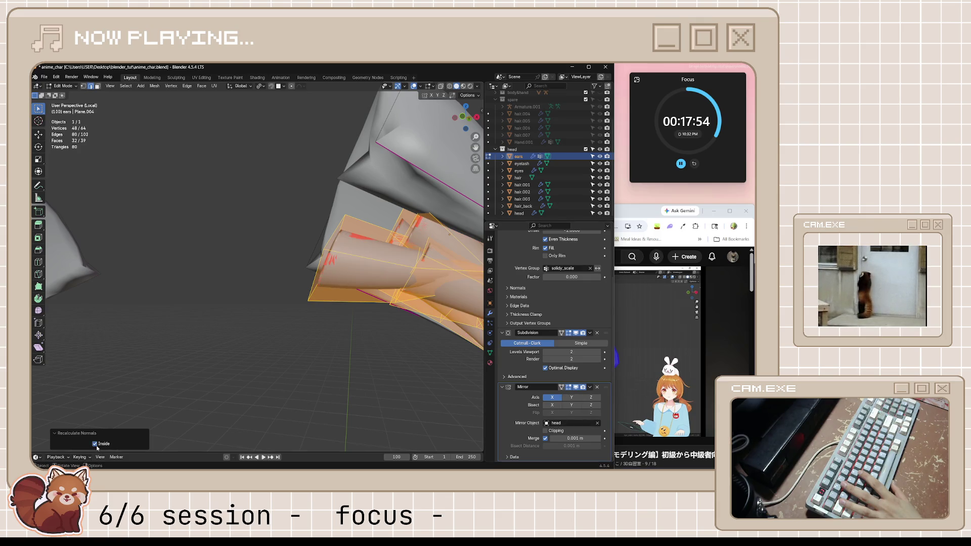
{"action": "scroll", "coordinate": [397, 397], "scroll_direction": "down", "scroll_amount": 5}
{"action": "mouse_move", "coordinate": [398, 397]}
{"action": "middle_mouse_down"}
{"action": "mouse_move", "coordinate": [358, 315]}
{"action": "mouse_move", "coordinate": [281, 317]}
{"action": "mouse_move", "coordinate": [414, 311]}
{"action": "middle_mouse_up"}
{"action": "key", "text": "alt+a"}
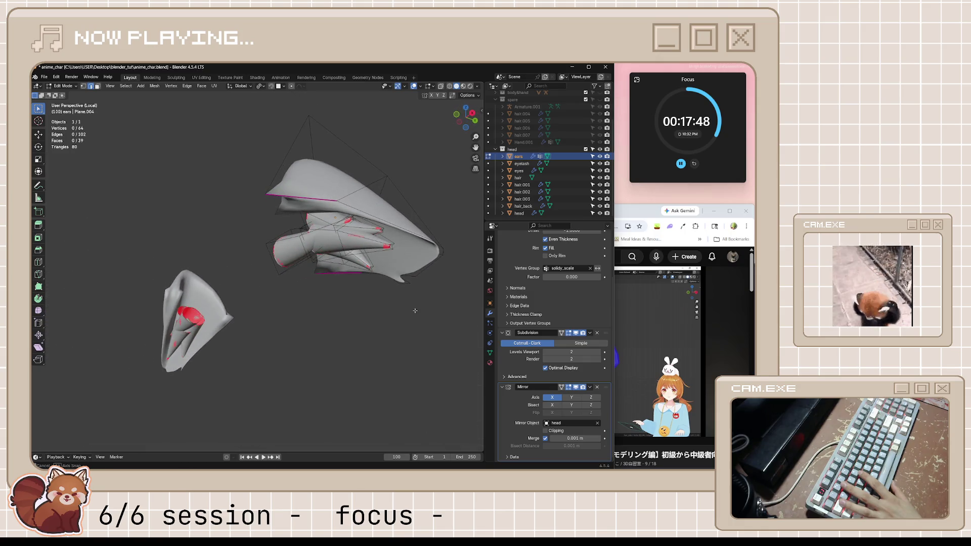
Step: Re-enter Edit Mode in vertex select and move a vertex of the inner ear piece
{"action": "key", "text": "Tab"}
{"action": "mouse_move", "coordinate": [418, 315]}
{"action": "middle_mouse_down"}
{"action": "mouse_move", "coordinate": [413, 276]}
{"action": "mouse_move", "coordinate": [276, 291]}
{"action": "middle_mouse_up"}
{"action": "scroll", "coordinate": [412, 277], "scroll_direction": "up", "scroll_amount": 3}
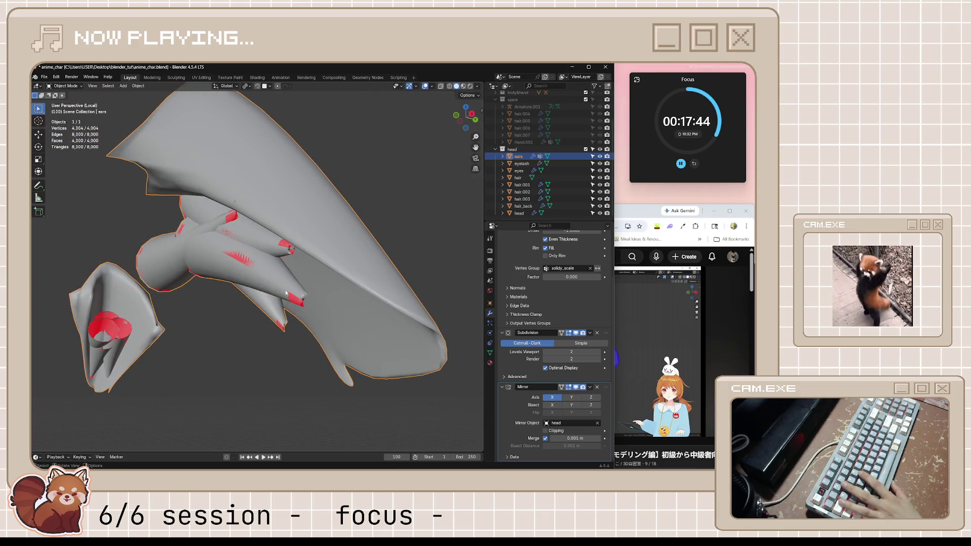
{"action": "key", "text": "Tab"}
{"action": "middle_click_drag", "start_coordinate": [302, 305], "coordinate": [324, 306]}
{"action": "key", "text": "1"}
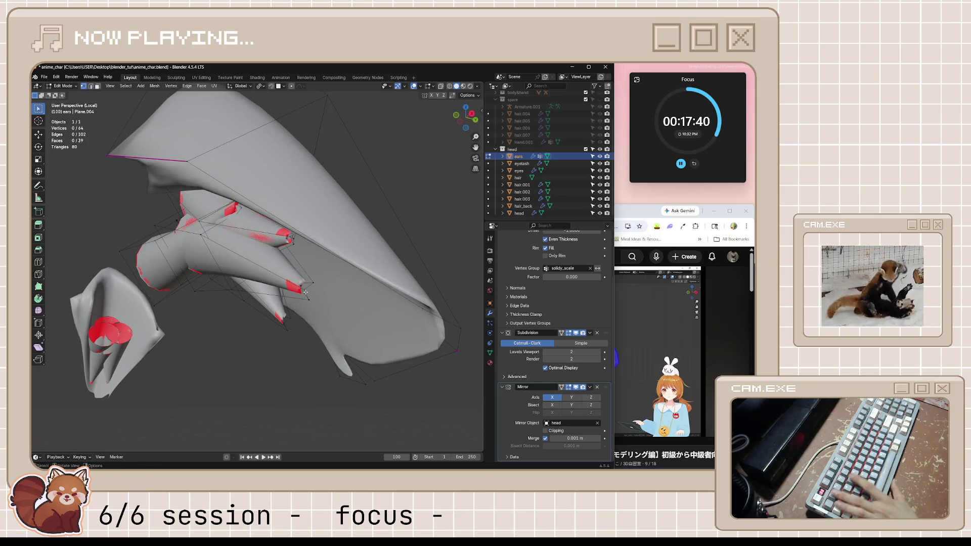
{"action": "key", "text": "g"}
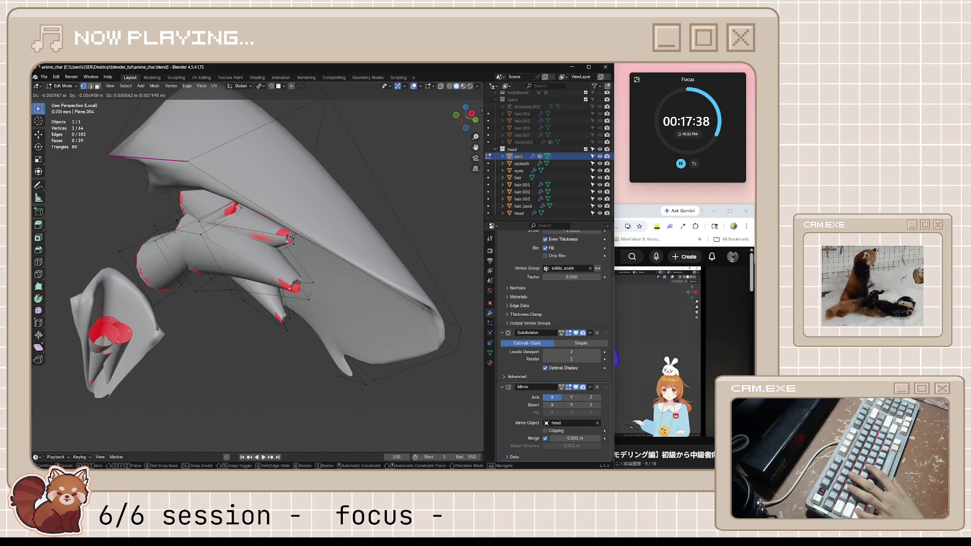
{"action": "left_click", "coordinate": [315, 296]}
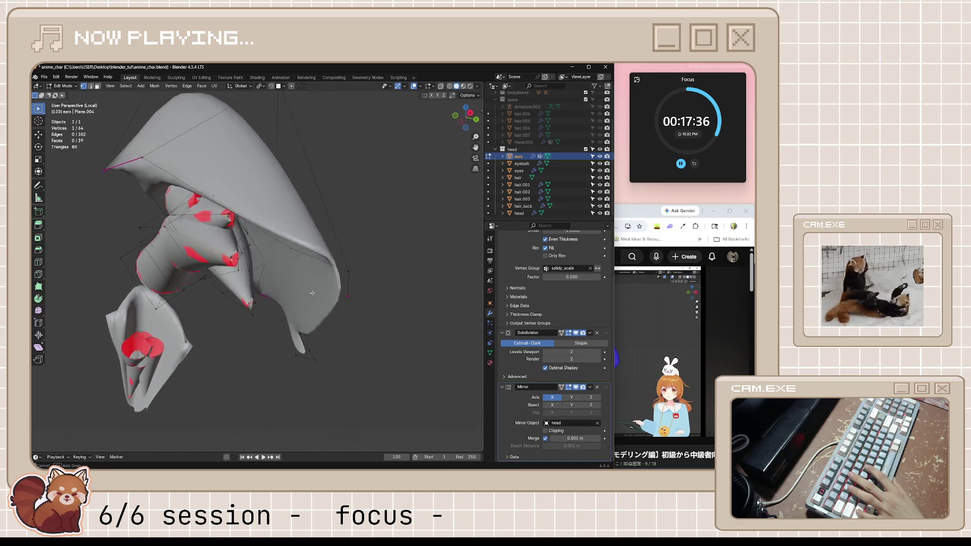
Step: Move a second vertex and pull the vertices near the ear tip leftward to reshape the inner piece
{"action": "middle_click_drag", "start_coordinate": [315, 296], "coordinate": [306, 292]}
{"action": "key", "text": "g"}
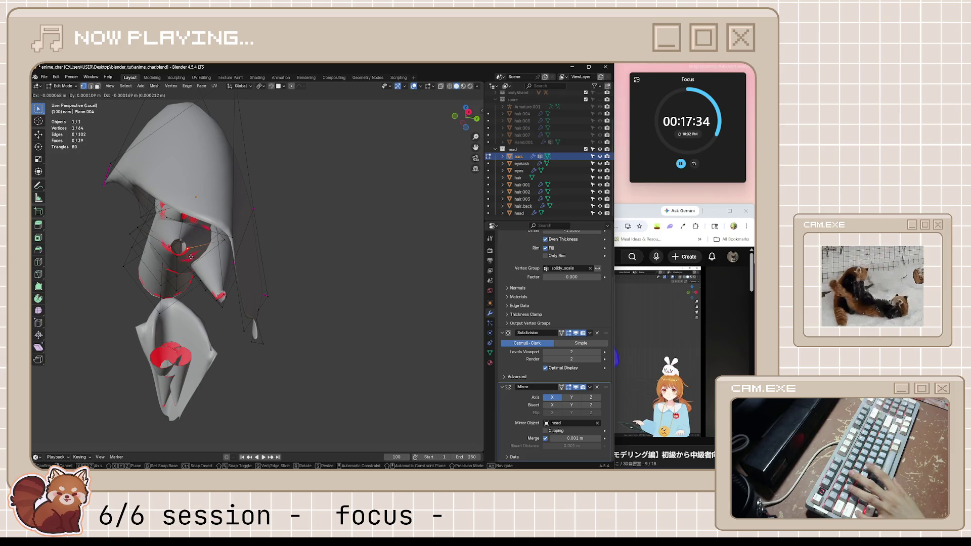
{"action": "left_click", "coordinate": [198, 261]}
{"action": "scroll", "coordinate": [227, 281], "scroll_direction": "up", "scroll_amount": 5}
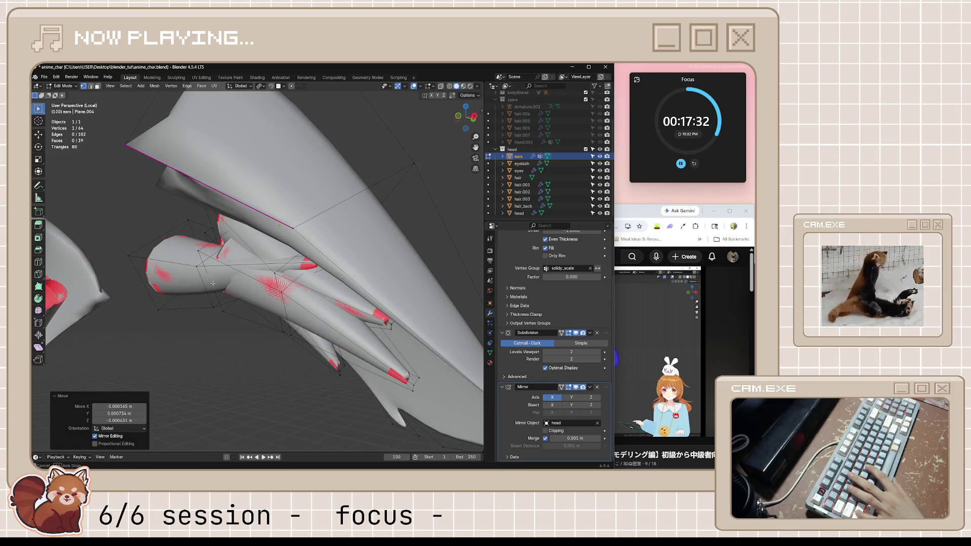
{"action": "mouse_move", "coordinate": [228, 281]}
{"action": "middle_mouse_down"}
{"action": "mouse_move", "coordinate": [318, 328]}
{"action": "mouse_move", "coordinate": [234, 281]}
{"action": "mouse_move", "coordinate": [270, 267]}
{"action": "middle_mouse_up"}
{"action": "scroll", "coordinate": [234, 281], "scroll_direction": "up", "scroll_amount": 3}
{"action": "left_click_drag", "start_coordinate": [354, 245], "coordinate": [328, 240]}
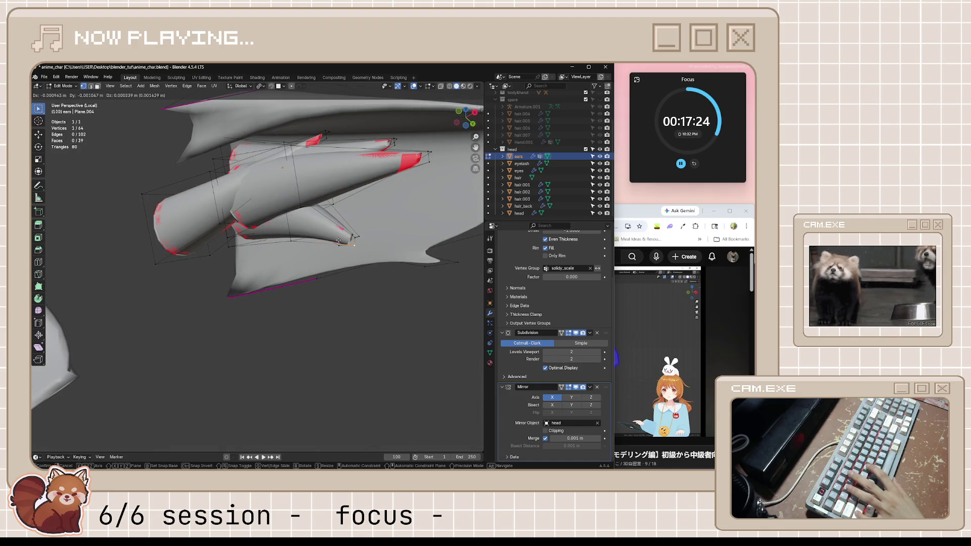
{"action": "middle_click_drag", "start_coordinate": [332, 247], "coordinate": [357, 293]}
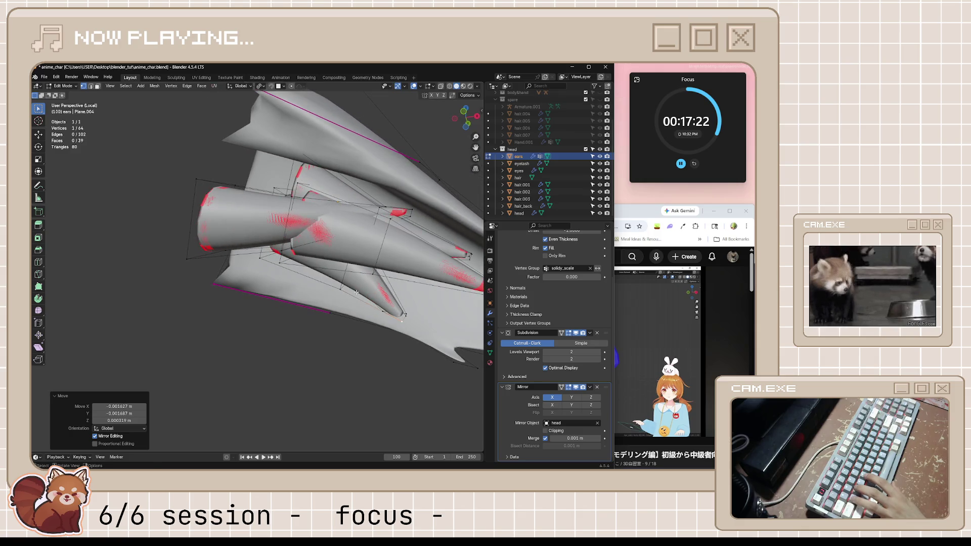
{"action": "scroll", "coordinate": [357, 292], "scroll_direction": "down", "scroll_amount": 2}
{"action": "scroll", "coordinate": [351, 291], "scroll_direction": "down", "scroll_amount": 2}
{"action": "scroll", "coordinate": [345, 290], "scroll_direction": "down", "scroll_amount": 1}
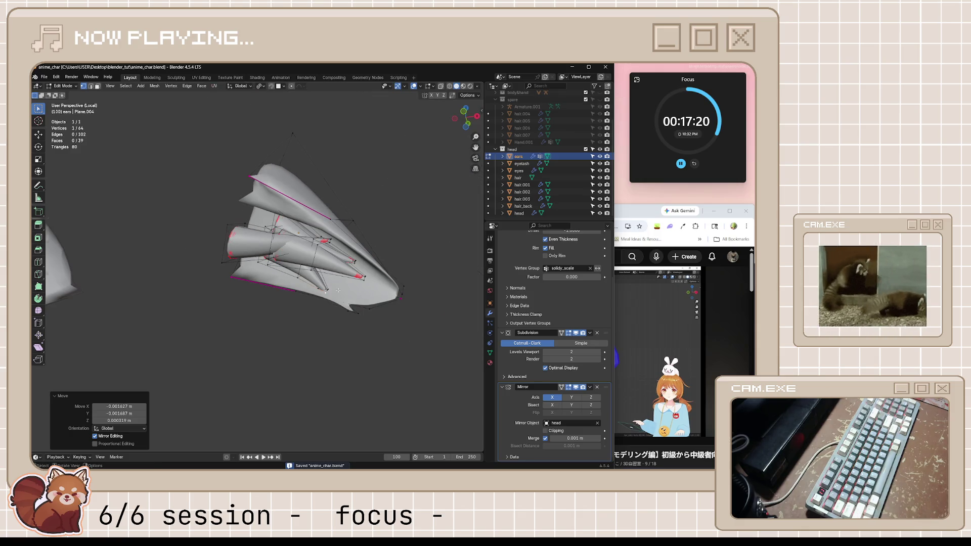
{"action": "scroll", "coordinate": [338, 290], "scroll_direction": "down", "scroll_amount": 1}
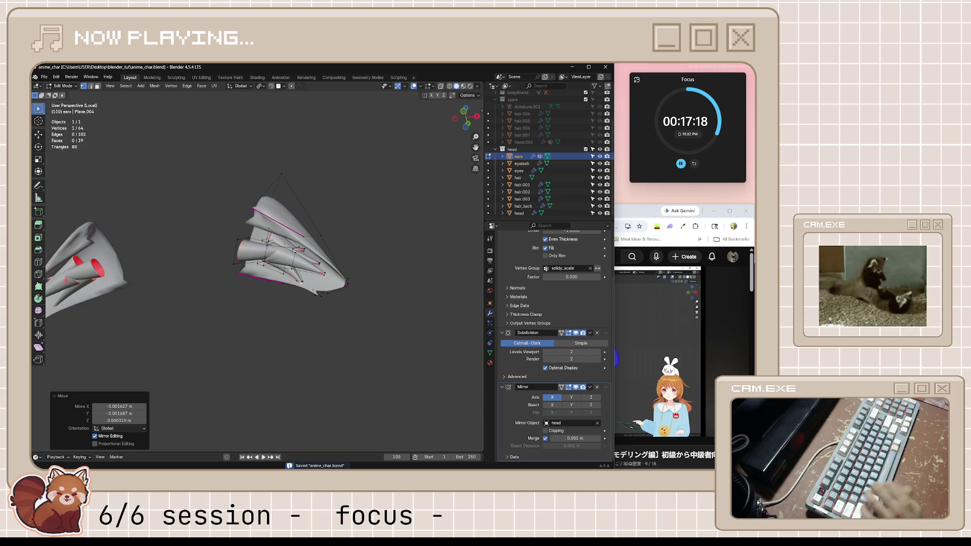